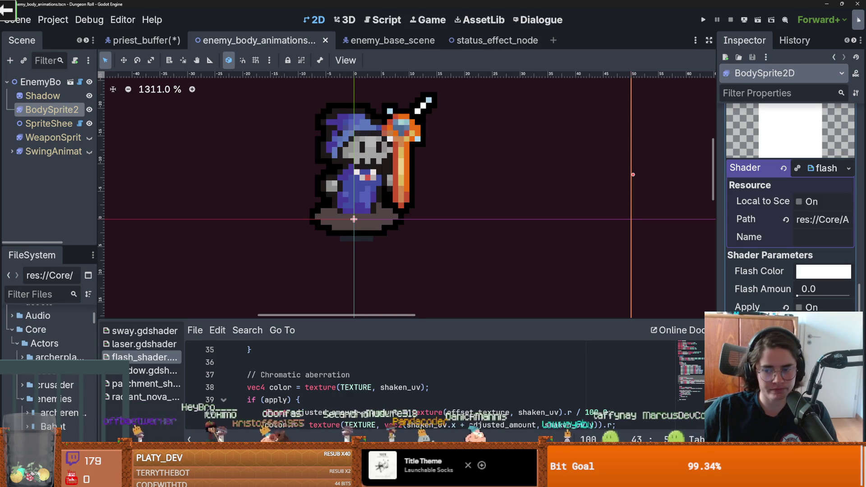
# - Set the wizard sprite's Outline Color to bright green (R13 G255 B9), after briefly trying red
pyautogui.click(824, 271)
pyautogui.moveTo(771, 239); pyautogui.dragTo(807, 237)
pyautogui.click(467, 251)
pyautogui.scroll(3)
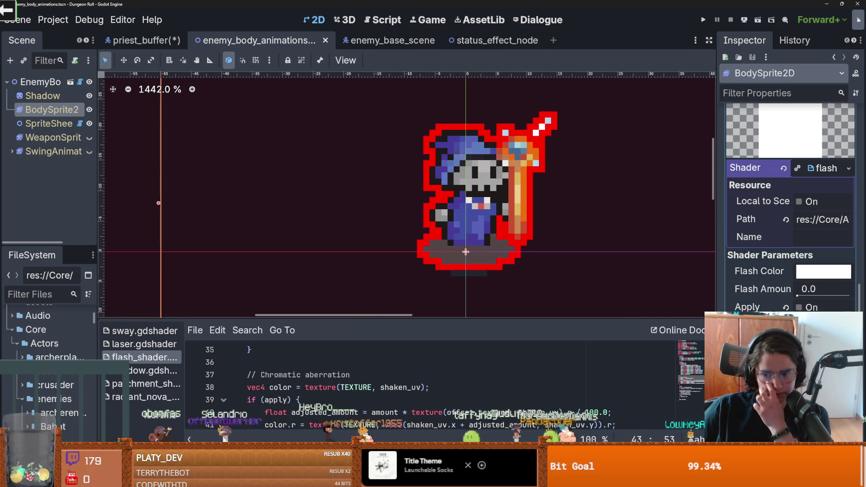
pyautogui.click(824, 271)
pyautogui.click(766, 181)
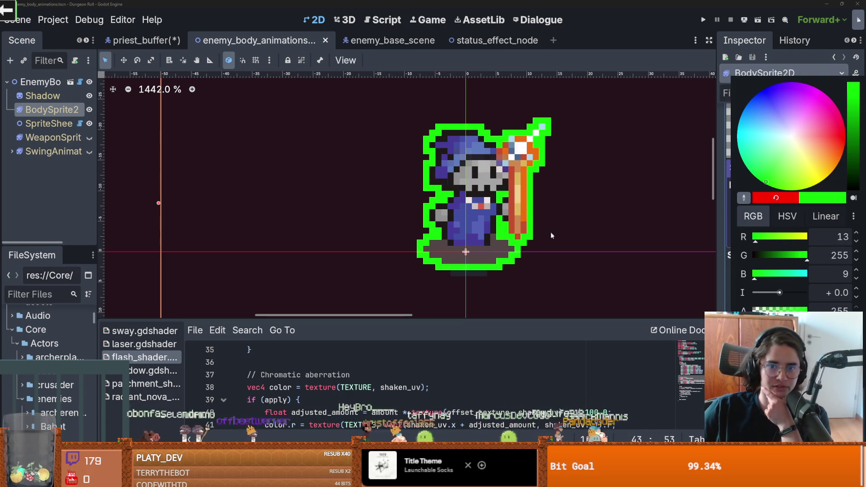
pyautogui.click(608, 253)
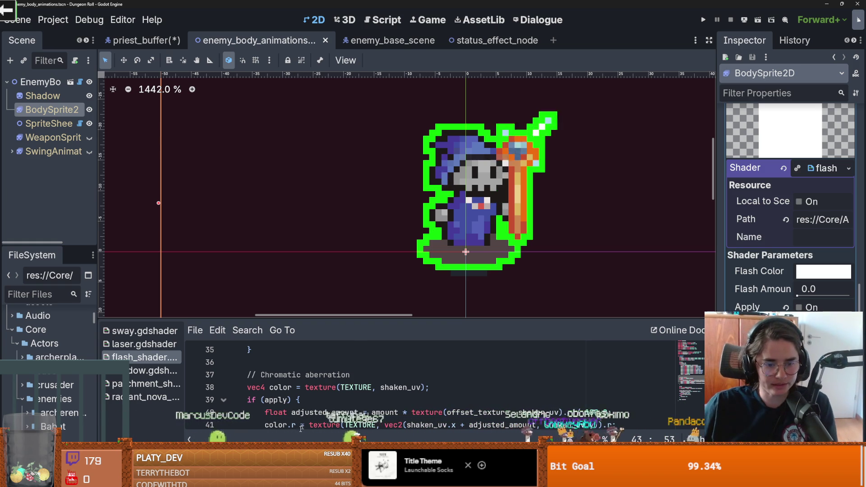
pyautogui.hotkey('alt', 'Tab')
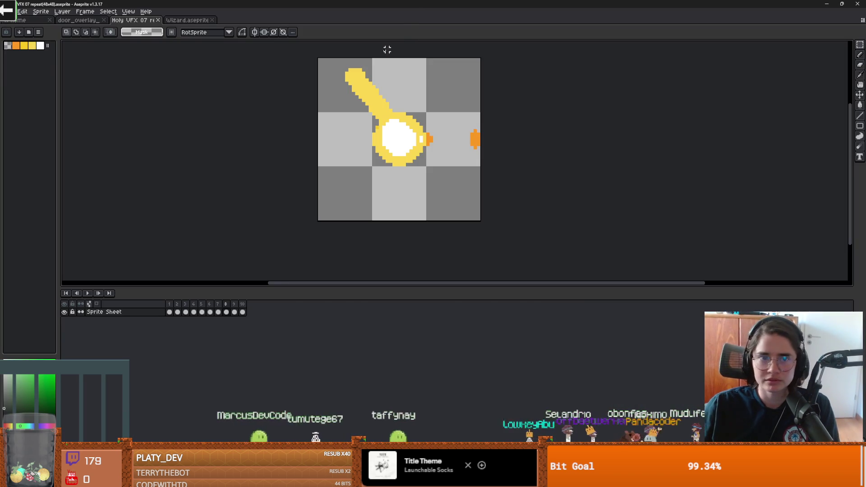
# - Hide the shadow layer in the Wizard.aseprite sprite
pyautogui.click(192, 24)
pyautogui.scroll(3)
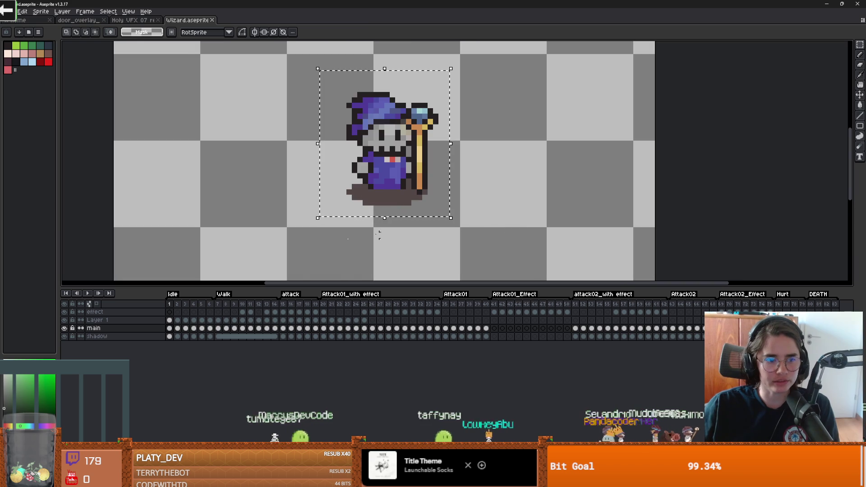
pyautogui.click(64, 337)
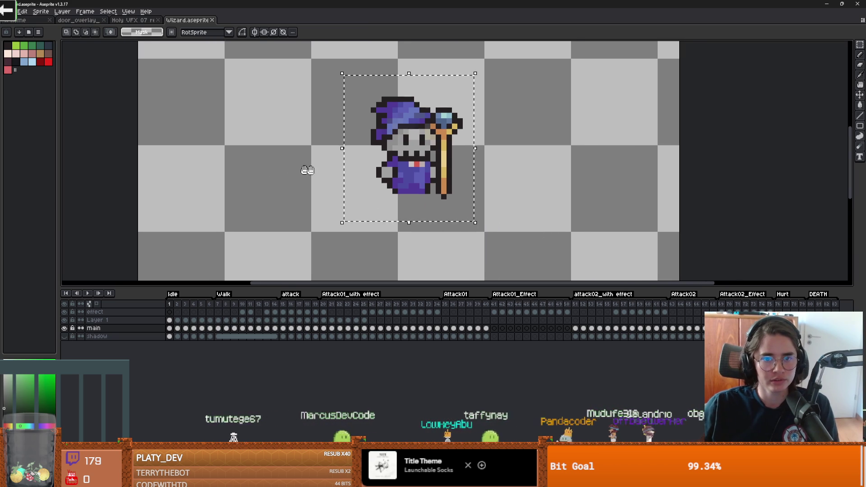
# - Export the wizard animation as a sprite sheet, overwriting Wizard.png
pyautogui.click(7, 11)
pyautogui.moveTo(27, 83)
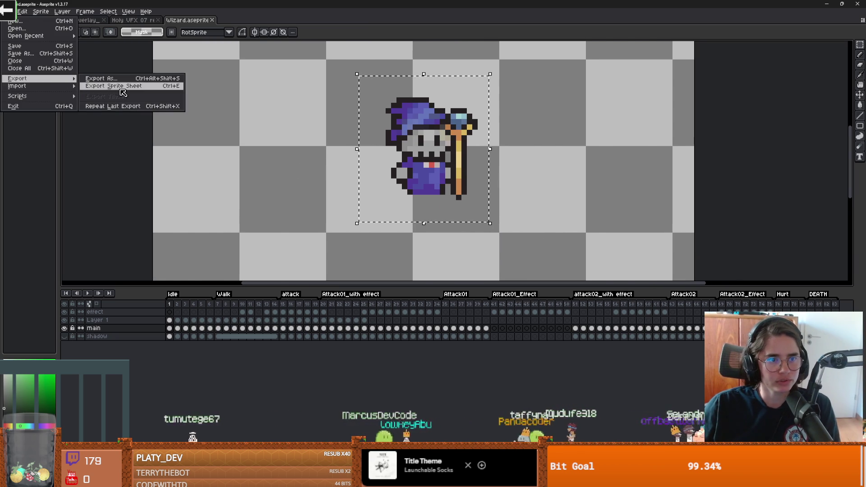
pyautogui.click(94, 88)
pyautogui.click(203, 138)
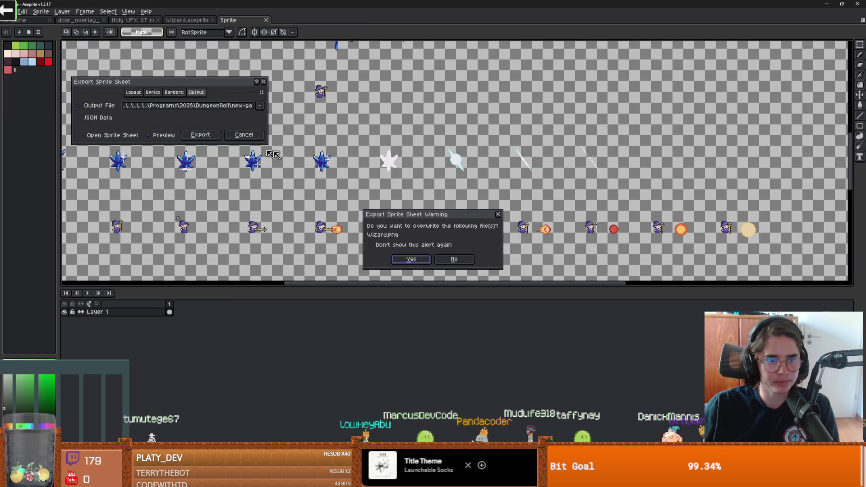
pyautogui.click(412, 260)
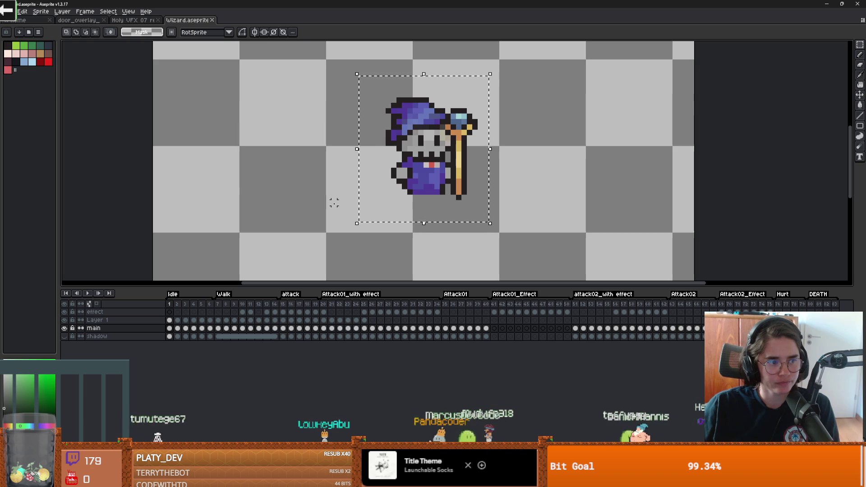
pyautogui.hotkey('alt', 'Tab')
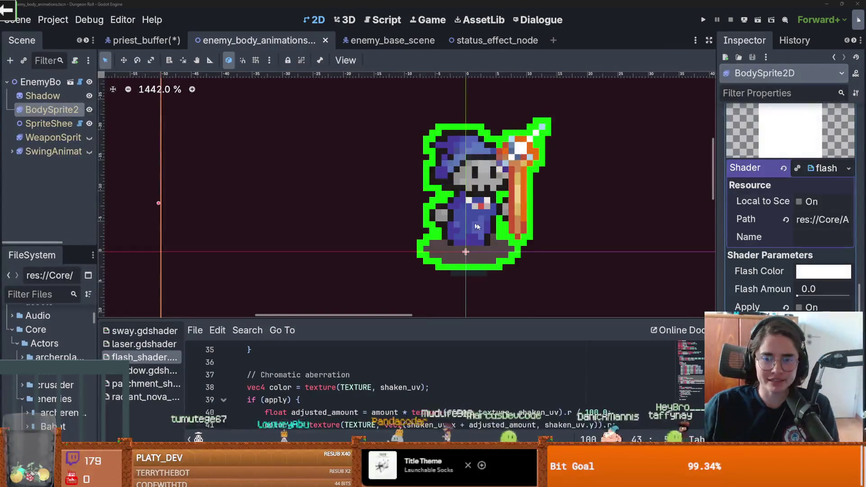
# - Frame the wizard sprite, widen the Inspector to read all shader parameters, and save
pyautogui.scroll(-3)
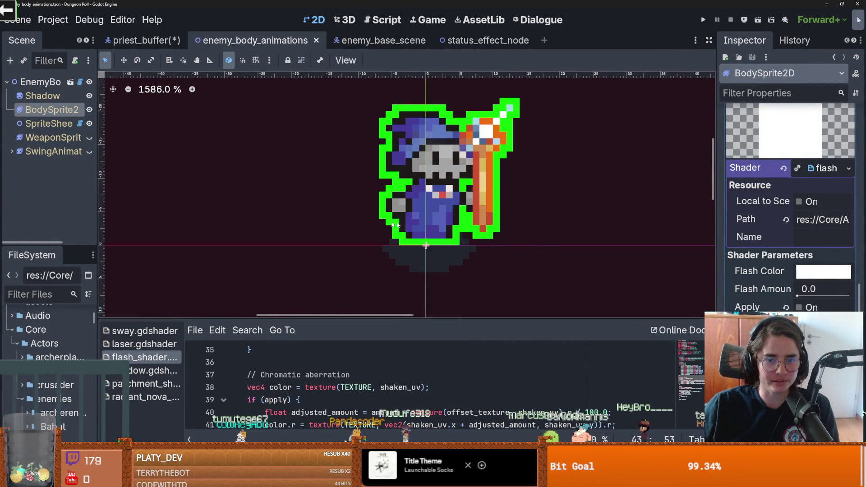
pyautogui.scroll(3)
pyautogui.moveTo(402, 224); pyautogui.dragTo(373, 227)
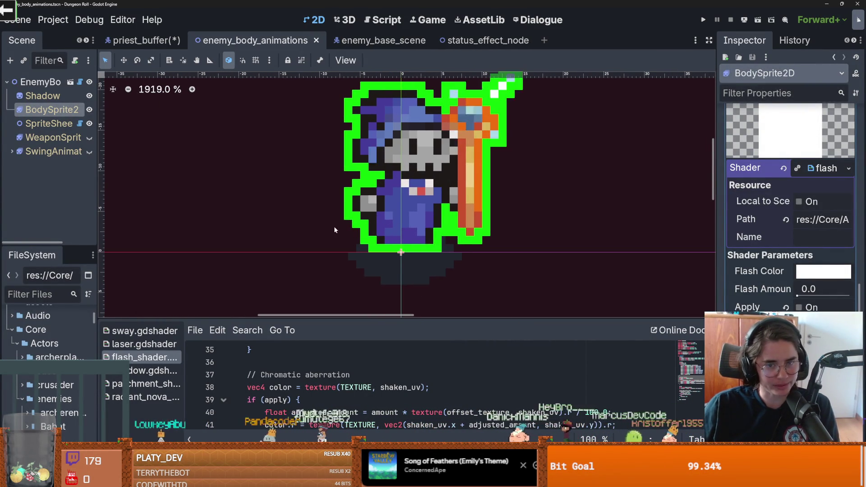
pyautogui.moveTo(716, 271); pyautogui.dragTo(580, 245)
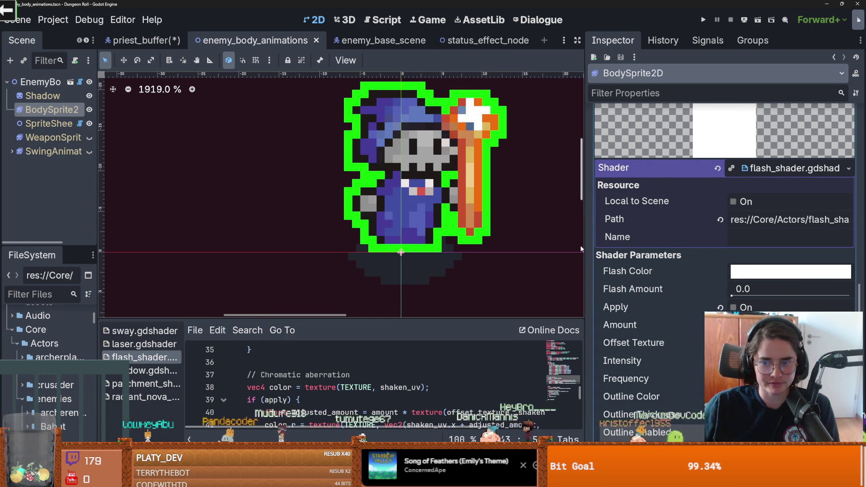
pyautogui.moveTo(508, 214); pyautogui.dragTo(413, 231)
pyautogui.scroll(3)
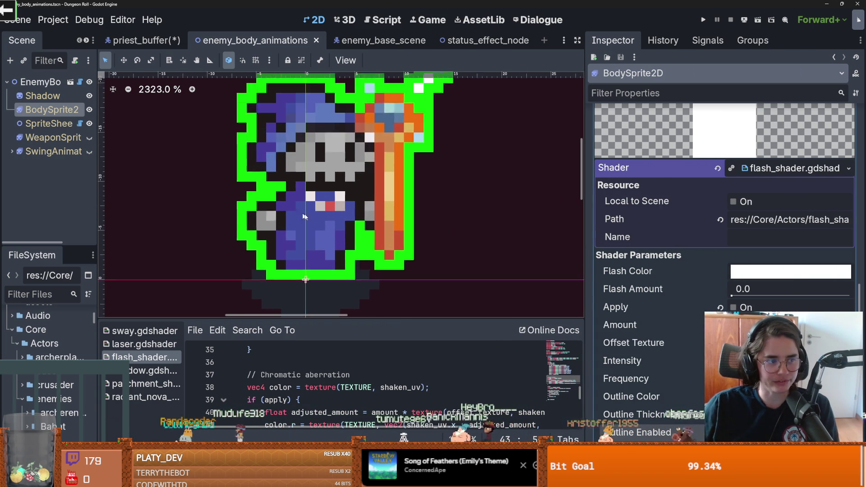
pyautogui.scroll(-3)
pyautogui.hotkey('ctrl', 's')
# - Switch the wizard's outline shader parameter off and save the enemy scene
pyautogui.click(790, 271)
pyautogui.press('Escape')
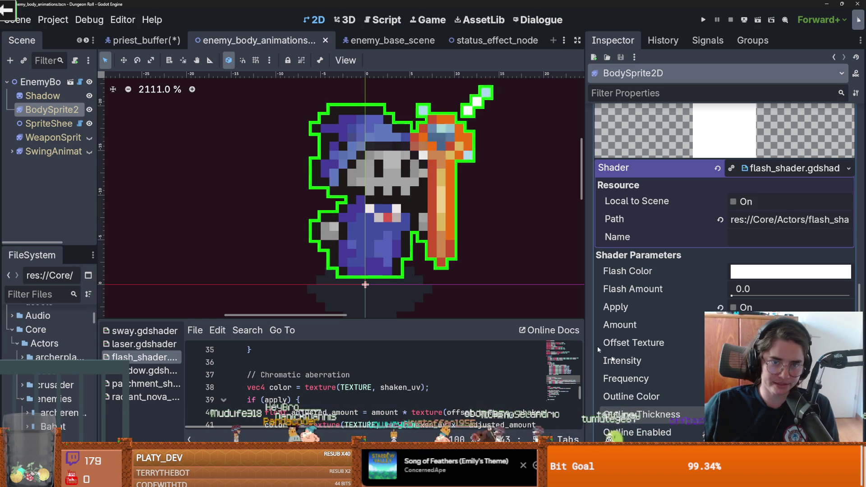
pyautogui.scroll(-3)
pyautogui.scroll(3)
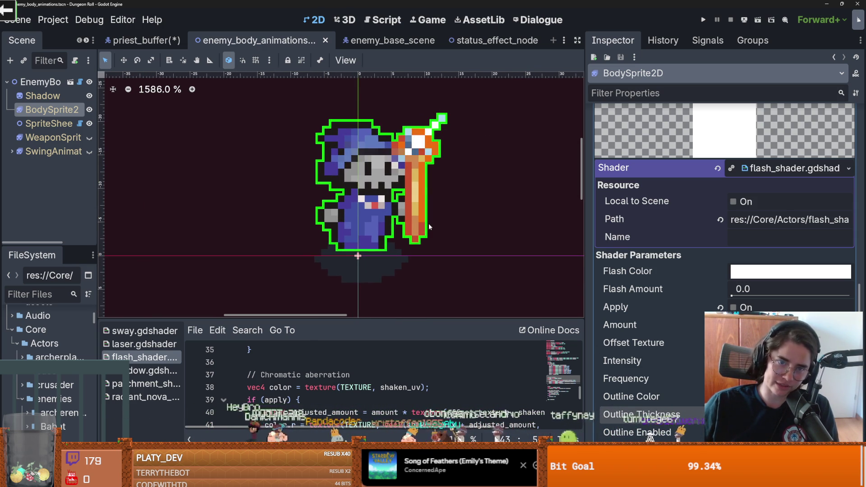
pyautogui.hscroll(-3)
pyautogui.scroll(-3)
pyautogui.hotkey('ctrl', 's')
pyautogui.scroll(3)
pyautogui.scroll(-3)
pyautogui.hotkey('ctrl', 's')
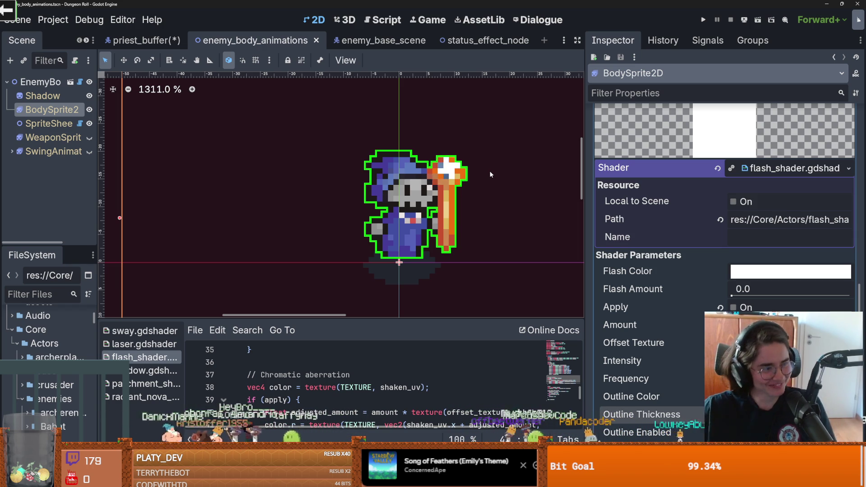
pyautogui.hotkey('ctrl', 's')
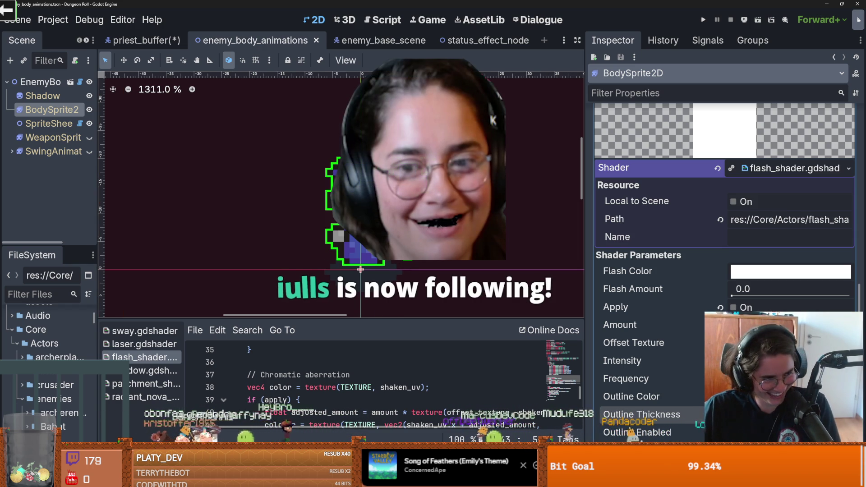
pyautogui.hscroll(-3)
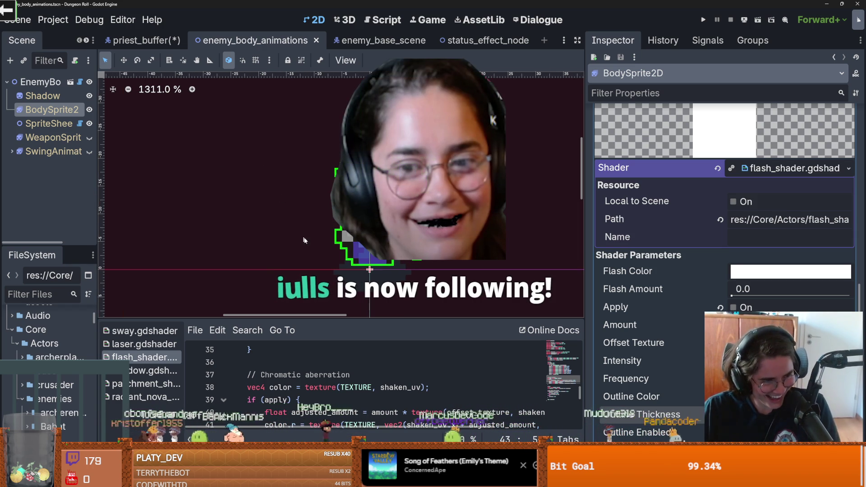
pyautogui.hotkey('ctrl', 's')
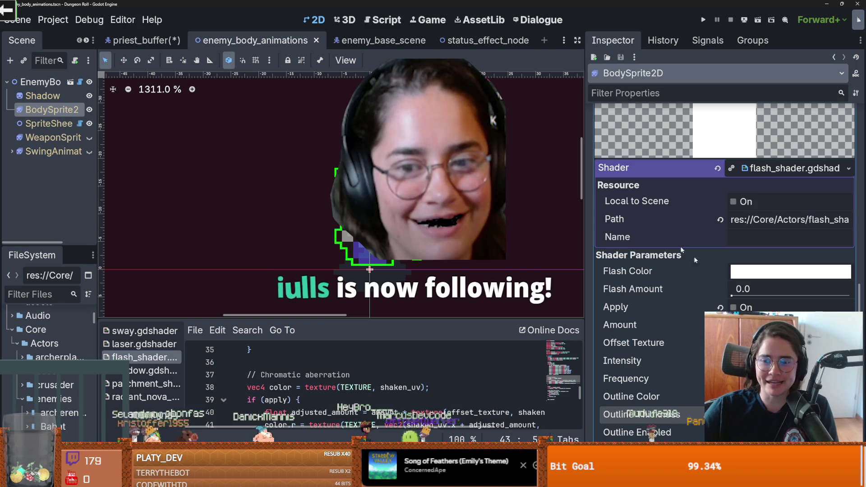
pyautogui.hotkey('ctrl', 's')
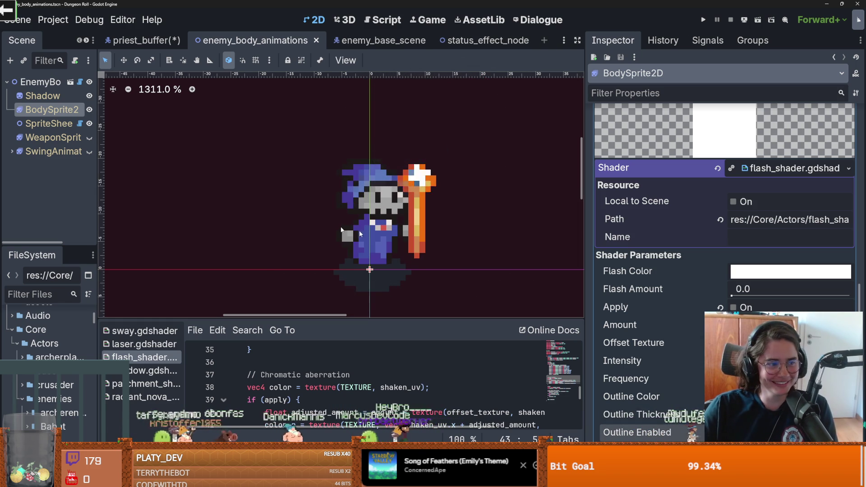
# - Find and select the outline_enabled uniform in the enlarged flash_shader code
pyautogui.moveTo(97, 185); pyautogui.dragTo(133, 181)
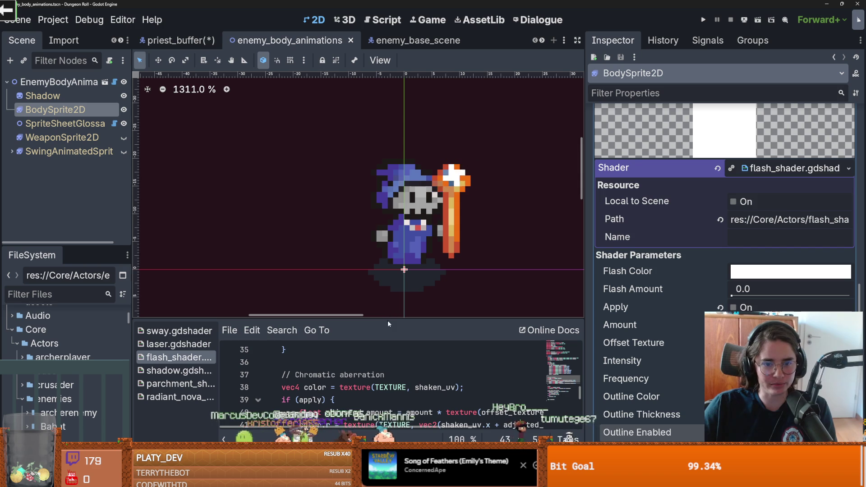
pyautogui.moveTo(389, 318); pyautogui.dragTo(384, 84)
pyautogui.scroll(3)
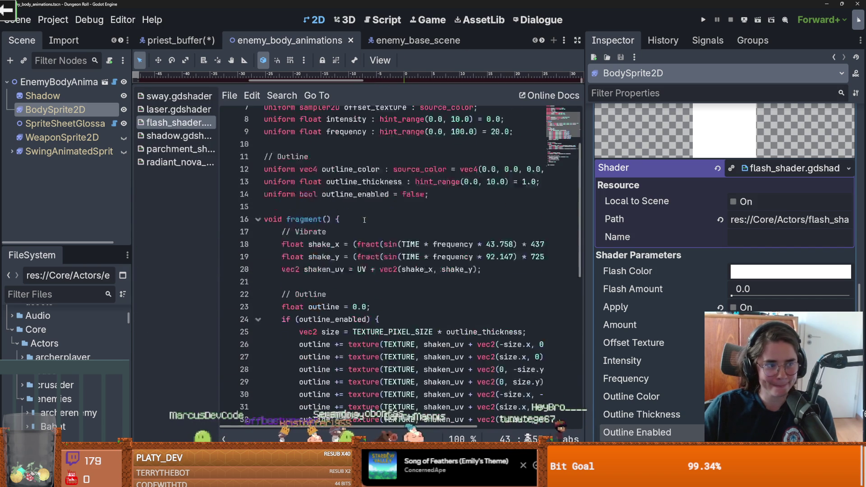
pyautogui.click(346, 218)
pyautogui.doubleClick(364, 277)
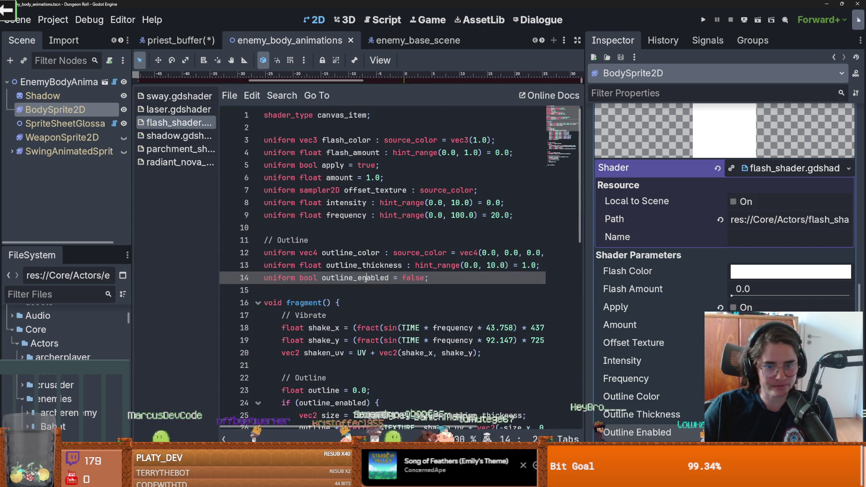
# - Restore the wizard preview split, save, and move to the priest_buffer scene
pyautogui.moveTo(389, 94); pyautogui.dragTo(388, 265)
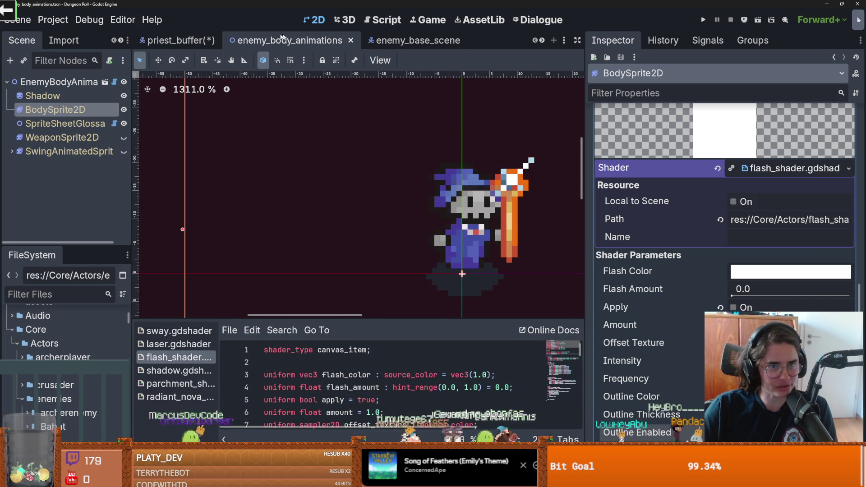
pyautogui.hotkey('ctrl', 's')
pyautogui.scroll(3)
# - Replace pass in EnemyCharacter.gd's buff() with outline_enabled and enlarge the code area
pyautogui.click(110, 81)
pyautogui.scroll(-3)
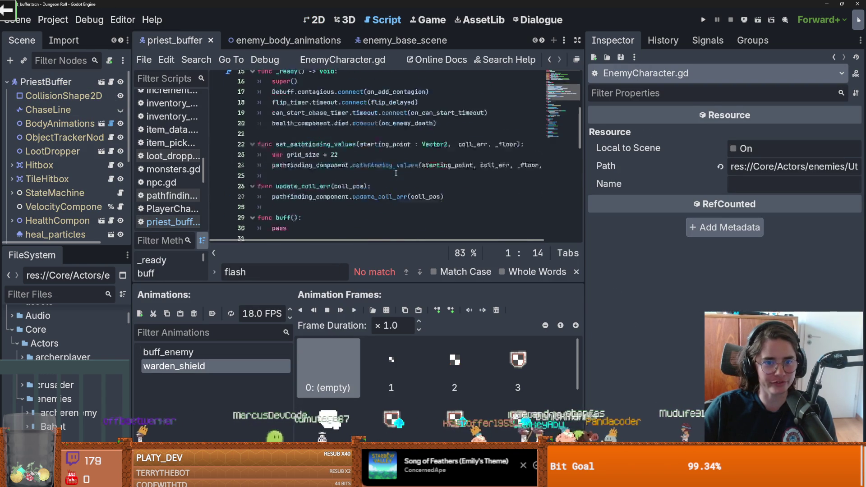
pyautogui.doubleClick(279, 99)
pyautogui.hotkey('ctrl', 'v')
pyautogui.hotkey('ctrl', 'z')
pyautogui.hotkey('ctrl', 'v')
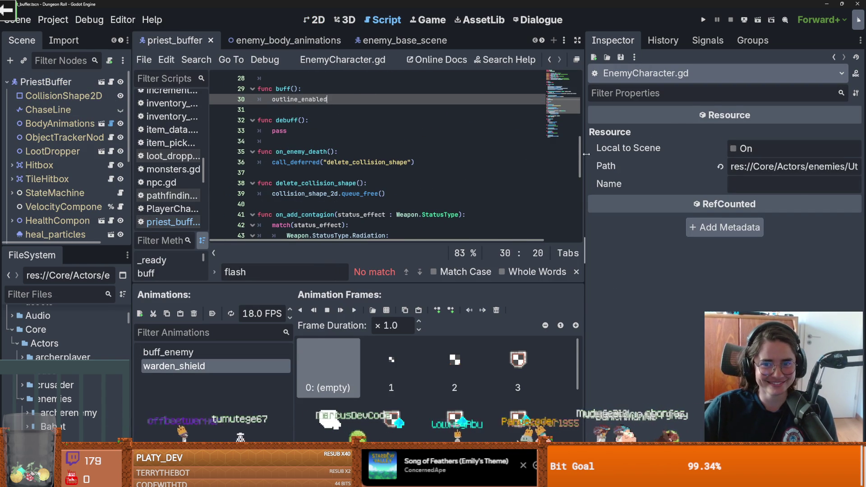
pyautogui.moveTo(588, 156); pyautogui.dragTo(677, 158)
pyautogui.moveTo(441, 283); pyautogui.dragTo(441, 318)
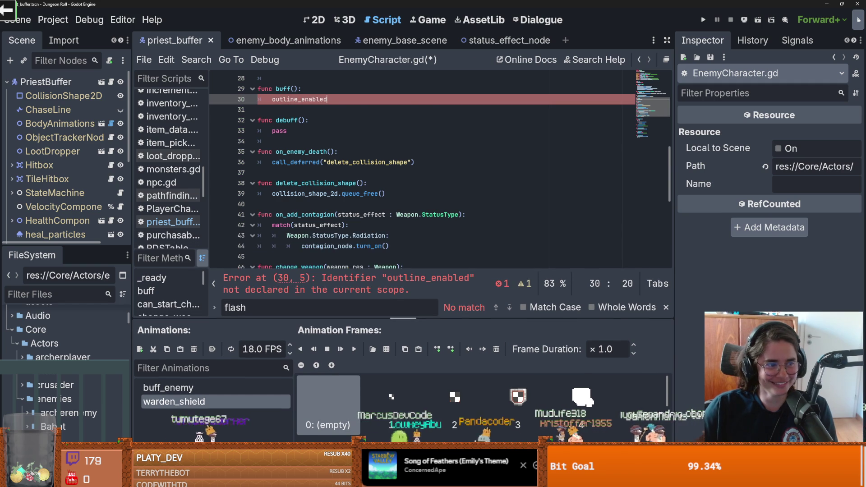
pyautogui.scroll(3)
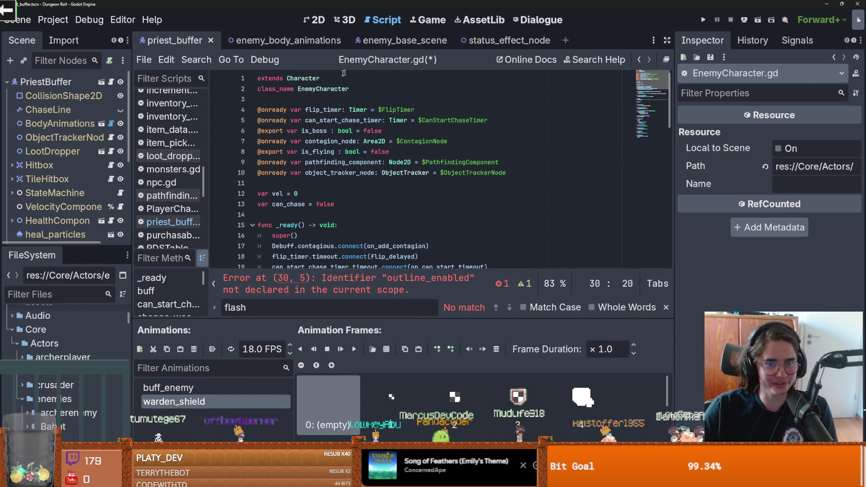
# - Copy the flash_amount shader parameter path from Character's shader_flash, then return to EnemyCharacter.gd
pyautogui.click(310, 84)
pyautogui.scroll(-3)
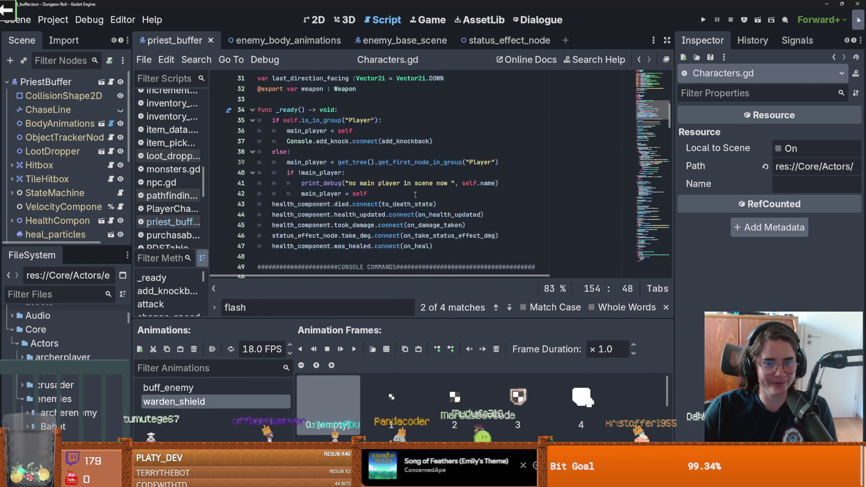
pyautogui.scroll(-3)
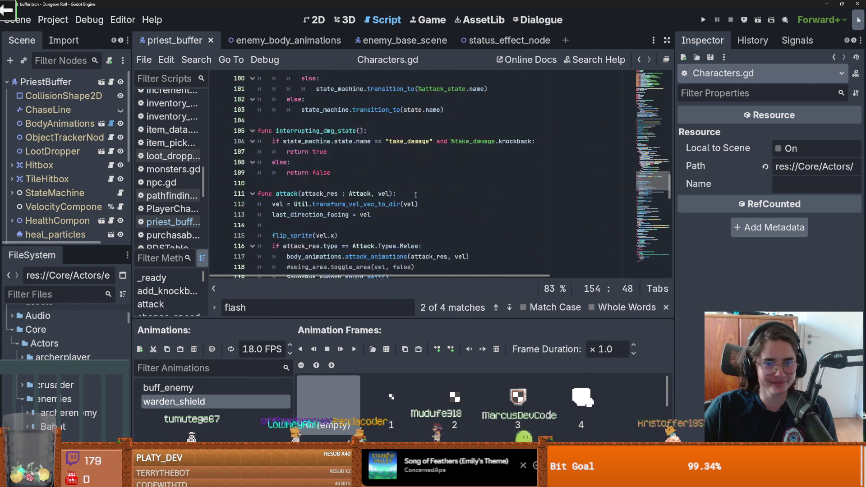
pyautogui.scroll(-3)
pyautogui.press('Down')
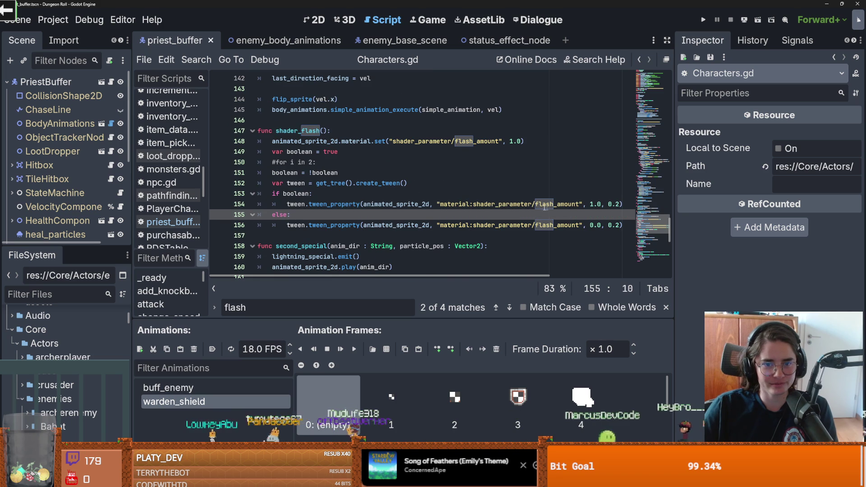
pyautogui.moveTo(581, 204); pyautogui.dragTo(441, 204)
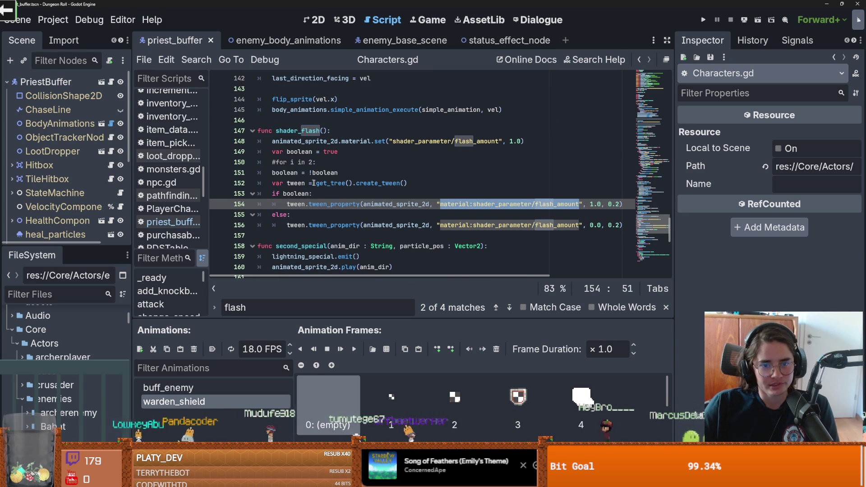
pyautogui.scroll(3)
pyautogui.hotkey('alt', 'Left')
pyautogui.hotkey('alt', 'Left')
pyautogui.hotkey('alt', 'Left')
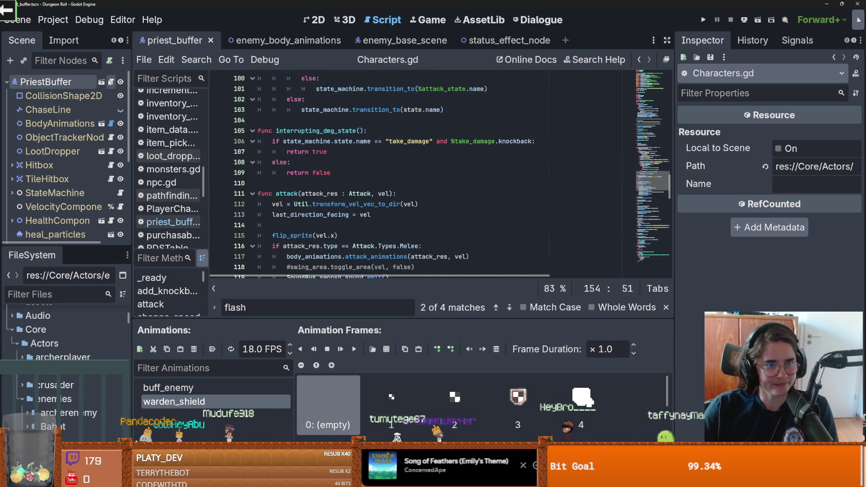
pyautogui.scroll(-3)
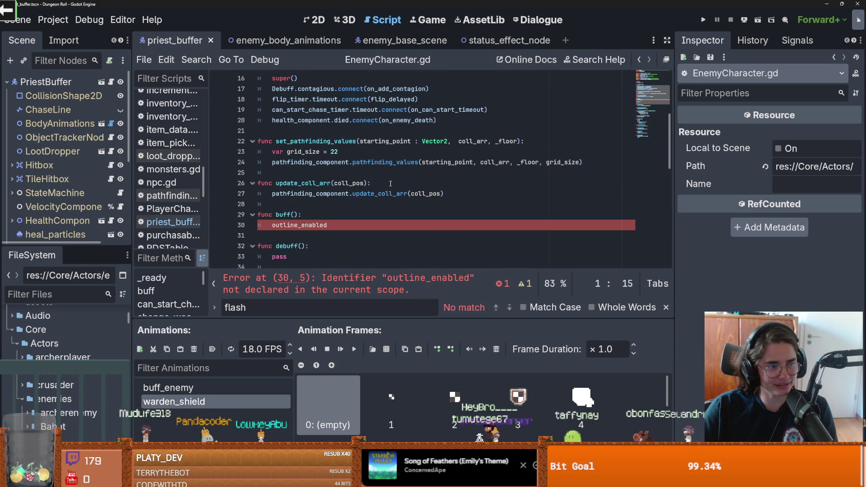
pyautogui.scroll(-3)
# - Add a new line 30 in buff() starting with animated_sprite_2d., discarding the pasted parameter path
pyautogui.click(349, 120)
pyautogui.press('Return')
pyautogui.hotkey('ctrl', 'v')
pyautogui.hotkey('ctrl', 'BackSpace')
pyautogui.hotkey('ctrl', 'BackSpace')
pyautogui.hotkey('ctrl', 'BackSpace')
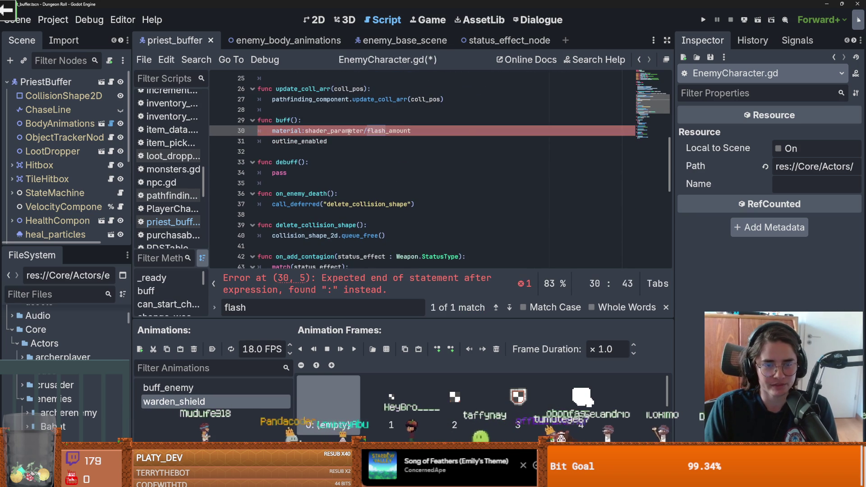
pyautogui.write('an')
pyautogui.press('Return')
pyautogui.write('.')
pyautogui.hotkey('ctrl', 'v')
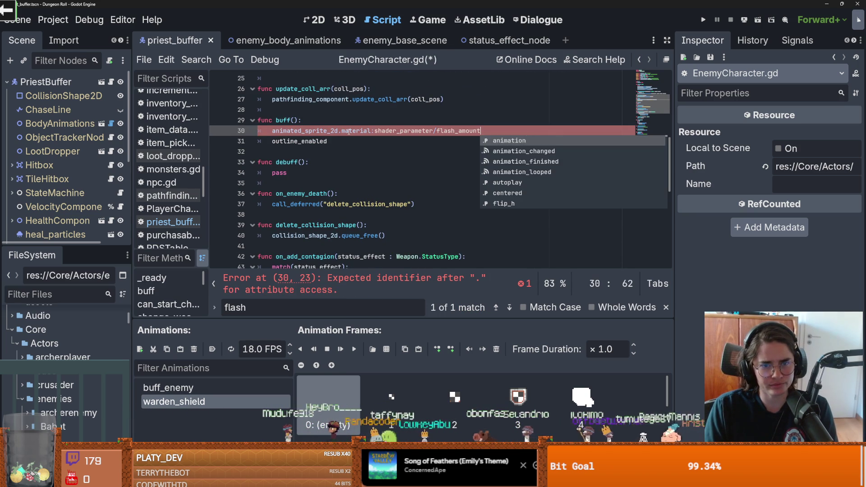
pyautogui.hotkey('ctrl', 'z')
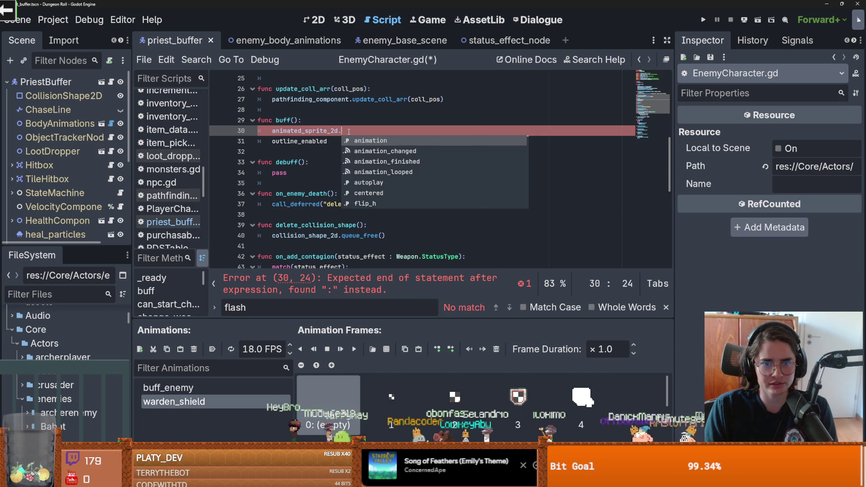
# - Extend line 30 to animated_sprite_2d.material.shader, removing trial set_shader and pasted text
pyautogui.write('.s')
pyautogui.write('et_sha')
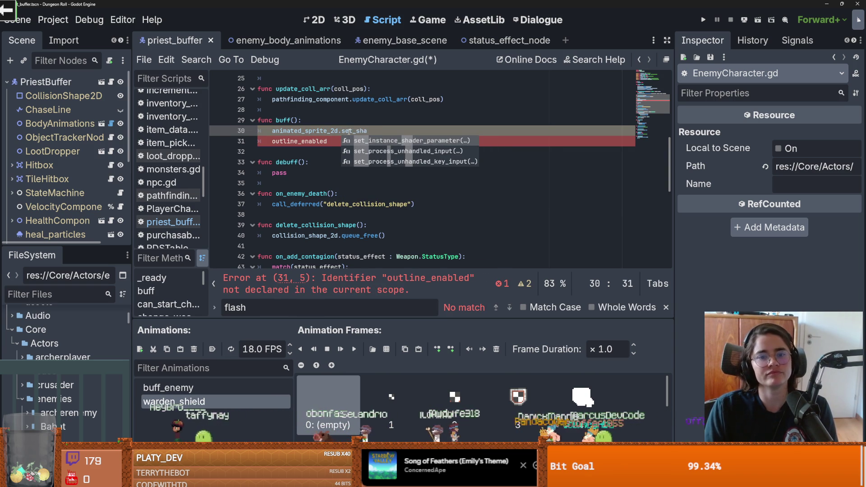
pyautogui.press('BackSpace')
pyautogui.press('BackSpace')
pyautogui.press('BackSpace')
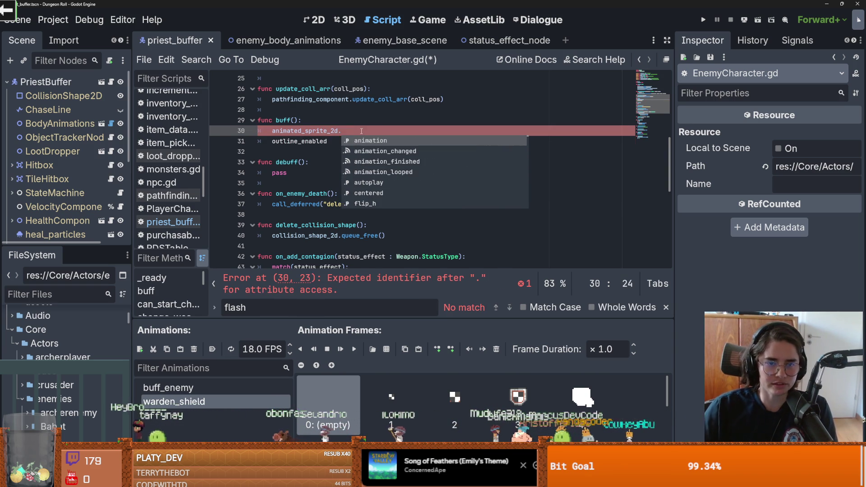
pyautogui.write('mater')
pyautogui.press('Return')
pyautogui.write('.')
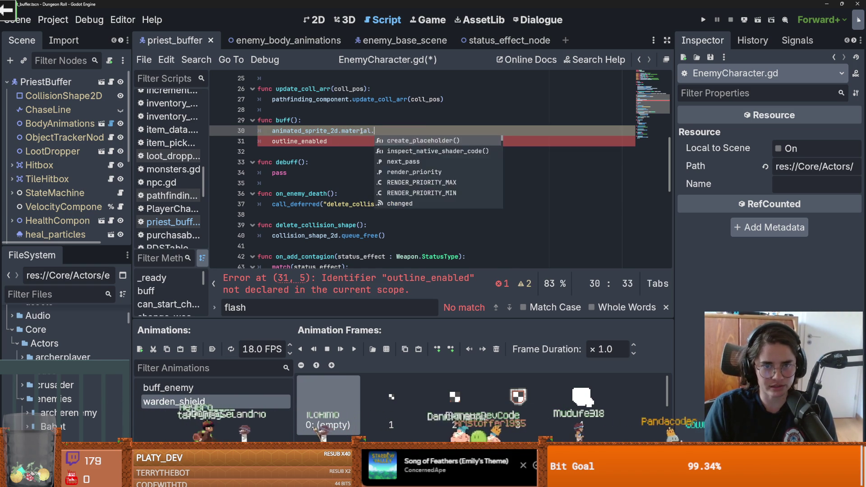
pyautogui.write('set_sh')
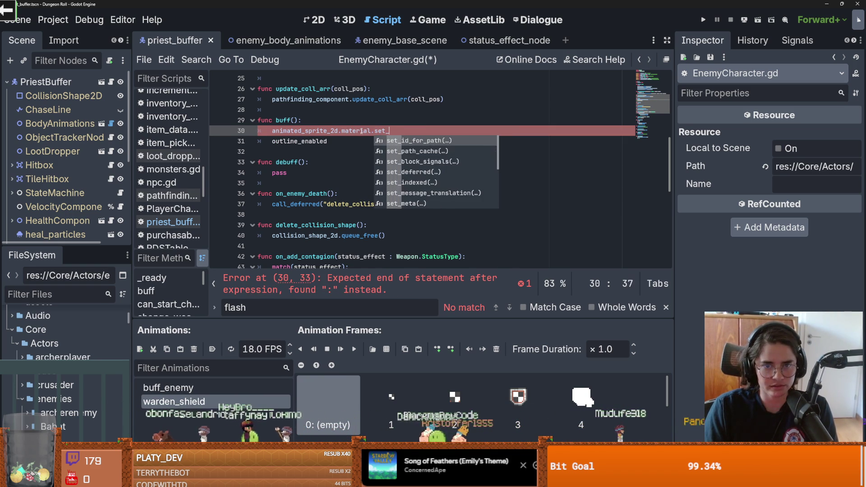
pyautogui.press('BackSpace')
pyautogui.press('BackSpace')
pyautogui.press('BackSpace')
pyautogui.write('v')
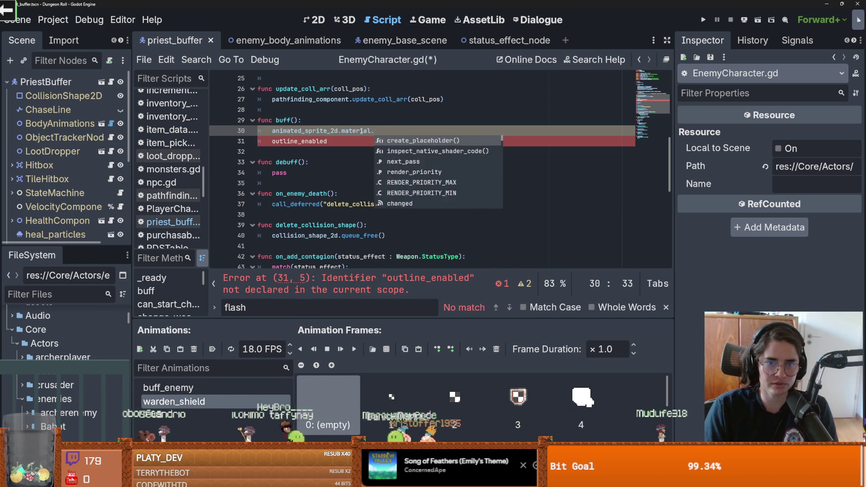
pyautogui.hotkey('ctrl', 'v')
pyautogui.hotkey('ctrl', 'z')
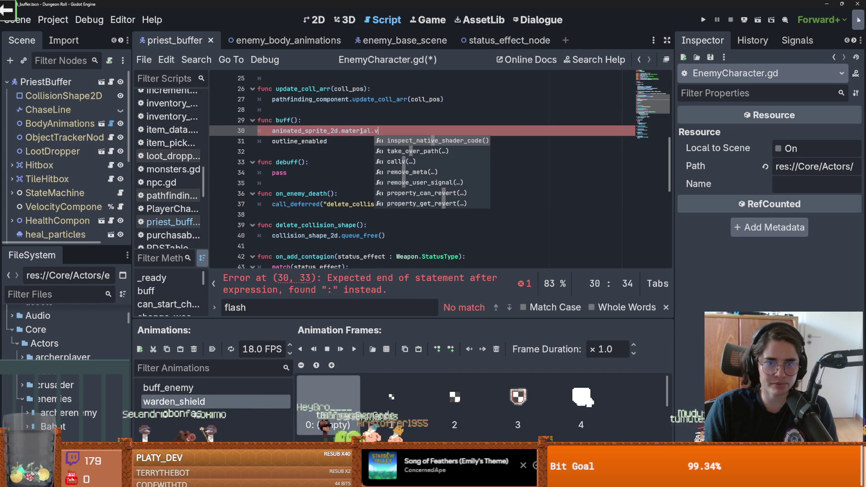
pyautogui.press('BackSpace')
pyautogui.write('shader')
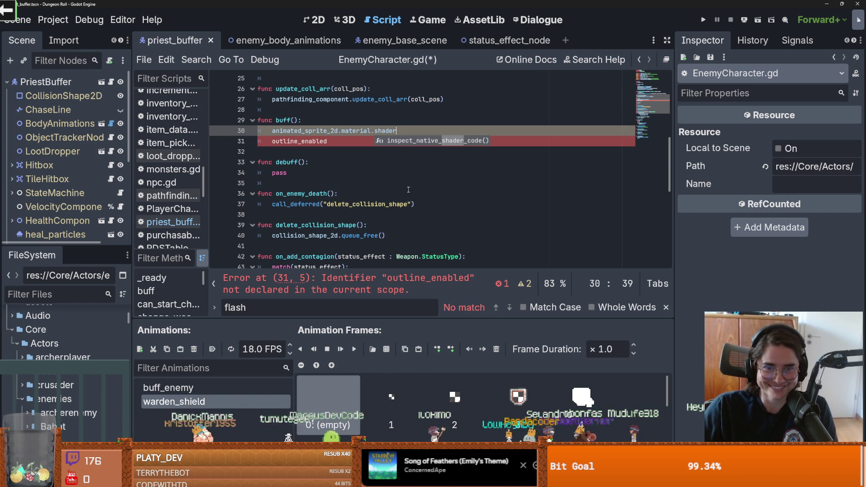
pyautogui.doubleClick(389, 131)
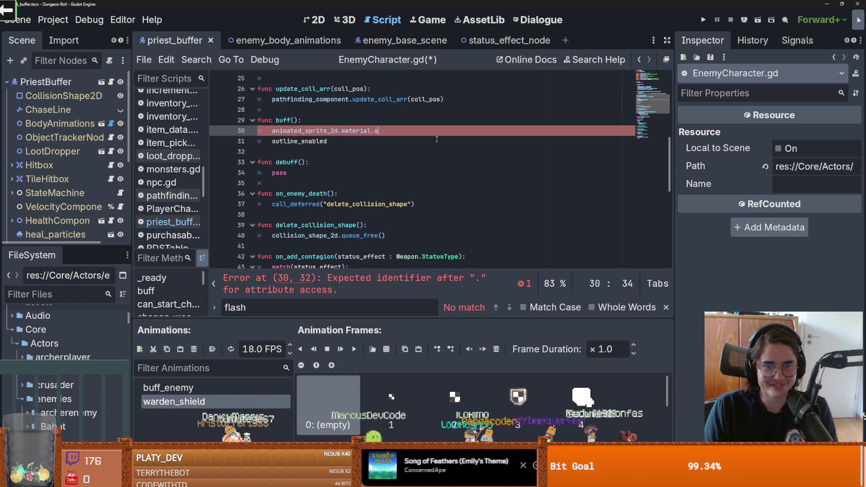
# - Read the Material class docs via the material property's help page, then return to the script
pyautogui.write('se')
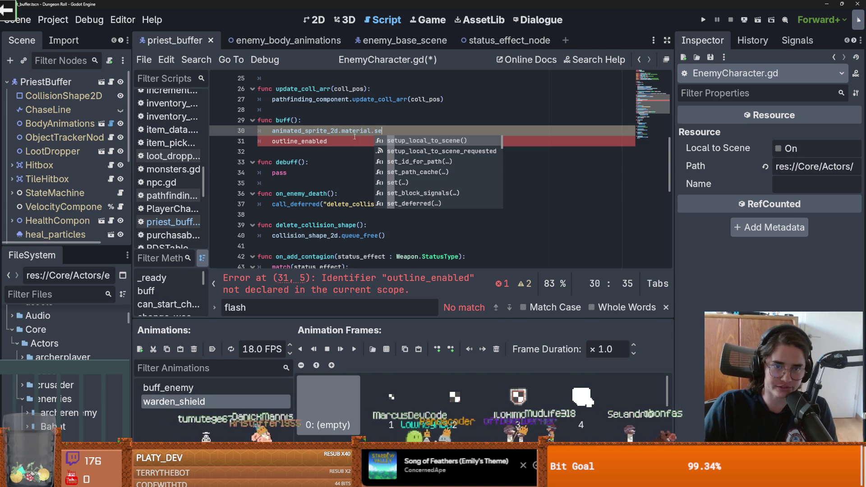
pyautogui.click(355, 133)
pyautogui.scroll(3)
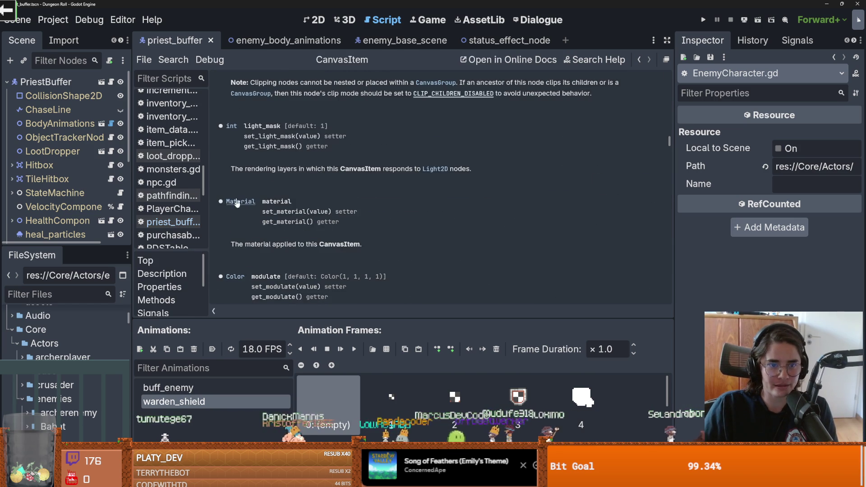
pyautogui.click(239, 202)
pyautogui.scroll(-3)
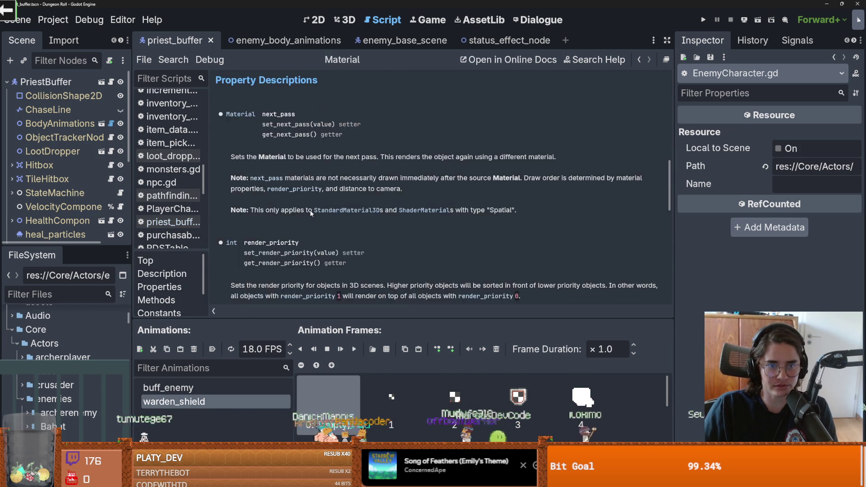
pyautogui.scroll(3)
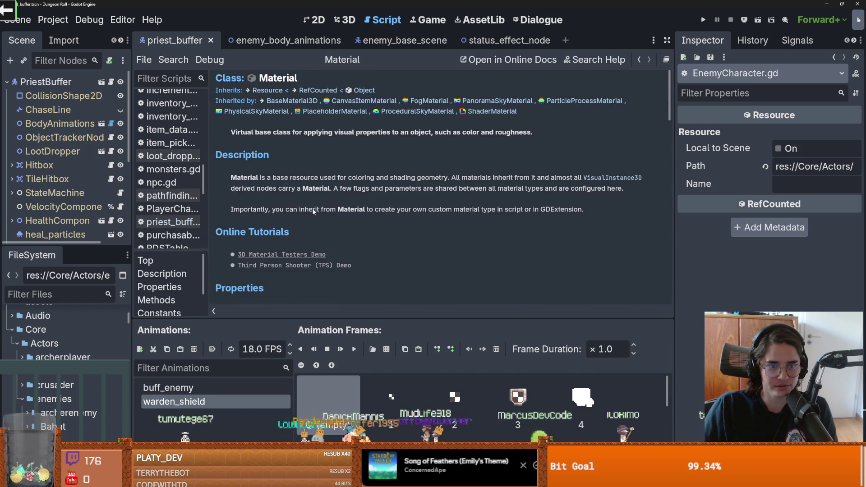
pyautogui.scroll(-3)
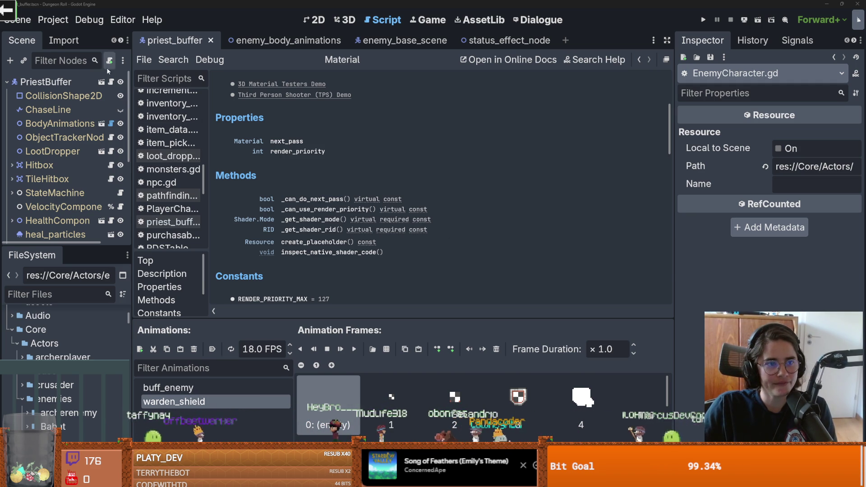
pyautogui.click(110, 82)
# - Complete line 30 as set_shader_parameter("outline_enabled", true) and delete the leftover outline_enabled line
pyautogui.click(343, 141)
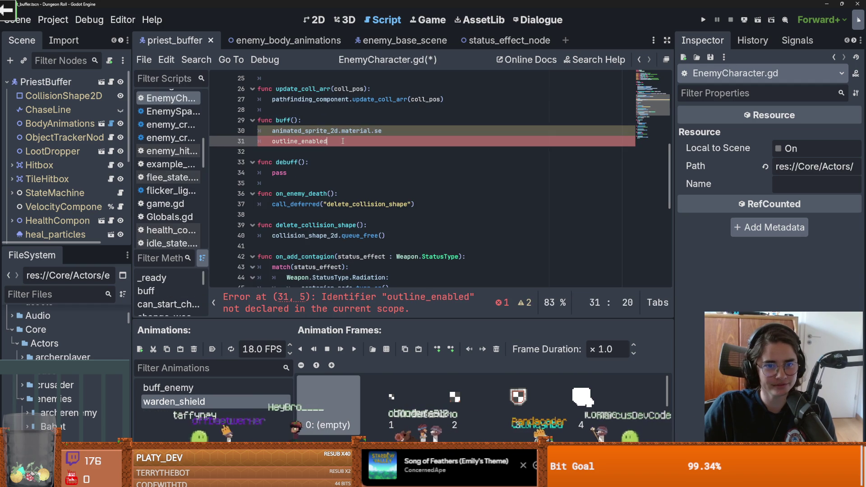
pyautogui.click(393, 132)
pyautogui.write('t_shader_parameter')
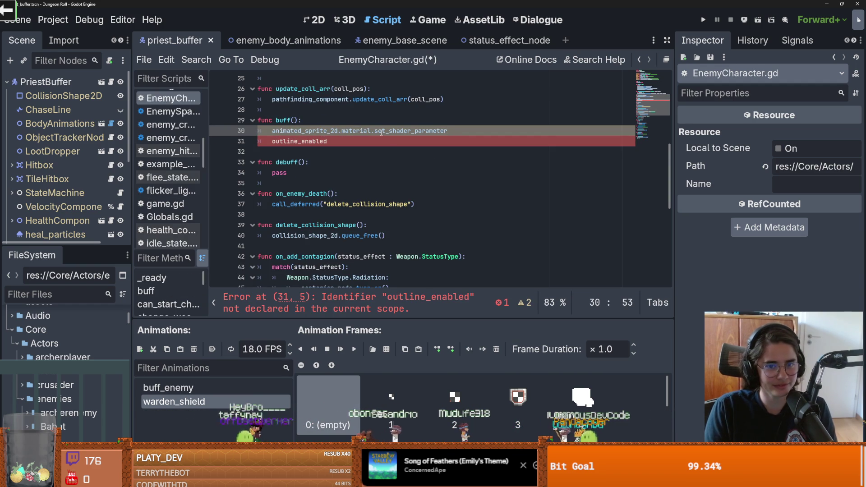
pyautogui.write('("')
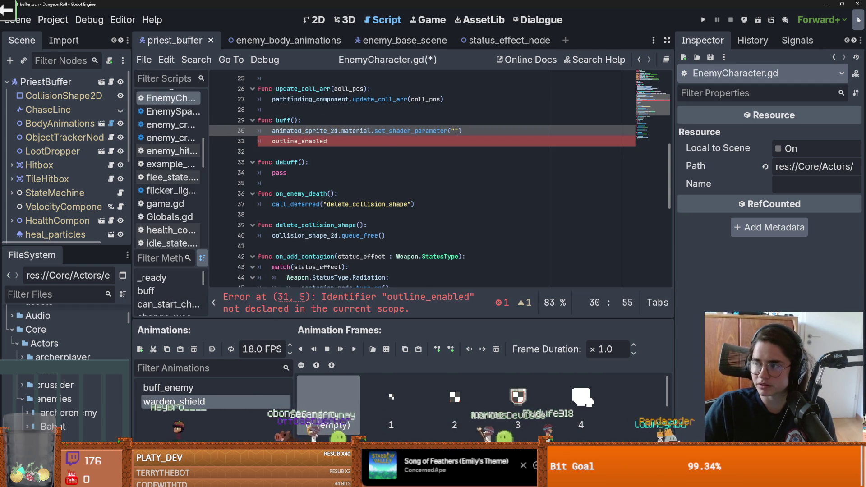
pyautogui.write('outline_enabled"')
pyautogui.write(', ')
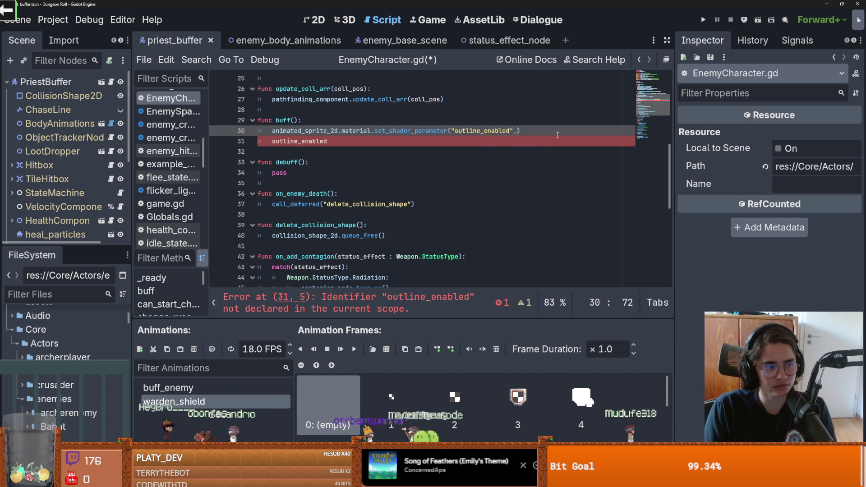
pyautogui.write('true')
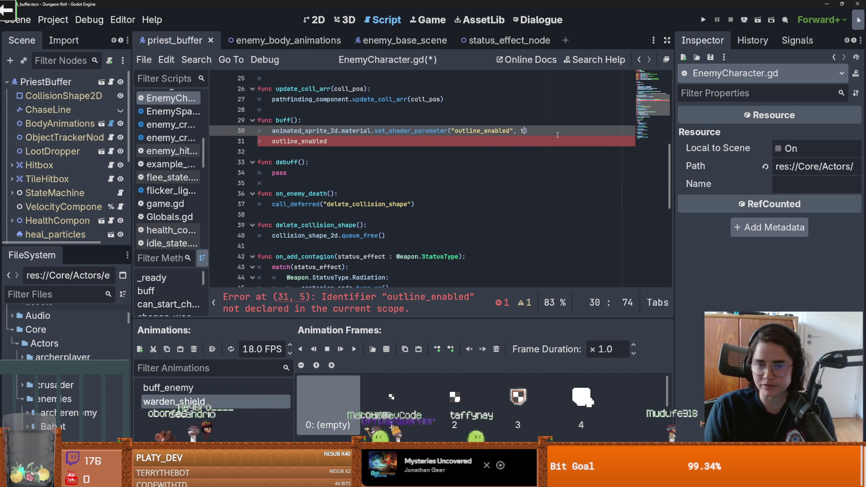
pyautogui.hotkey('ctrl', 's')
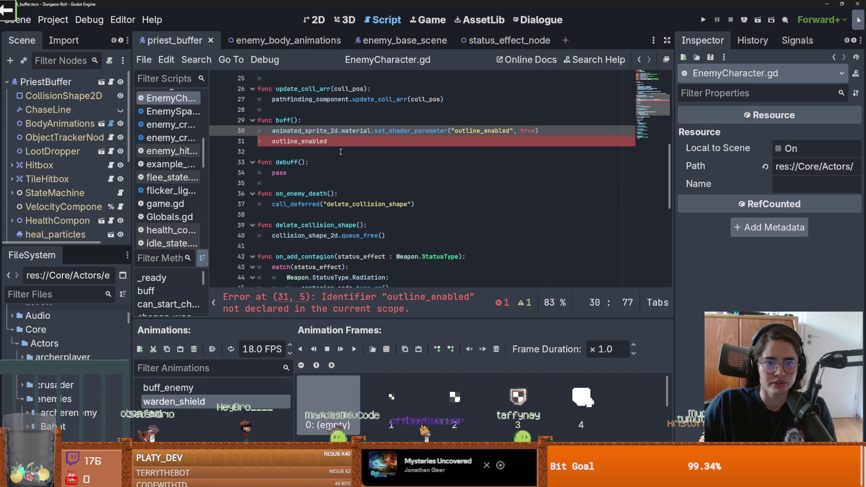
pyautogui.press('Down')
pyautogui.hotkey('shift', 'Home')
pyautogui.press('BackSpace')
pyautogui.hotkey('ctrl', 's')
# - Copy that call into debuff() in place of pass, change true to false, and save
pyautogui.moveTo(554, 131); pyautogui.dragTo(272, 131)
pyautogui.hotkey('ctrl', 'c')
pyautogui.click(503, 173)
pyautogui.hotkey('shift', 'Home')
pyautogui.hotkey('ctrl', 'v')
pyautogui.doubleClick(529, 172)
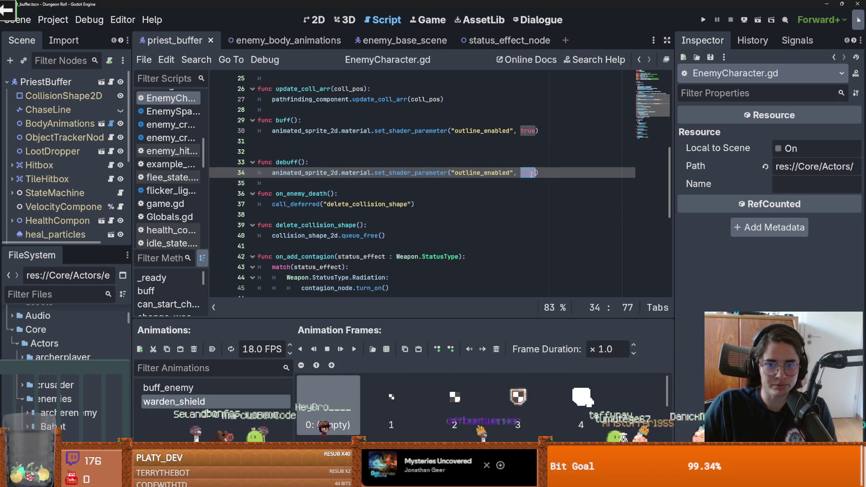
pyautogui.write('false')
pyautogui.hotkey('ctrl', 's')
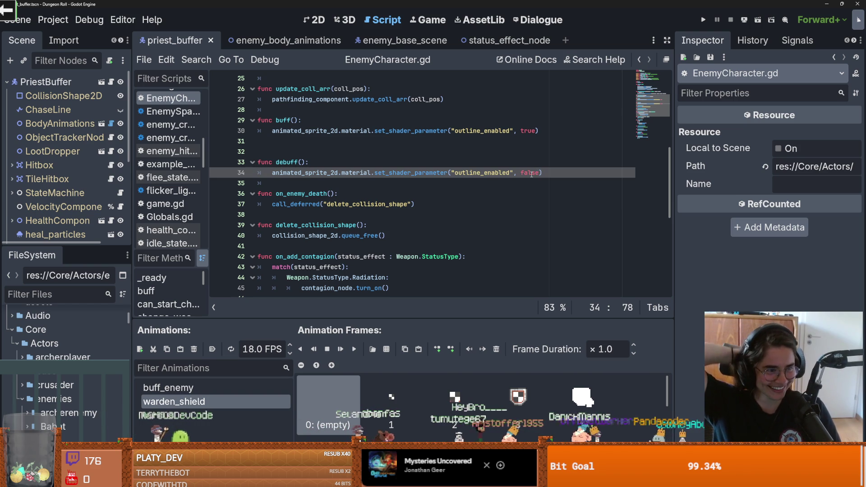
pyautogui.click(295, 151)
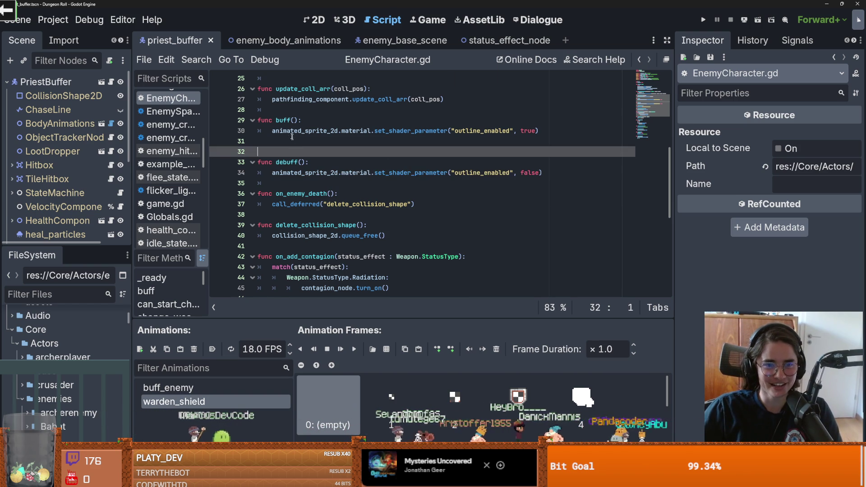
# - Remove blank line 32 in EnemyCharacter.gd and select StateMachine in the enlarged scene tree
pyautogui.press('BackSpace')
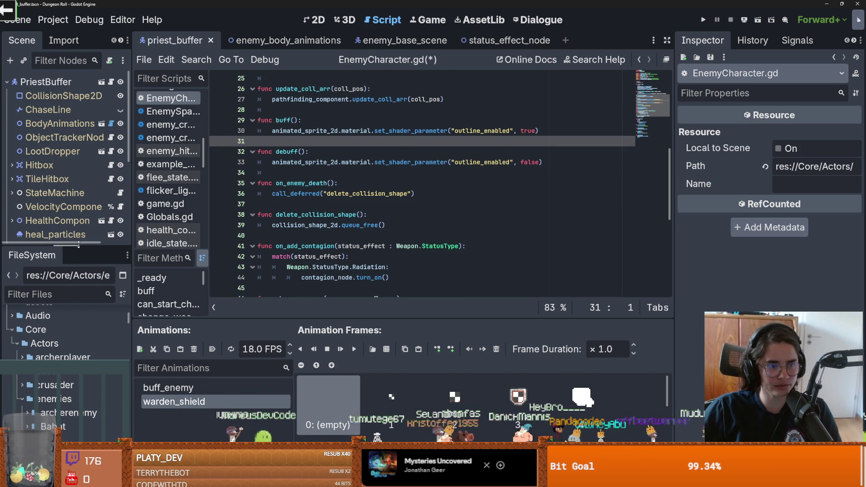
pyautogui.moveTo(78, 244); pyautogui.dragTo(79, 393)
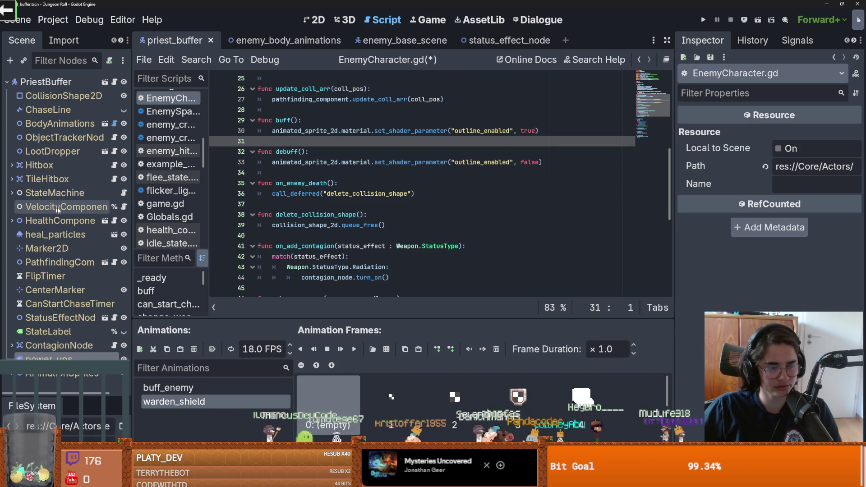
pyautogui.moveTo(132, 205); pyautogui.dragTo(156, 203)
pyautogui.click(12, 194)
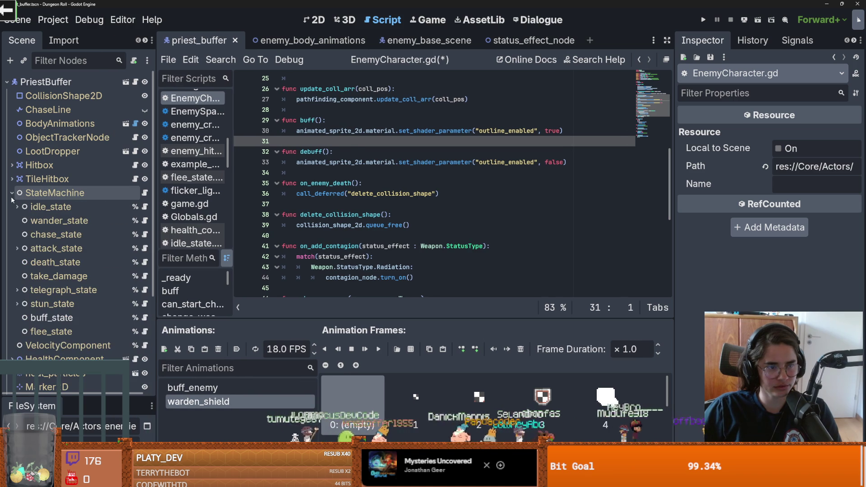
pyautogui.click(54, 193)
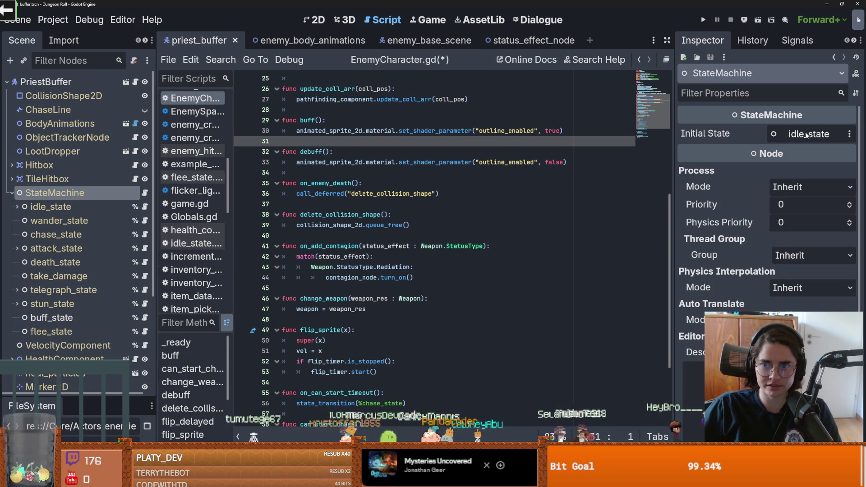
# - Set StateMachine's Initial State to buff_state and save the priest_buffer scene
pyautogui.click(808, 134)
pyautogui.scroll(-3)
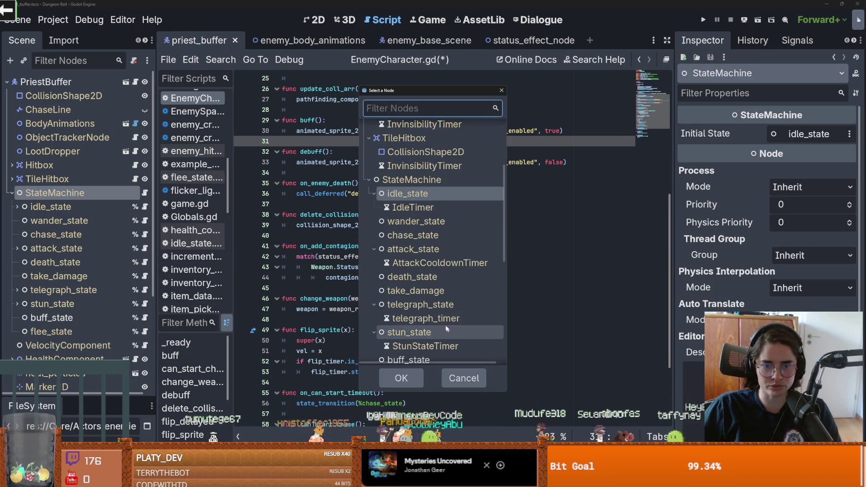
pyautogui.click(408, 272)
pyautogui.press('Return')
pyautogui.hotkey('ctrl', 's')
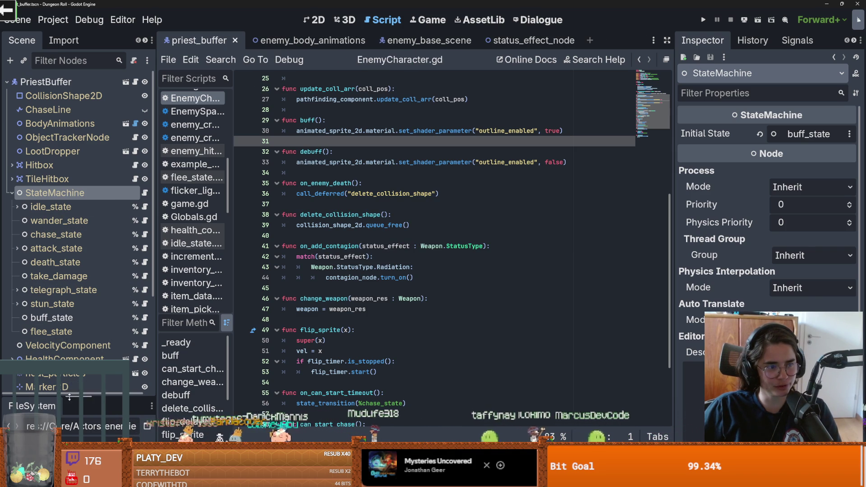
pyautogui.moveTo(73, 397); pyautogui.dragTo(74, 203)
pyautogui.hotkey('ctrl', 's')
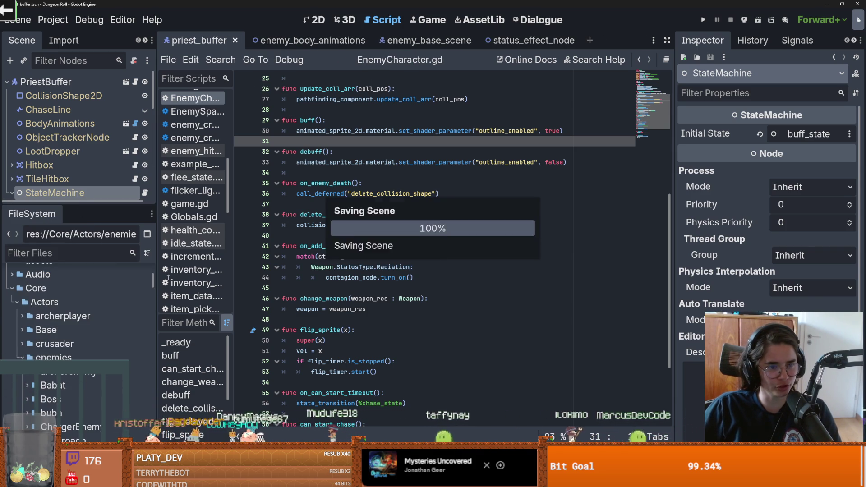
pyautogui.click(54, 253)
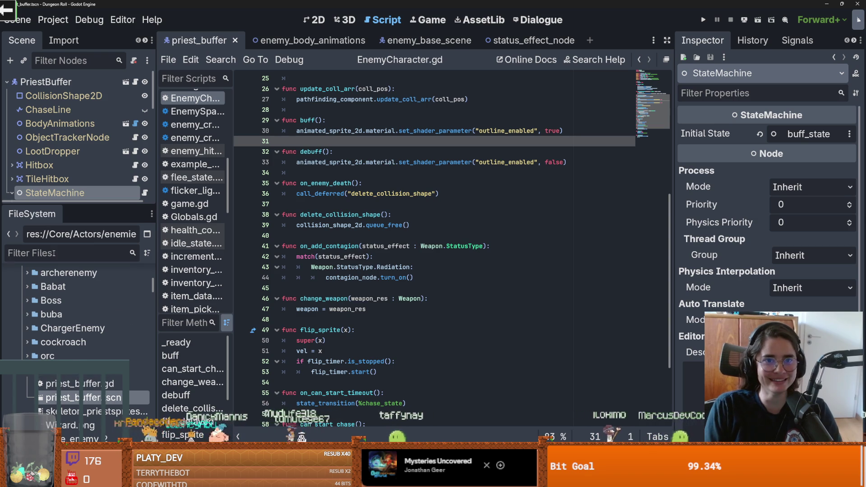
# - Filter files for 'monster', open monster_roomv1.scn, and expand its Monsters node
pyautogui.write('monster')
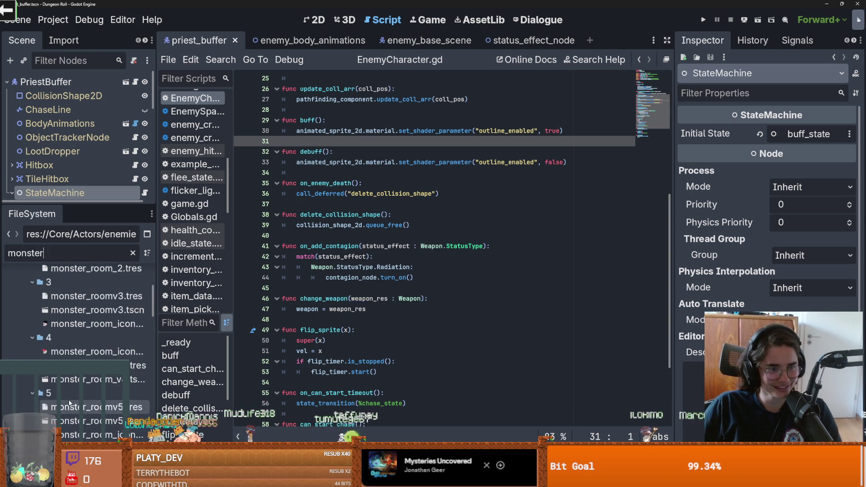
pyautogui.doubleClick(85, 375)
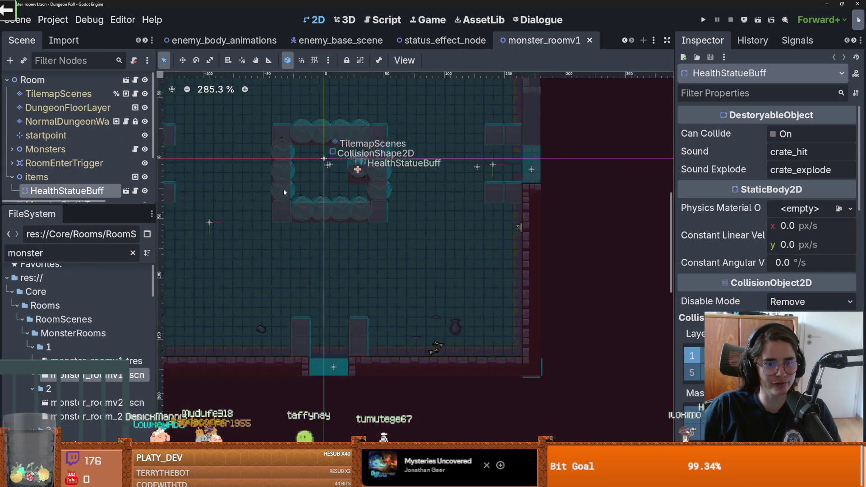
pyautogui.moveTo(101, 205); pyautogui.dragTo(101, 348)
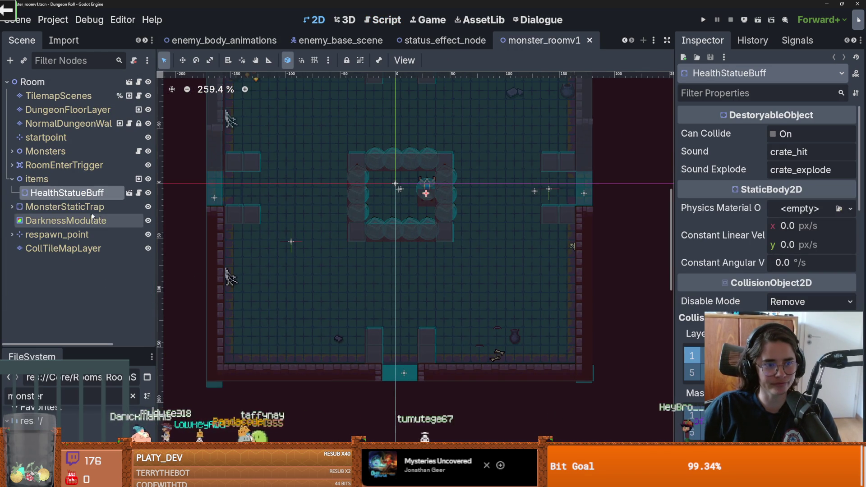
pyautogui.click(45, 151)
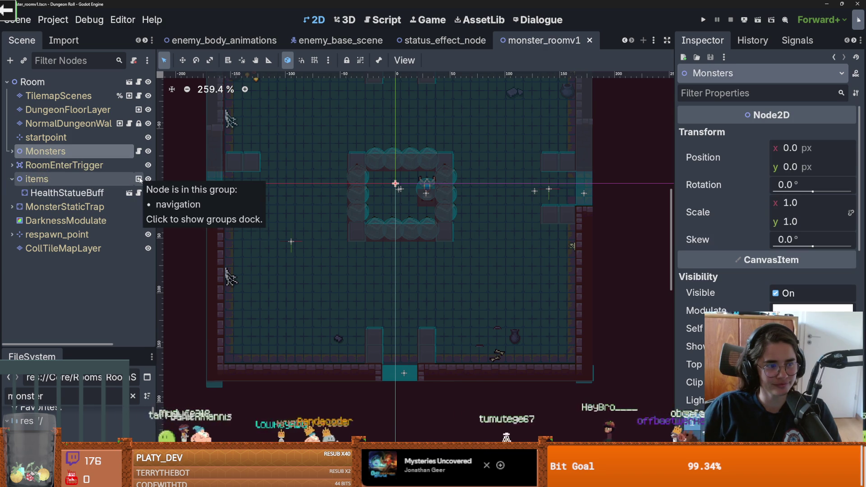
pyautogui.click(12, 152)
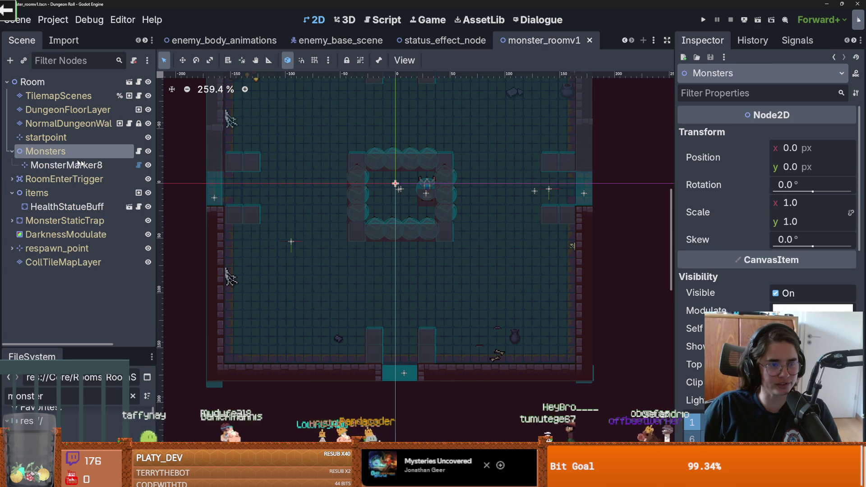
# - Open the spawn marker's EnemySpawnMarker.gd and add a comma after PineCharger in EnemyTypes
pyautogui.click(138, 165)
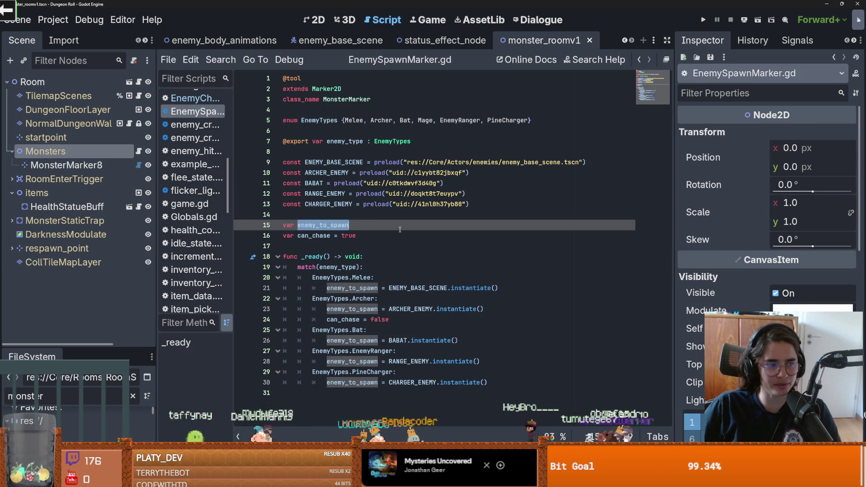
pyautogui.click(330, 173)
pyautogui.click(527, 121)
pyautogui.write(',')
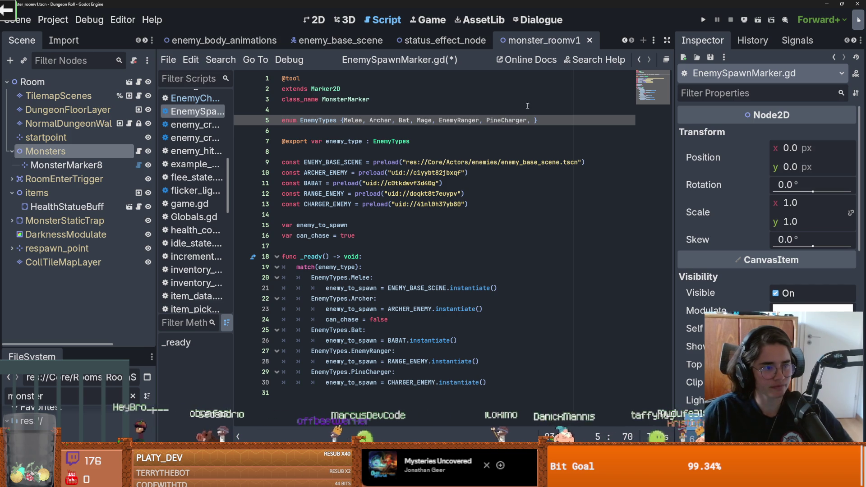
# - Append SkeletonPriest to the EnemyTypes enum on line 5 and save the script
pyautogui.moveTo(390, 193)
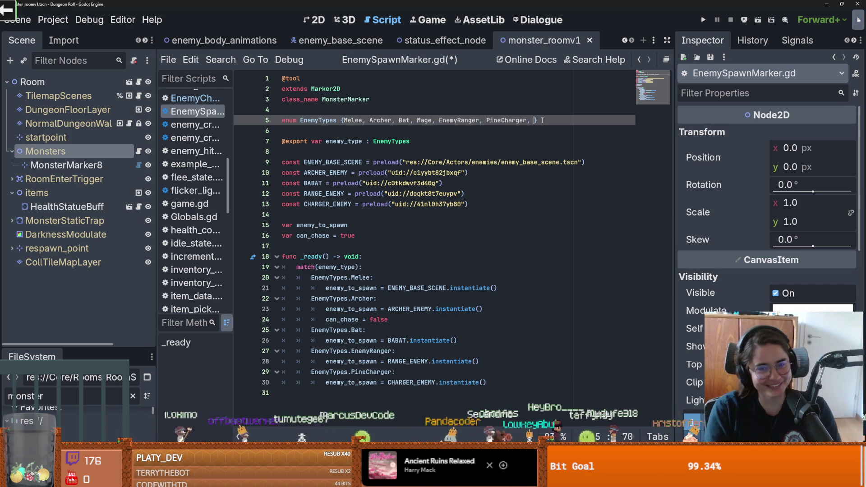
pyautogui.write('Priest')
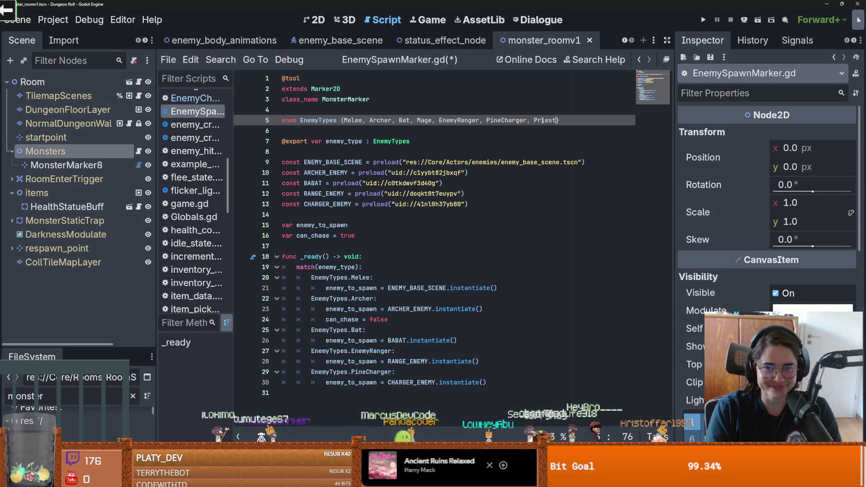
pyautogui.press('BackSpace')
pyautogui.press('BackSpace')
pyautogui.press('BackSpace')
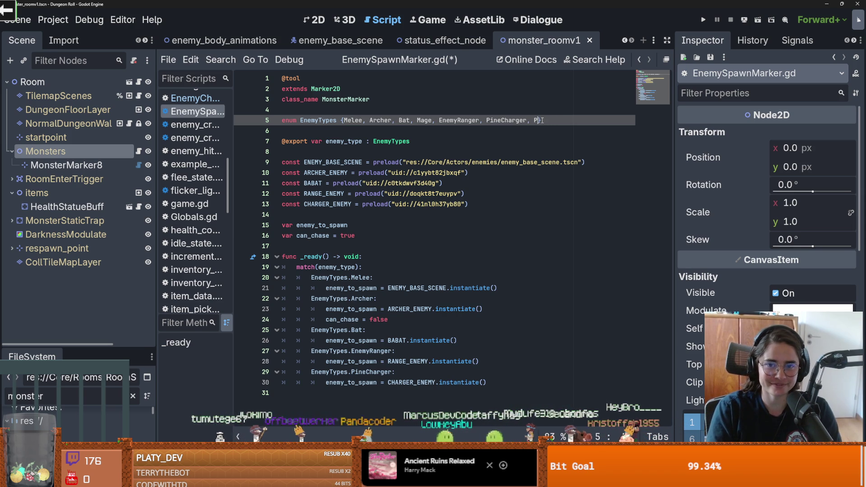
pyautogui.write('Skeleton')
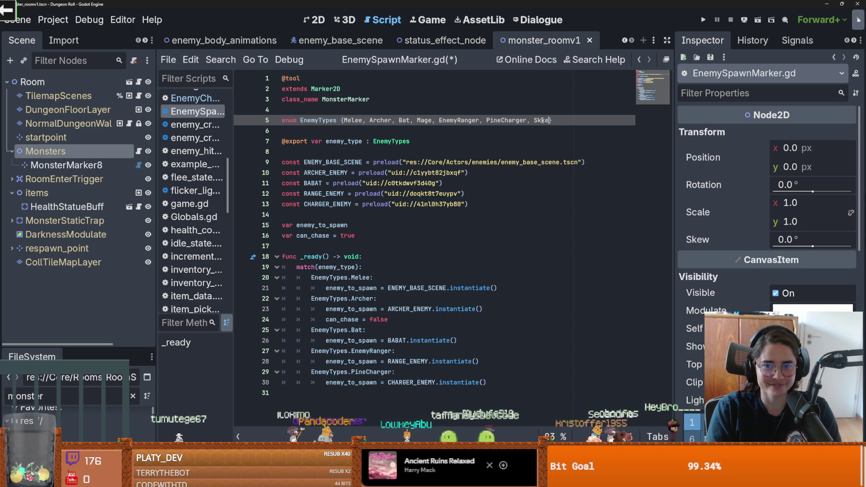
pyautogui.write('Priest')
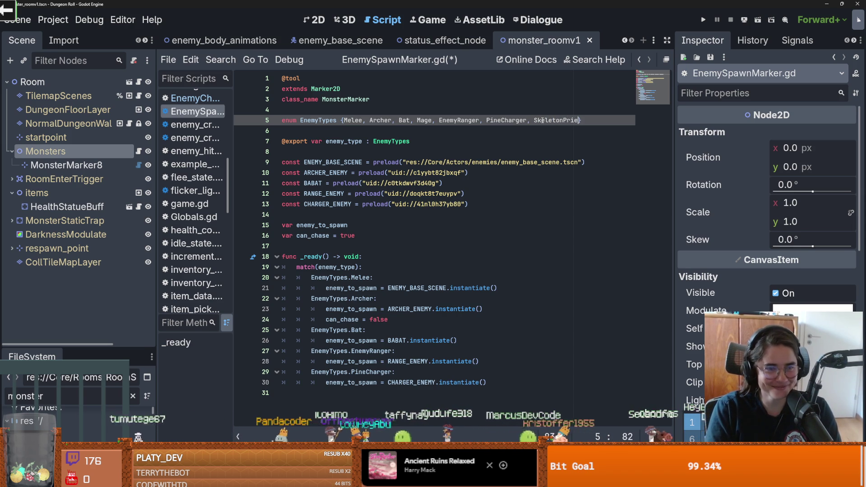
pyautogui.doubleClick(543, 120)
pyautogui.hotkey('ctrl', 's')
# - Open a blank line after the CHARGER_ENEMY preload constant for a new enemy
pyautogui.click(429, 173)
pyautogui.doubleClick(553, 119)
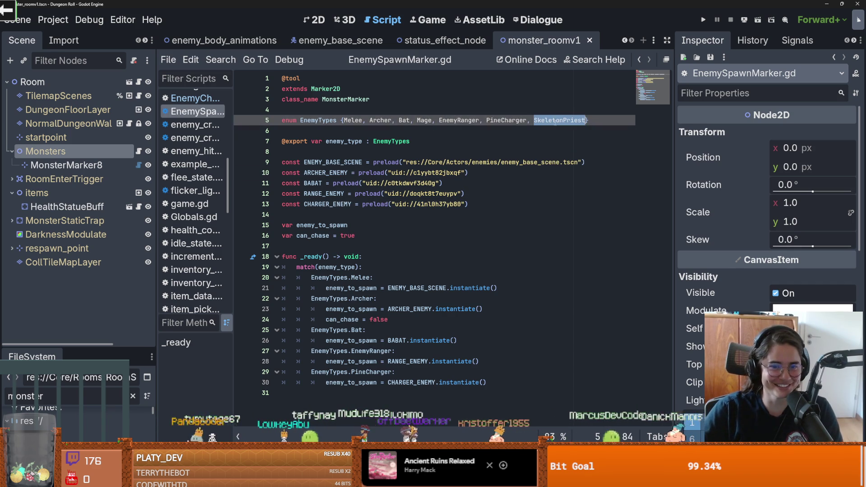
pyautogui.click(500, 201)
pyautogui.press('Return')
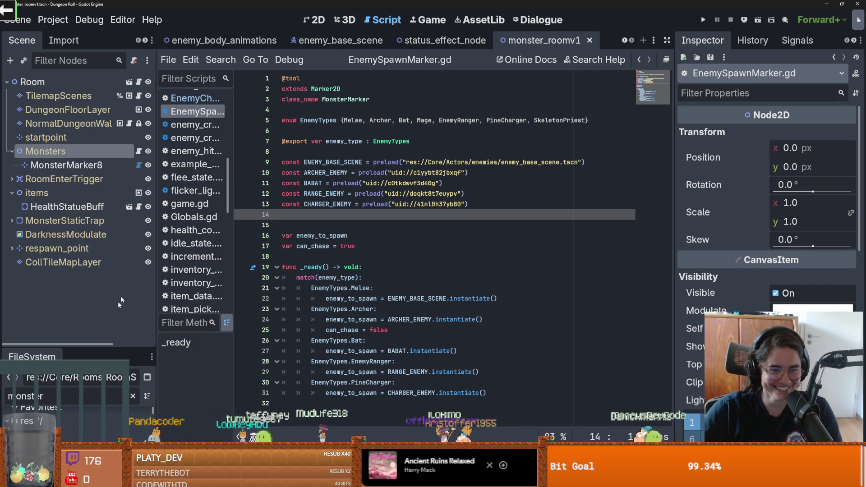
# - Add a PRIEST_BUFFER preload constant by dragging in the priest_buffer scene found via 'skele'
pyautogui.moveTo(117, 250); pyautogui.dragTo(117, 241)
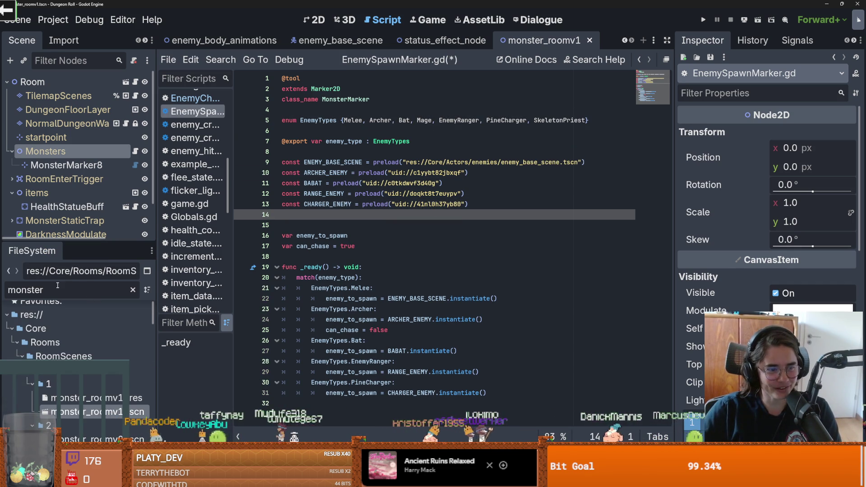
pyautogui.press('BackSpace')
pyautogui.press('BackSpace')
pyautogui.press('BackSpace')
pyautogui.write('skele')
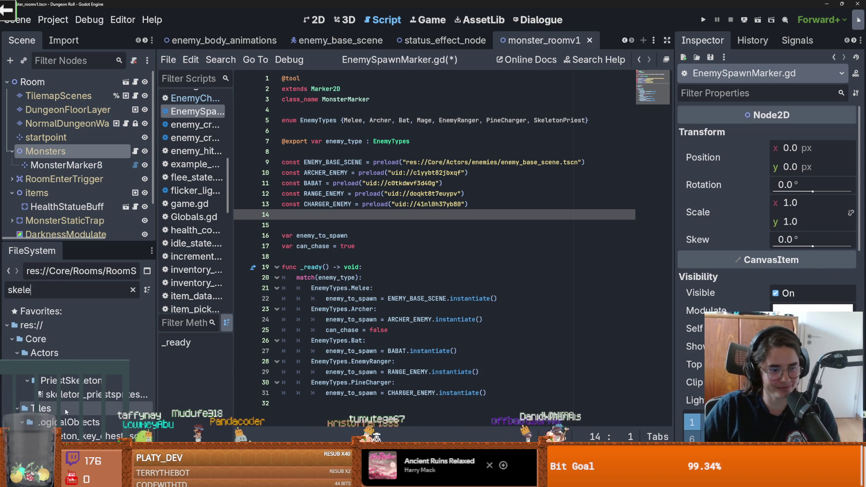
pyautogui.click(133, 290)
pyautogui.moveTo(77, 405); pyautogui.dragTo(296, 216)
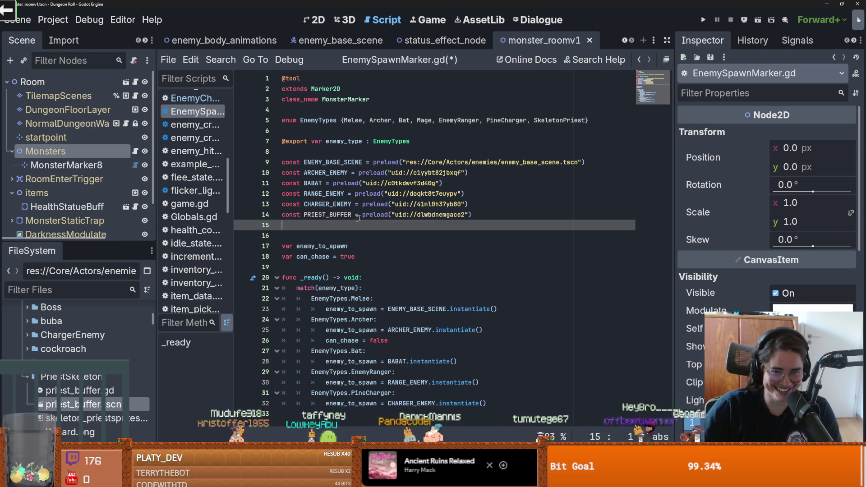
pyautogui.press('BackSpace')
# - Add an EnemyTypes.SkeletonPriest case to the match block after PineCharger
pyautogui.click(494, 389)
pyautogui.press('Return')
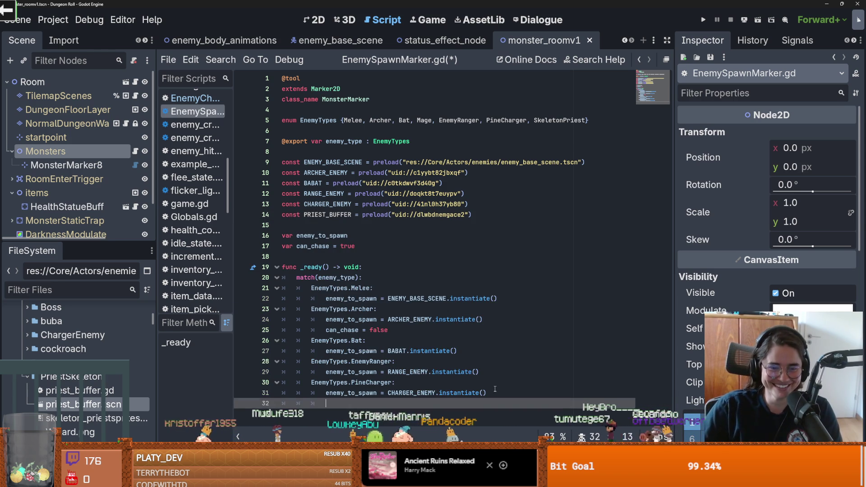
pyautogui.write('Ene')
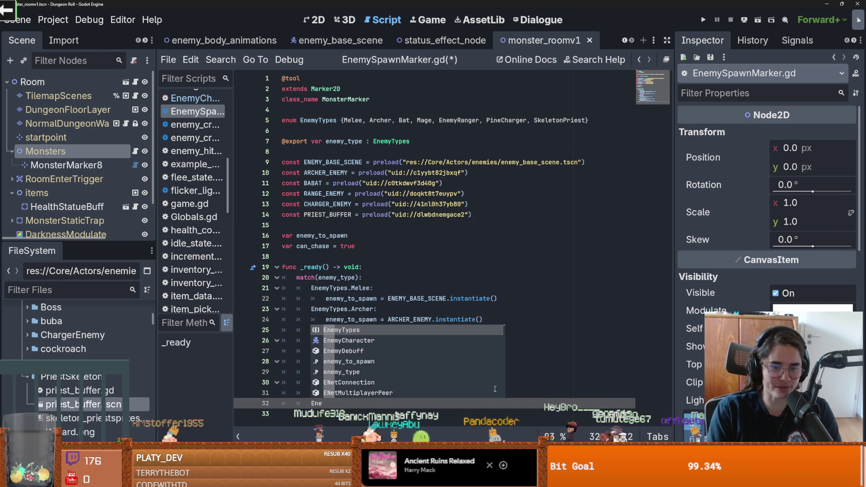
pyautogui.press('Return')
pyautogui.write('.')
pyautogui.press('Down')
pyautogui.press('Down')
pyautogui.press('Down')
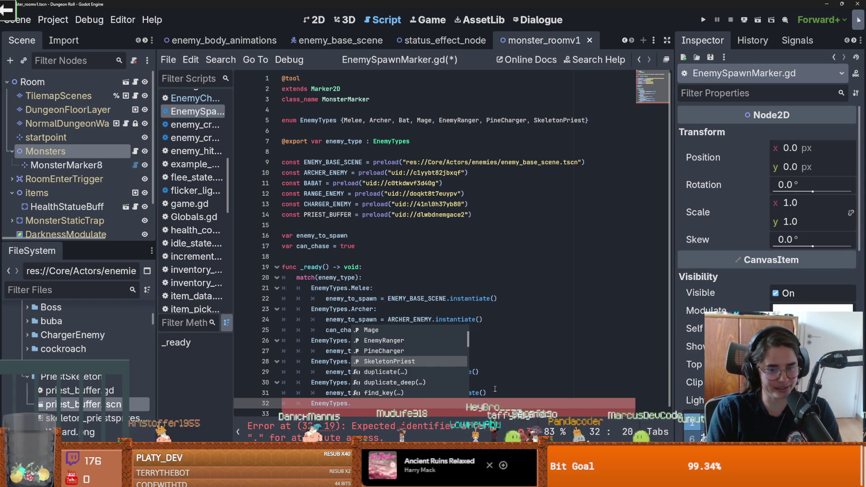
pyautogui.press('Return')
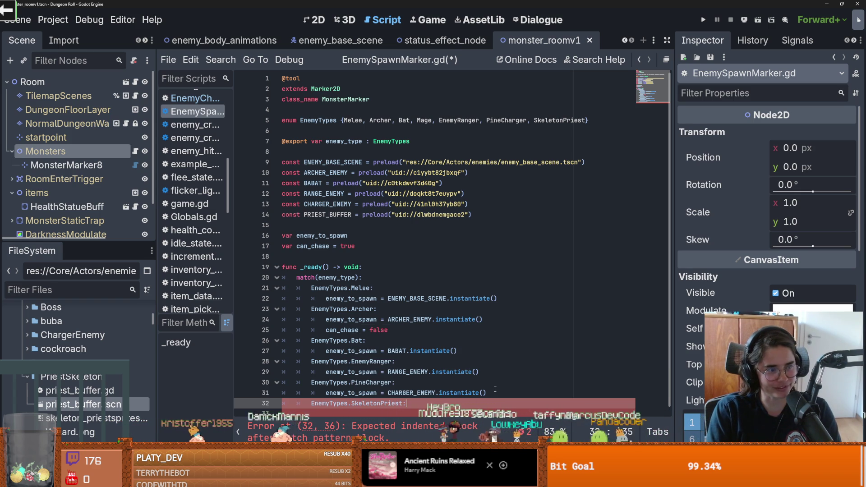
pyautogui.press('Return')
# - Make the SkeletonPriest case run enemy_to_spawn = PRIEST_BUFFER.instantiate() and save
pyautogui.moveTo(487, 382); pyautogui.dragTo(306, 385)
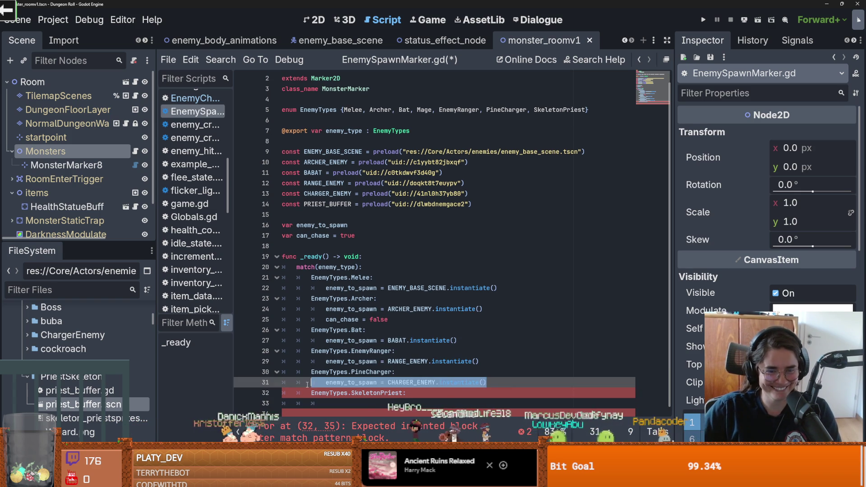
pyautogui.hotkey('ctrl', 'c')
pyautogui.click(318, 404)
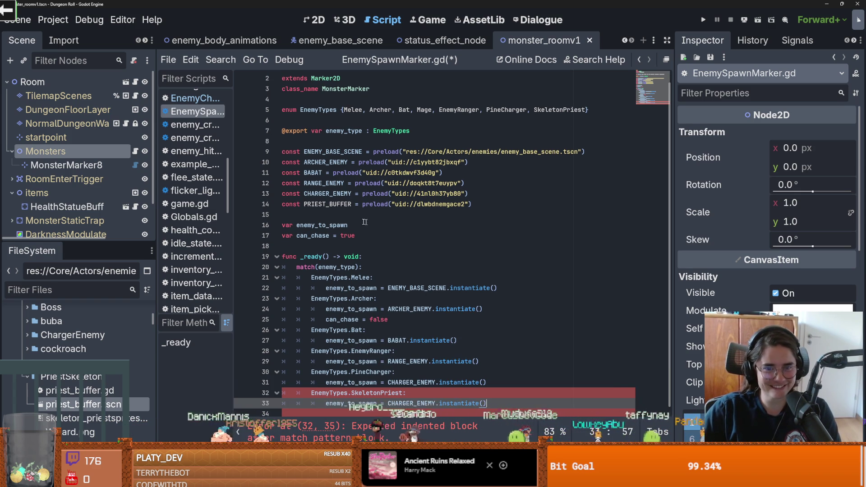
pyautogui.hotkey('ctrl', 'v')
pyautogui.doubleClick(319, 210)
pyautogui.hotkey('ctrl', 'c')
pyautogui.doubleClick(412, 407)
pyautogui.hotkey('ctrl', 'v')
pyautogui.hotkey('ctrl', 's')
# - Resave the project and tidy the scene tabs and scene tree panel
pyautogui.click(454, 261)
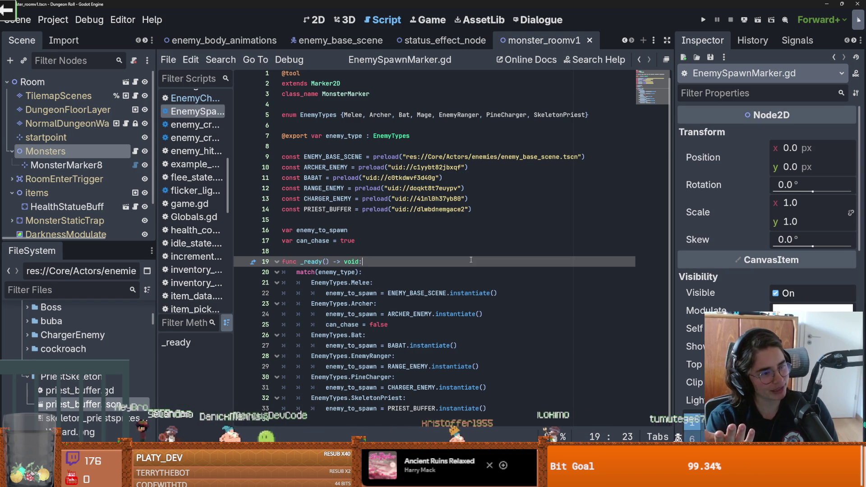
pyautogui.hotkey('ctrl', 's')
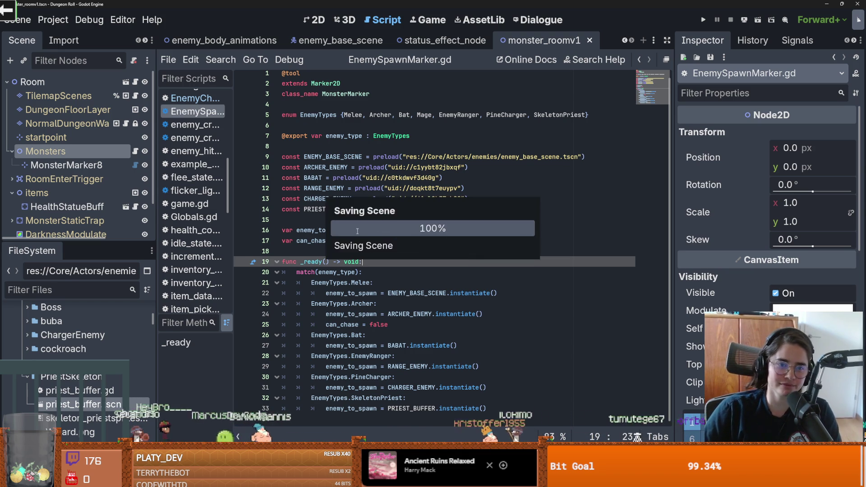
pyautogui.click(627, 40)
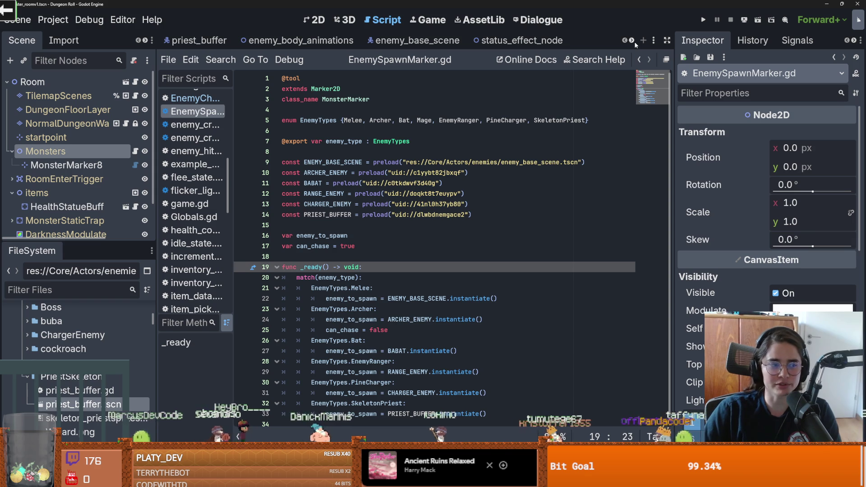
pyautogui.click(634, 41)
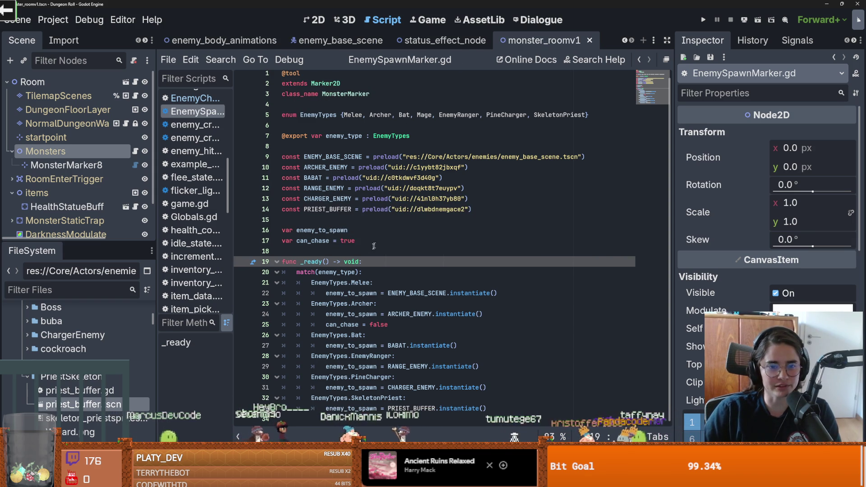
pyautogui.click(342, 220)
pyautogui.moveTo(68, 243); pyautogui.dragTo(69, 311)
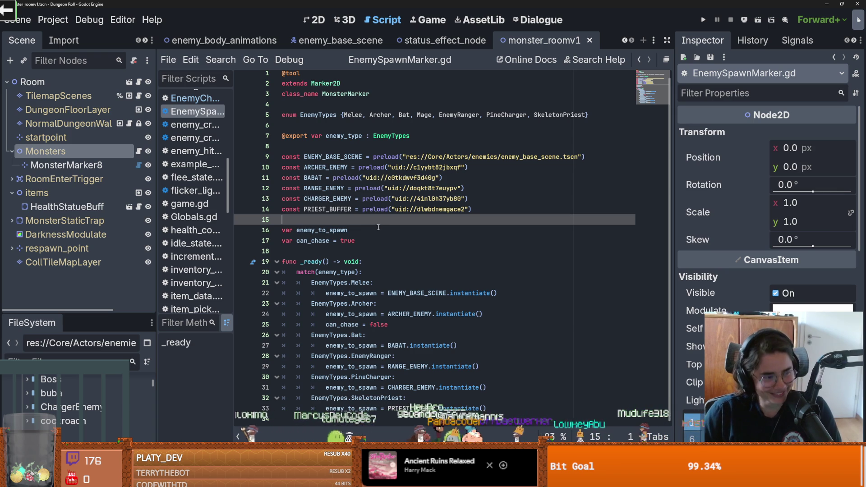
pyautogui.hotkey('ctrl', 's')
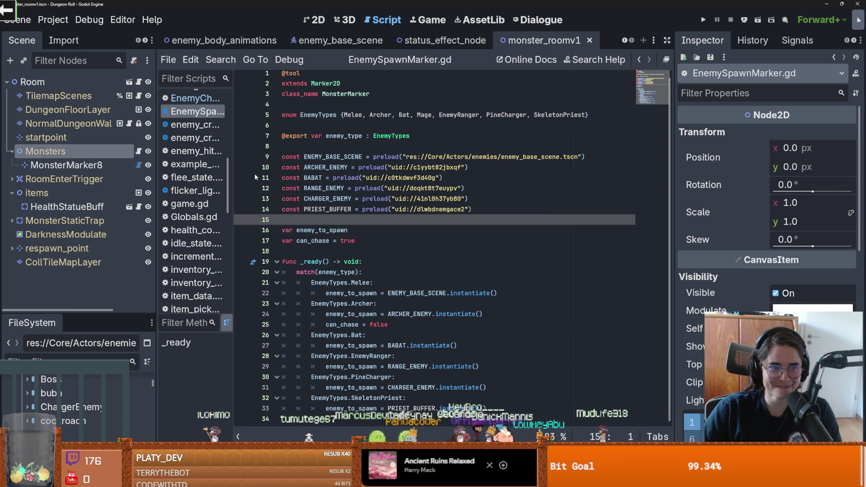
pyautogui.click(625, 41)
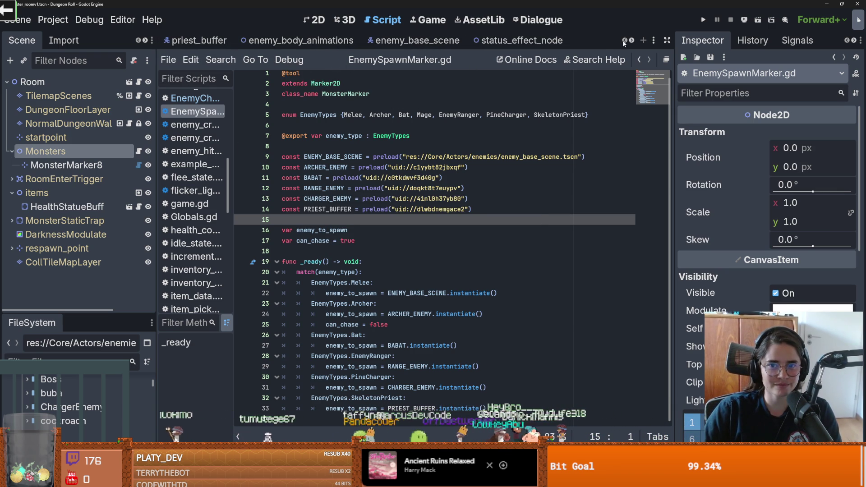
pyautogui.click(636, 40)
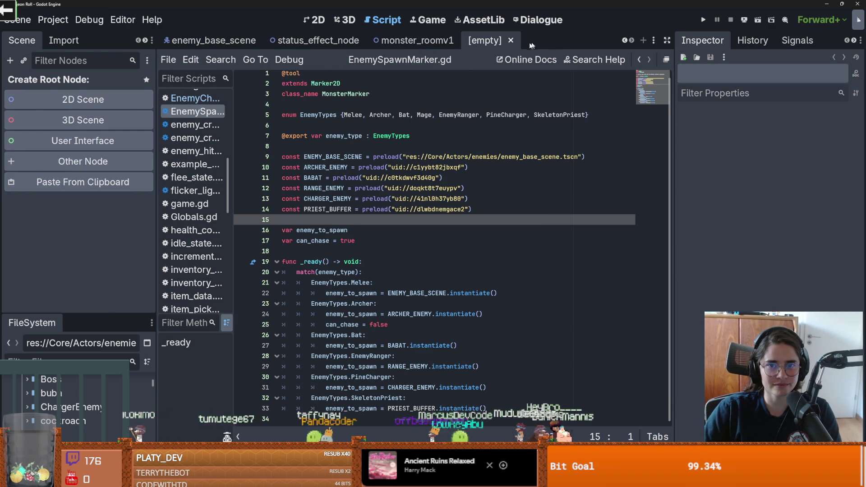
pyautogui.click(537, 45)
# - Move MonsterMarker8 below the room centre and set its enemy type to Melee
pyautogui.click(314, 20)
pyautogui.scroll(-3)
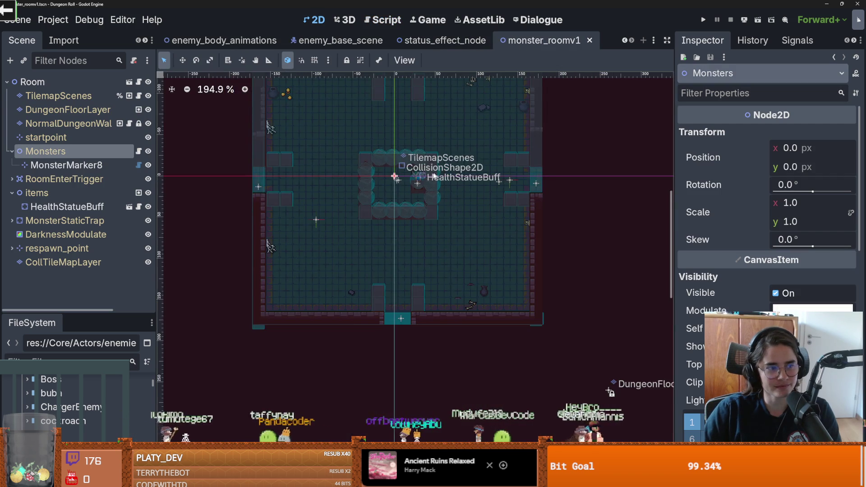
pyautogui.scroll(3)
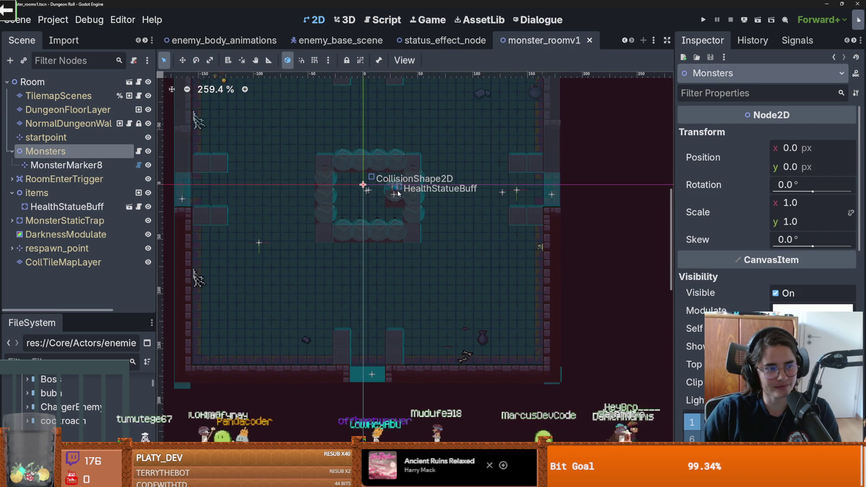
pyautogui.scroll(-3)
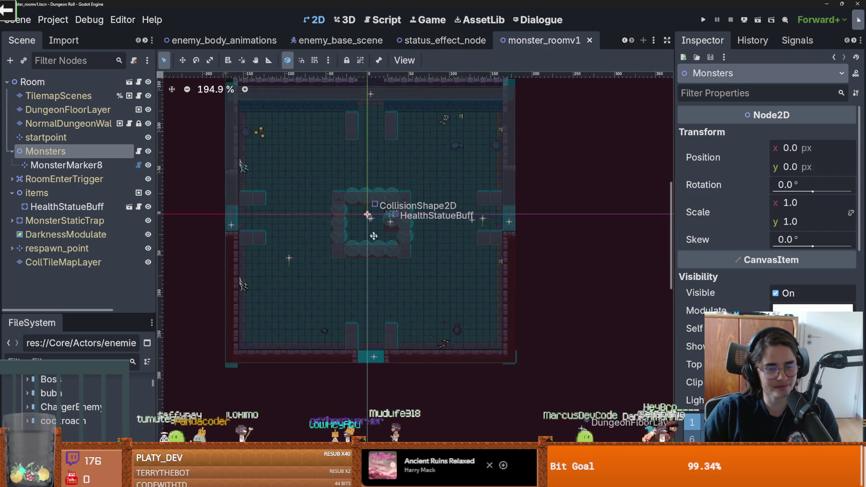
pyautogui.scroll(3)
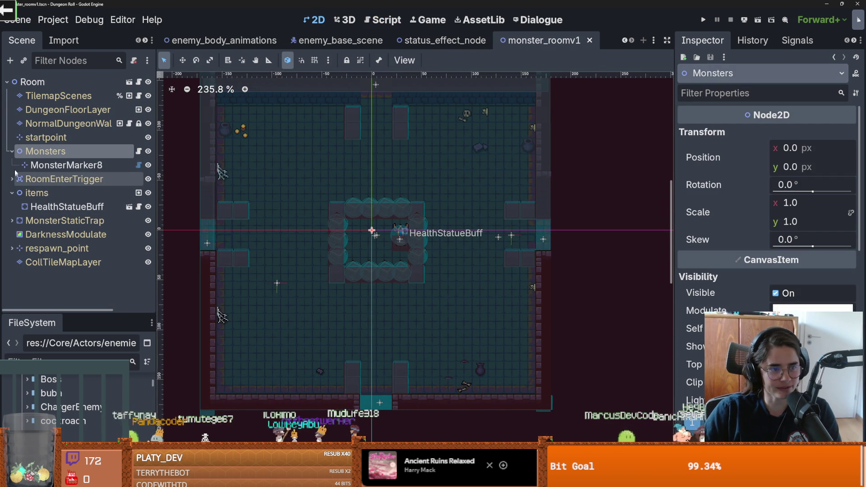
pyautogui.click(66, 165)
pyautogui.moveTo(351, 288); pyautogui.dragTo(379, 302)
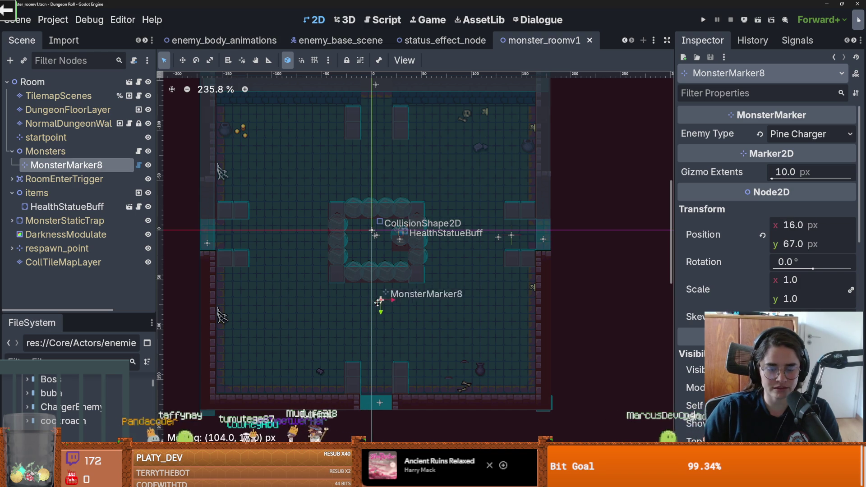
pyautogui.click(779, 136)
pyautogui.click(791, 153)
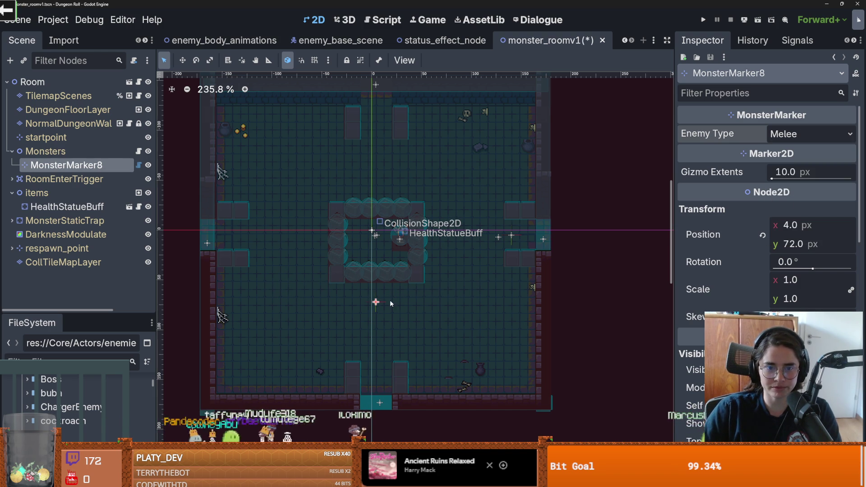
# - Duplicate it twice, placing MonsterMarker10 above centre as a Skeleton Priest, and save the room
pyautogui.hotkey('ctrl', 'd')
pyautogui.moveTo(390, 300); pyautogui.dragTo(478, 240)
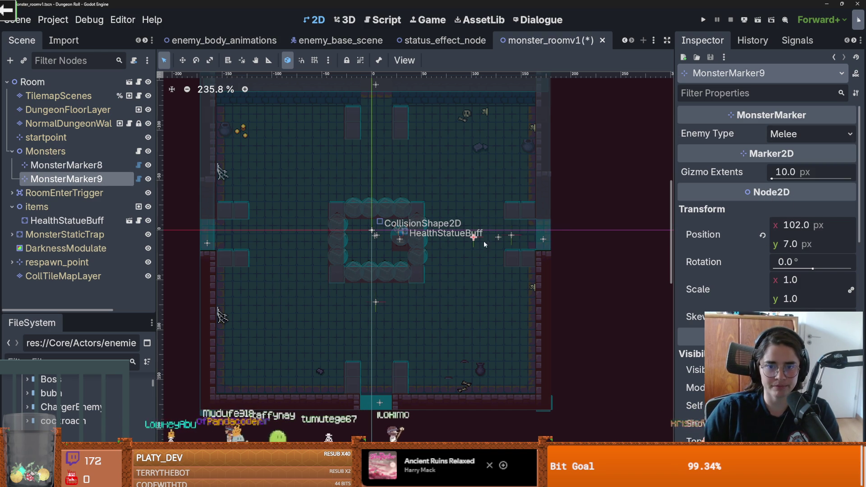
pyautogui.hotkey('ctrl', 'd')
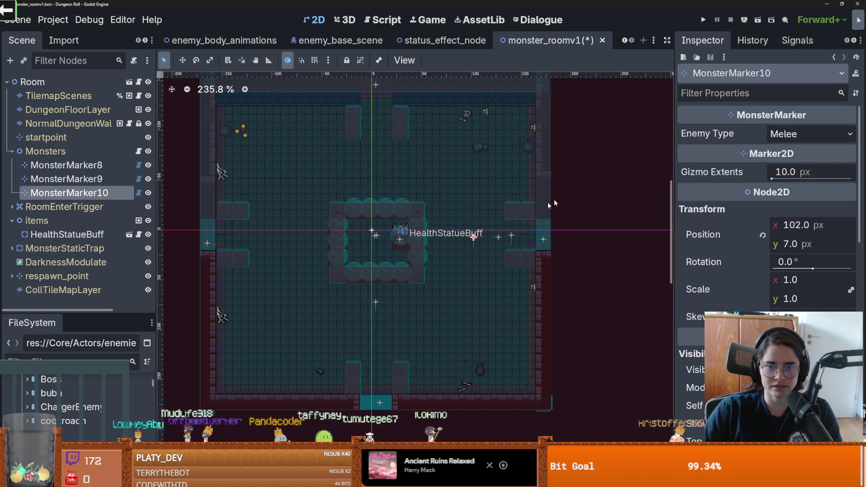
pyautogui.moveTo(439, 199); pyautogui.dragTo(349, 141)
pyautogui.click(811, 134)
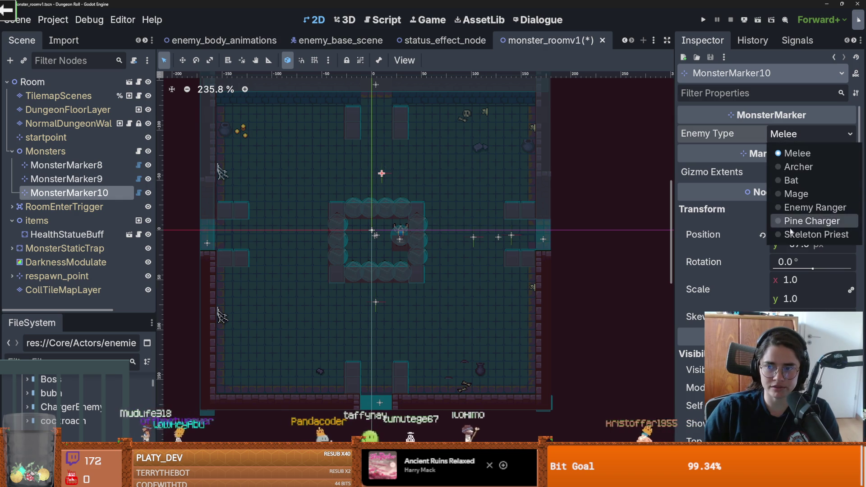
pyautogui.click(808, 234)
pyautogui.hotkey('ctrl', 's')
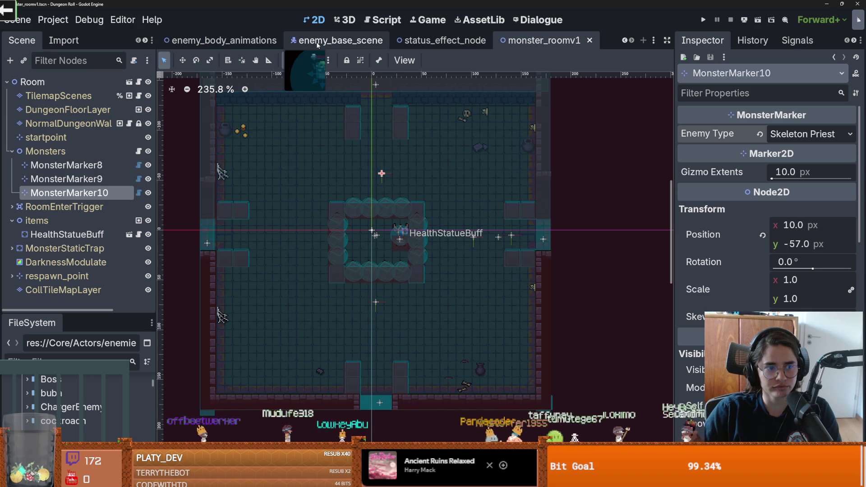
pyautogui.click(624, 40)
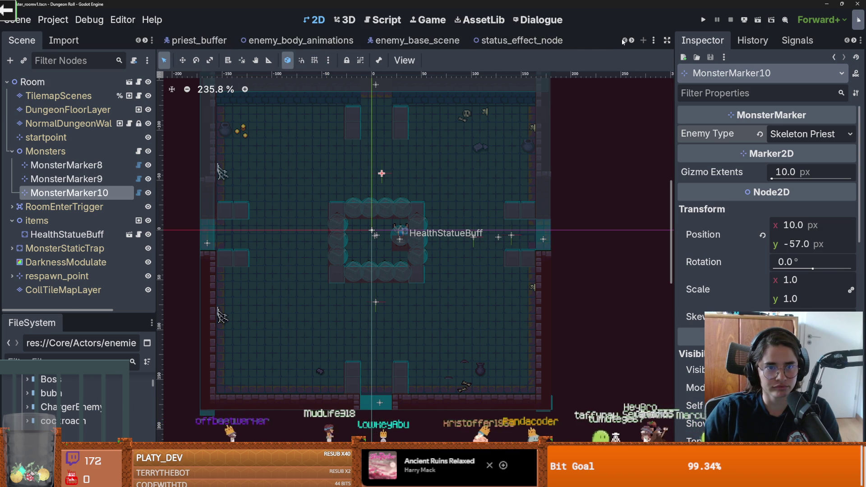
# - Run the game, walk through the top door, enable debug, and enter an offered room
pyautogui.click(198, 40)
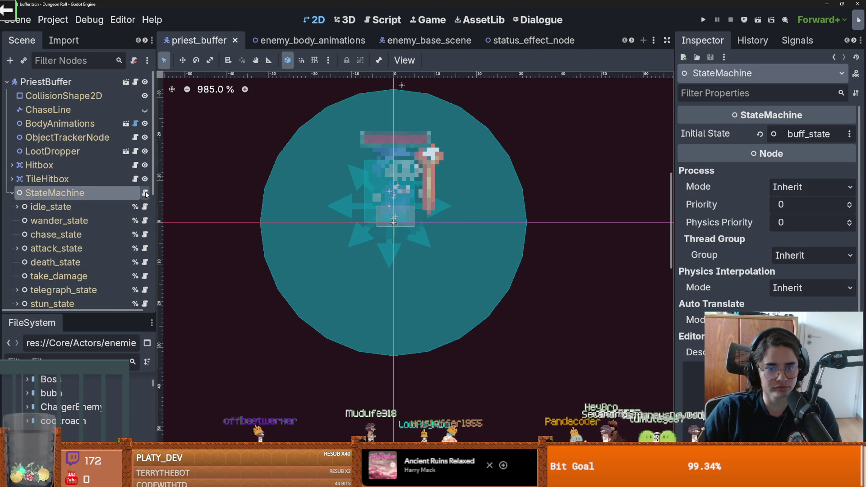
pyautogui.click(702, 20)
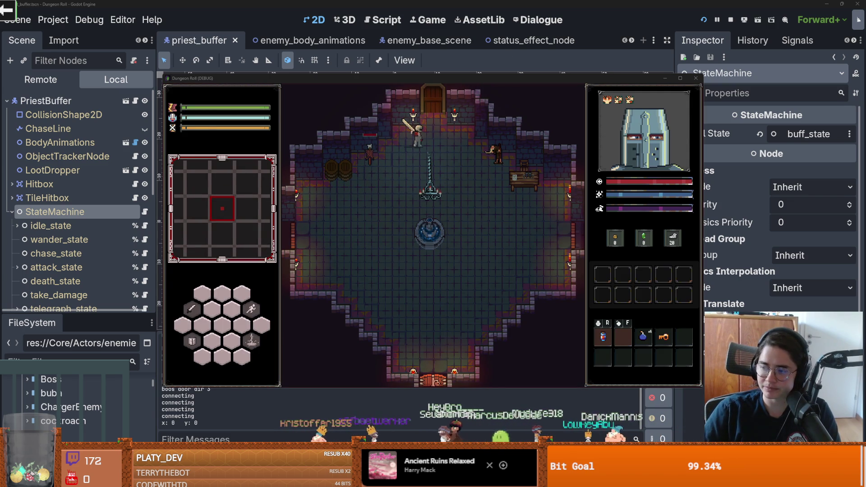
pyautogui.press('w')
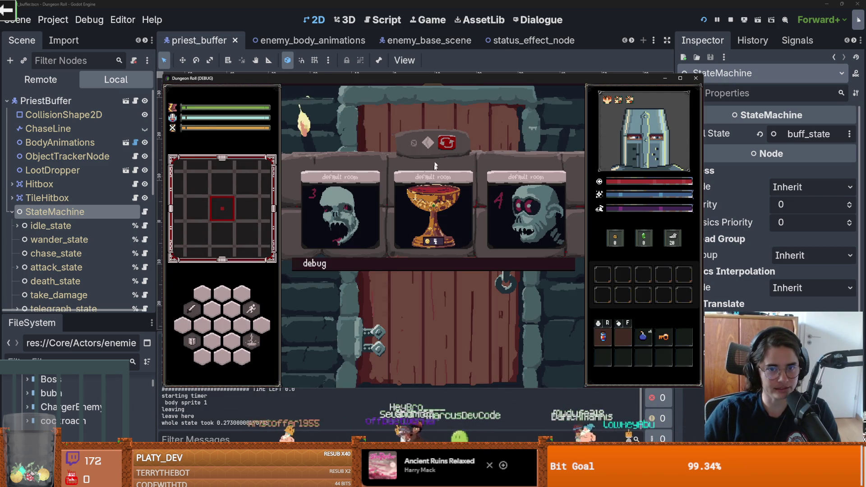
pyautogui.click(381, 265)
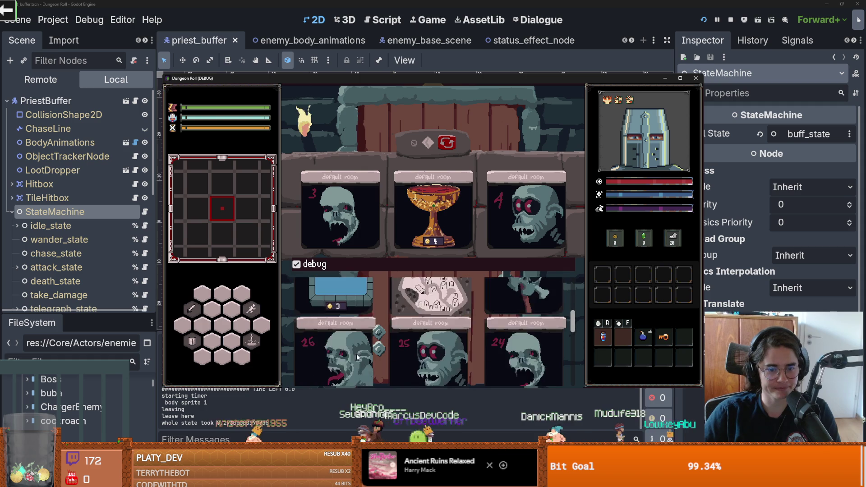
pyautogui.click(336, 352)
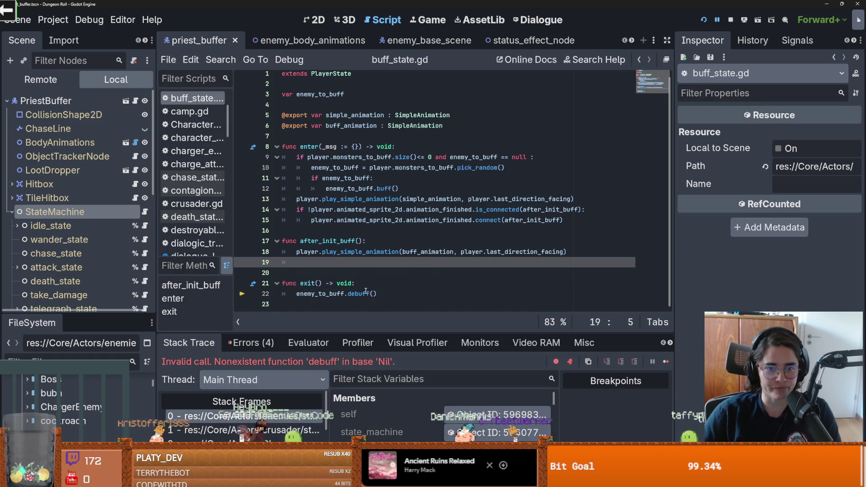
# - Trace the error's stack frames to on_can_start_timeout in EnemyCharacter.gd
pyautogui.click(363, 276)
pyautogui.click(301, 430)
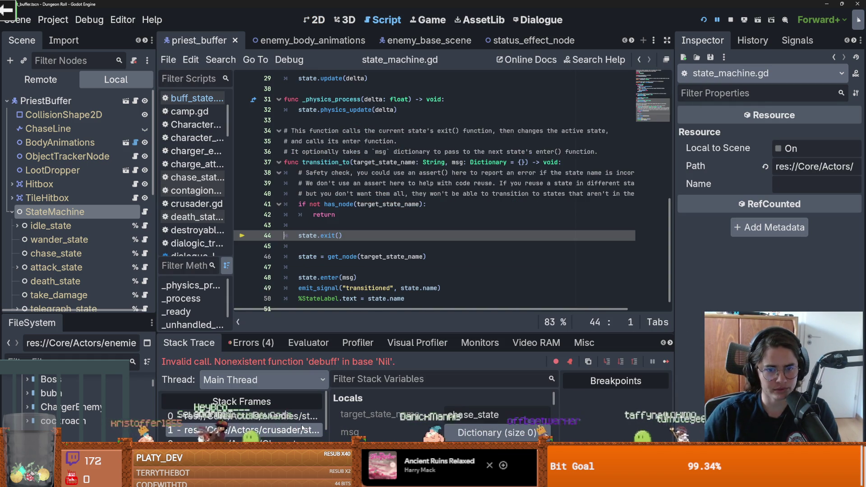
pyautogui.click(300, 430)
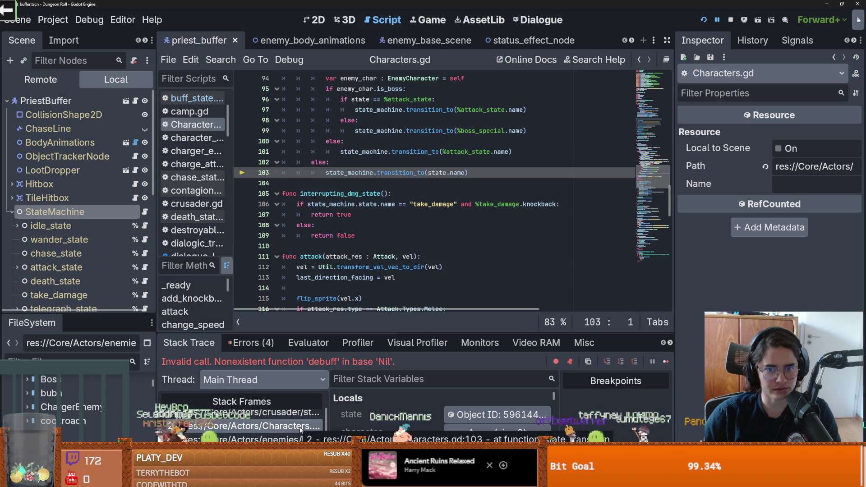
pyautogui.click(299, 438)
pyautogui.scroll(-3)
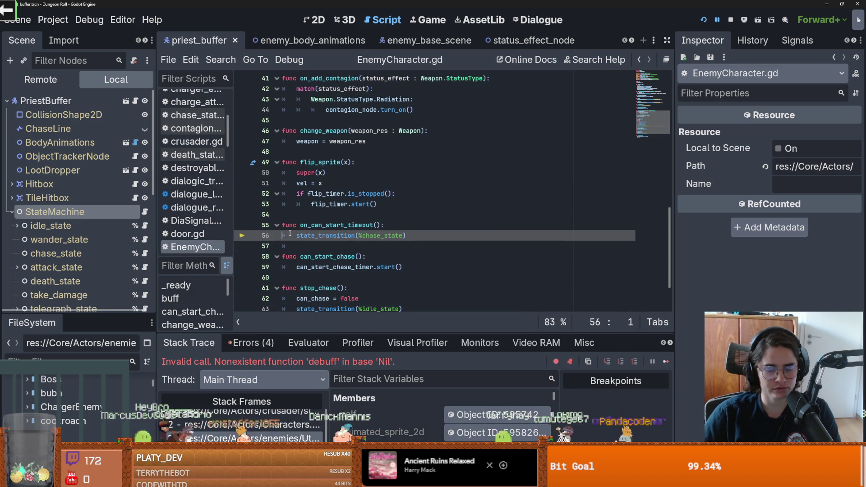
pyautogui.doubleClick(336, 225)
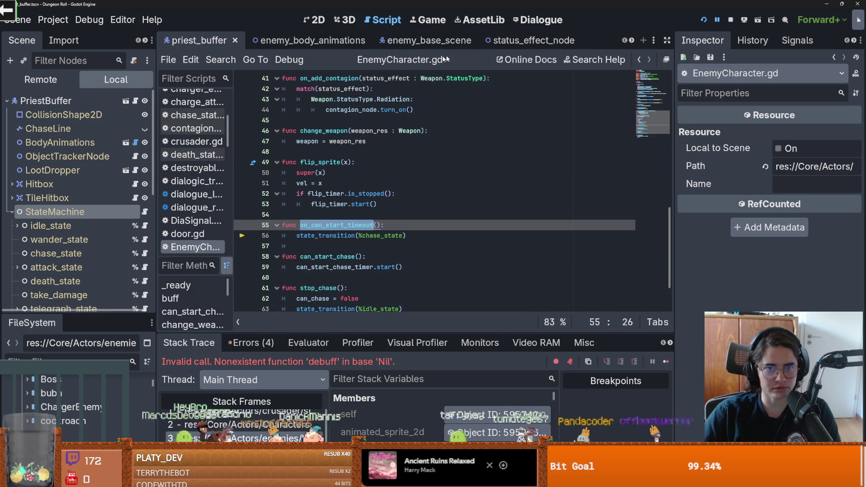
# - Assign basic_melee_sword.tres as the PriestBuffer's weapon
pyautogui.click(631, 41)
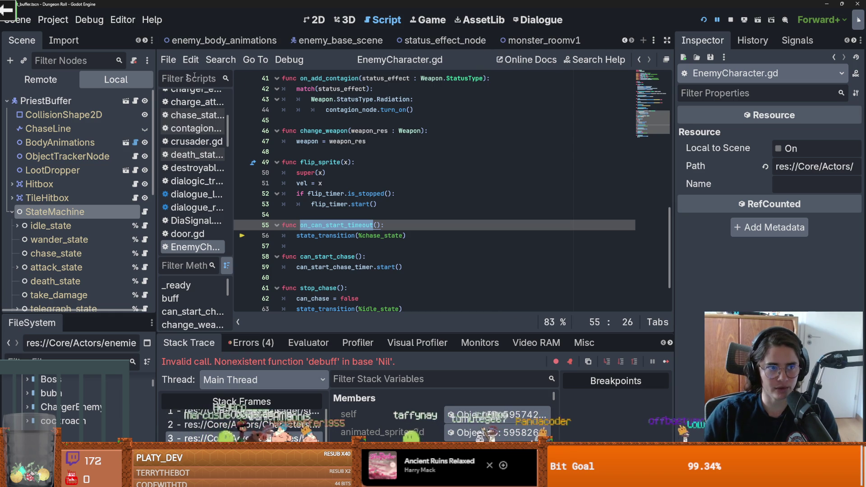
pyautogui.click(85, 101)
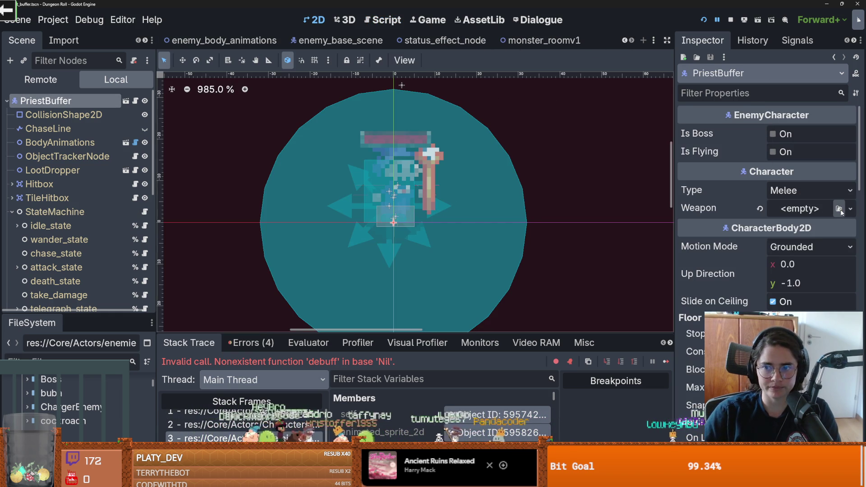
pyautogui.click(840, 210)
pyautogui.click(807, 257)
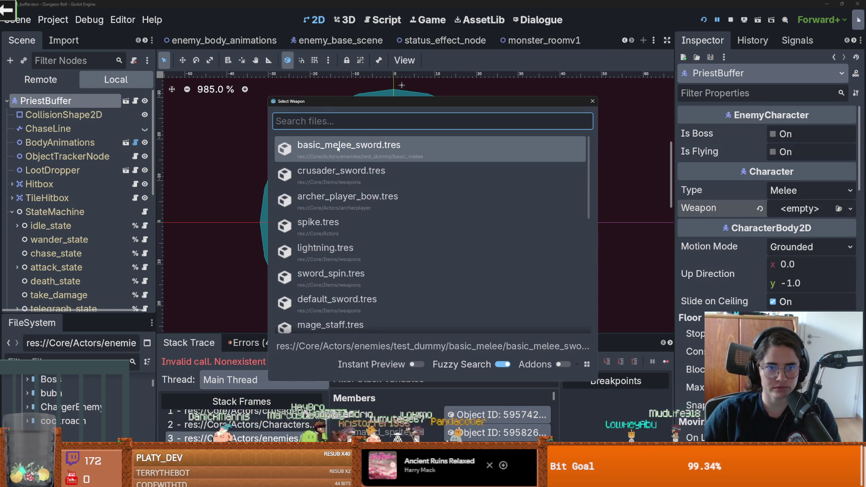
pyautogui.click(337, 148)
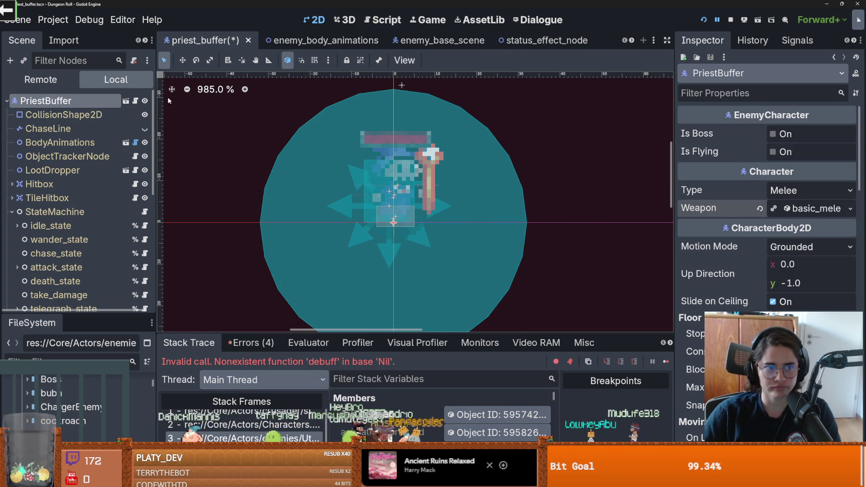
pyautogui.click(135, 100)
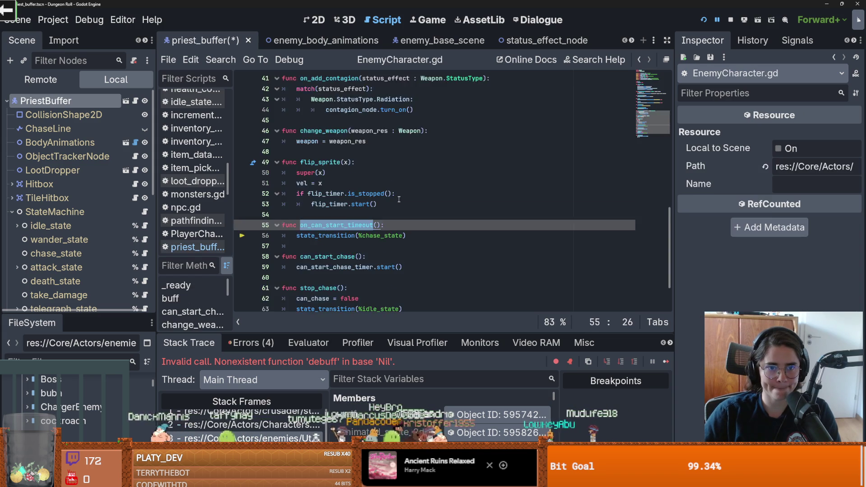
# - Inspect on_can_start_timeout and the chase state transition in EnemyCharacter.gd
pyautogui.scroll(-3)
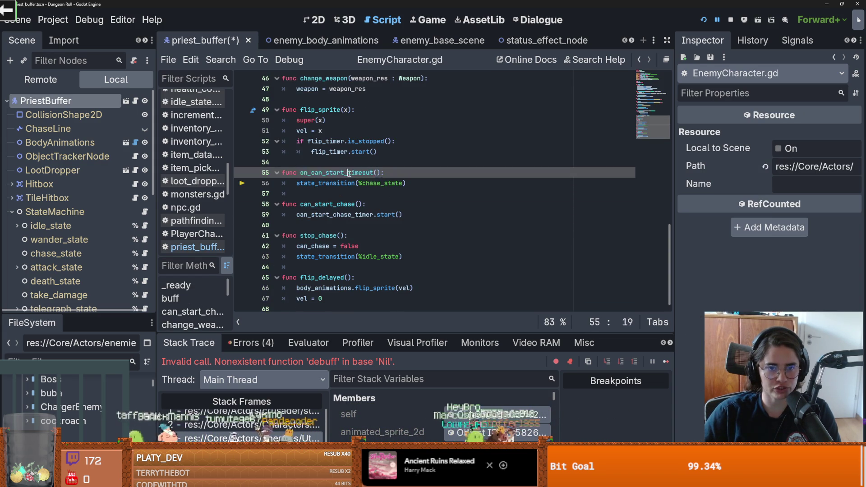
pyautogui.doubleClick(349, 173)
pyautogui.scroll(3)
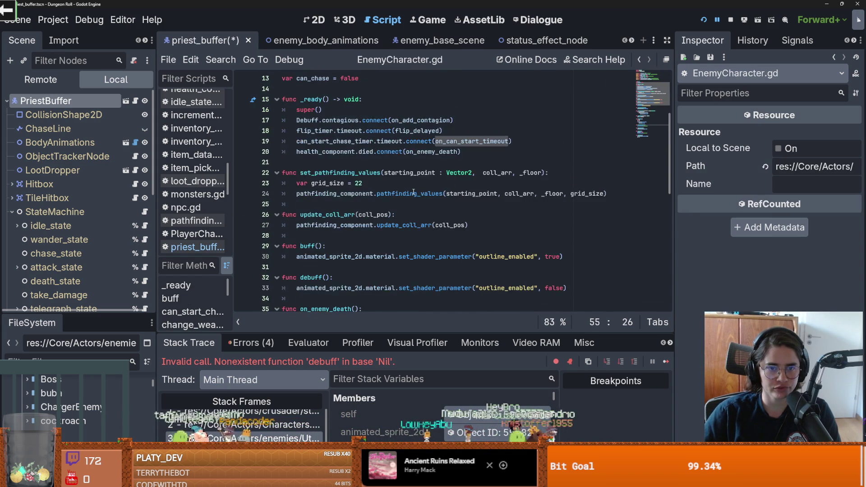
pyautogui.scroll(-3)
pyautogui.click(279, 438)
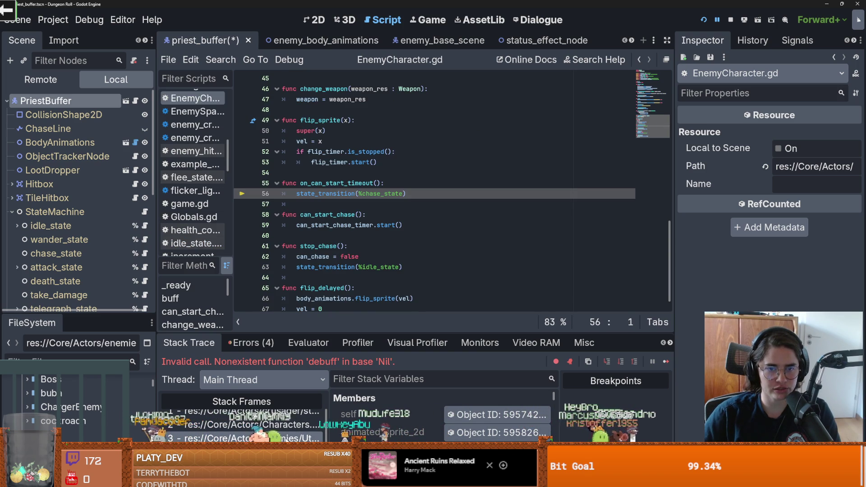
pyautogui.scroll(-3)
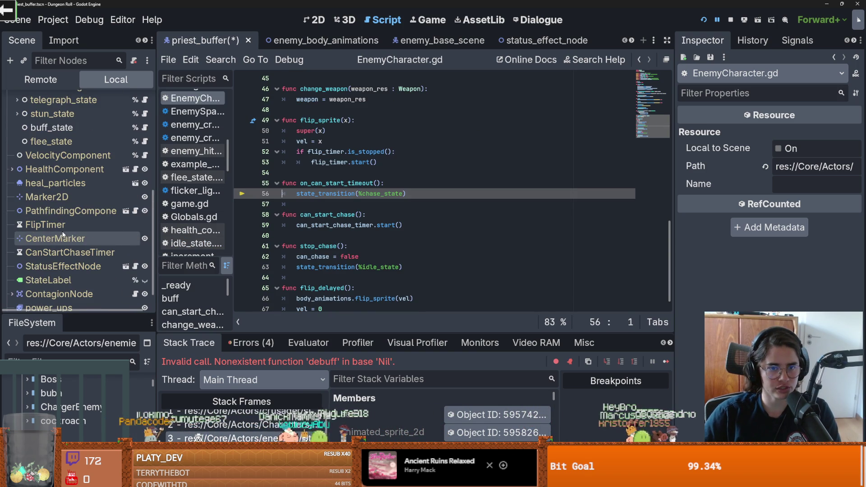
pyautogui.scroll(3)
# - Select can_start_chase_timer on line 19 and open Find in Files for it
pyautogui.click(373, 183)
pyautogui.scroll(3)
pyautogui.scroll(3)
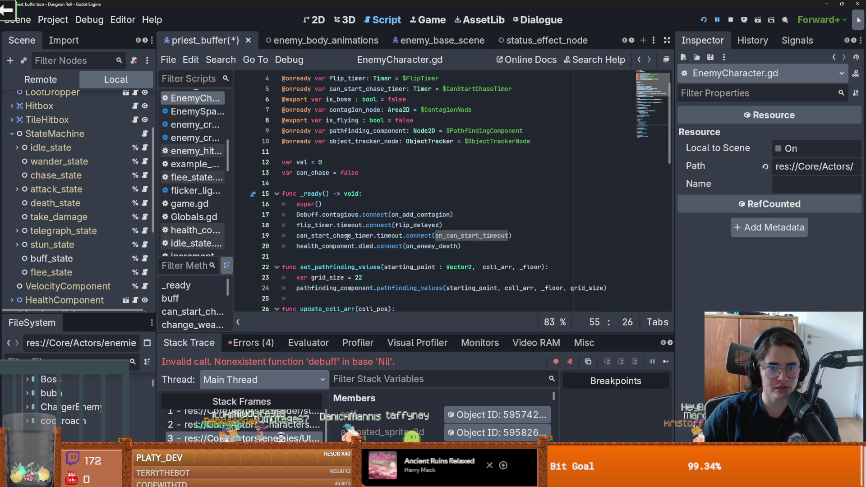
pyautogui.doubleClick(343, 236)
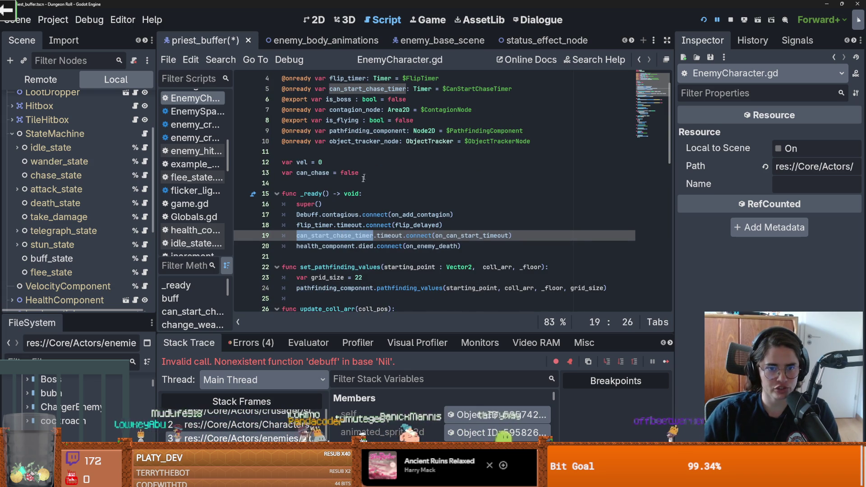
pyautogui.click(214, 60)
pyautogui.click(271, 137)
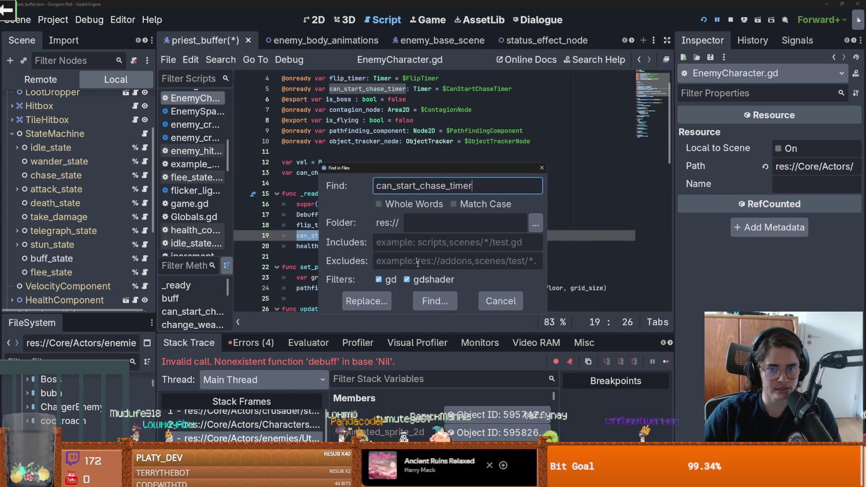
# - Search can_start_chase_timer, open its start() match, then search the project for can_start_chase()
pyautogui.press('Return')
pyautogui.click(336, 429)
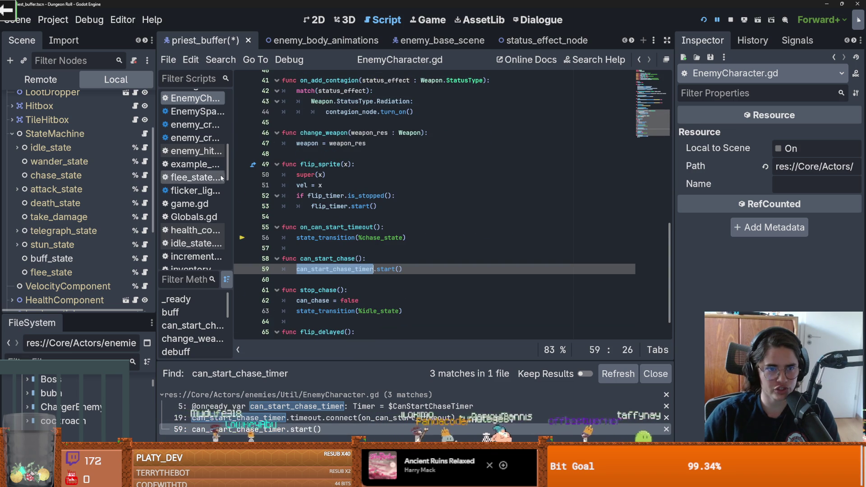
pyautogui.doubleClick(329, 259)
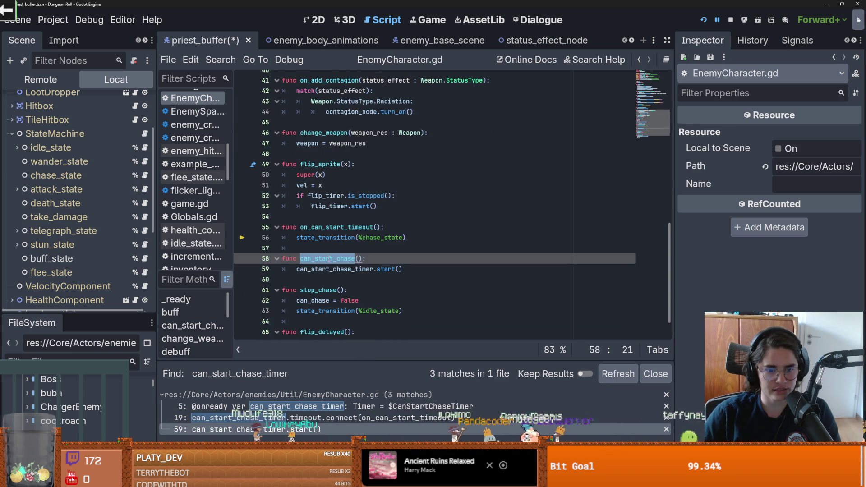
pyautogui.click(221, 60)
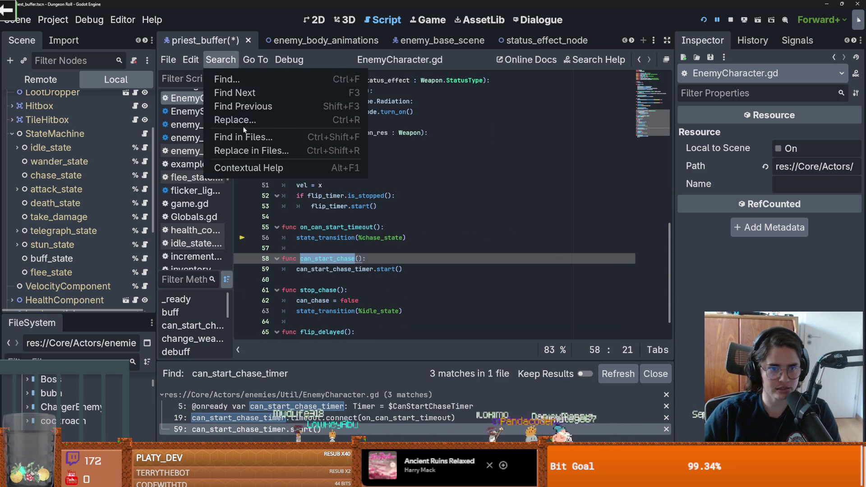
pyautogui.click(244, 137)
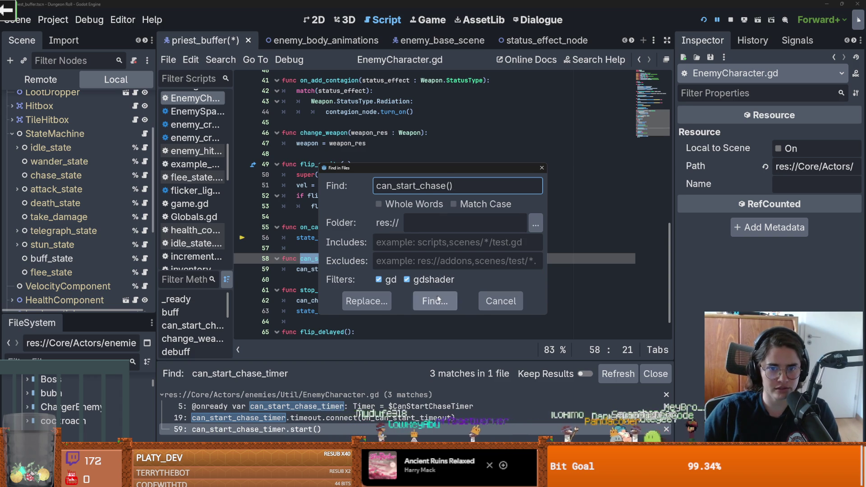
pyautogui.click(436, 300)
# - Open arena.gd's can_start_chase() call at line 127 and examine the agro check
pyautogui.click(217, 422)
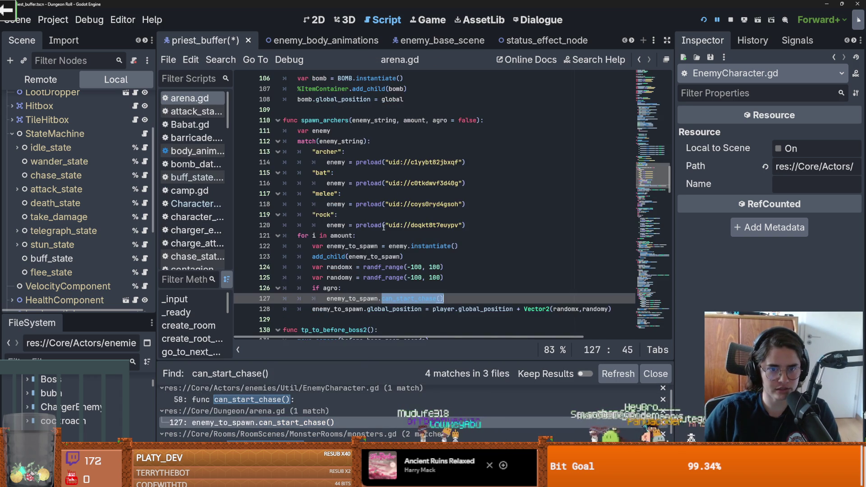
pyautogui.scroll(-3)
pyautogui.click(388, 260)
pyautogui.press('Return')
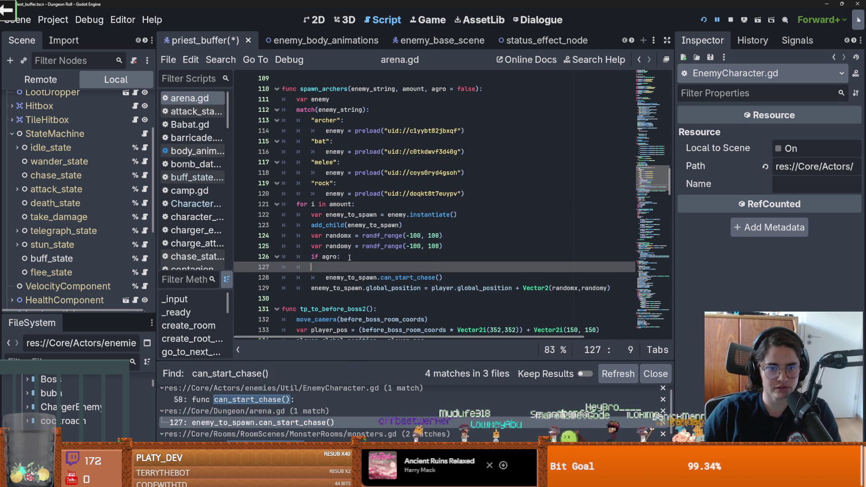
pyautogui.press('BackSpace')
pyautogui.scroll(3)
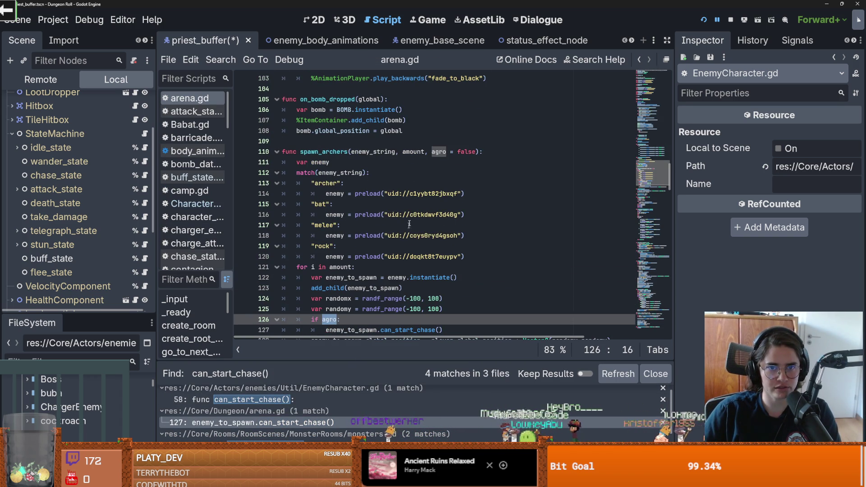
# - Change the agro condition on arena.gd line 126 to (enemy is not Priest)
pyautogui.doubleClick(325, 153)
pyautogui.scroll(-3)
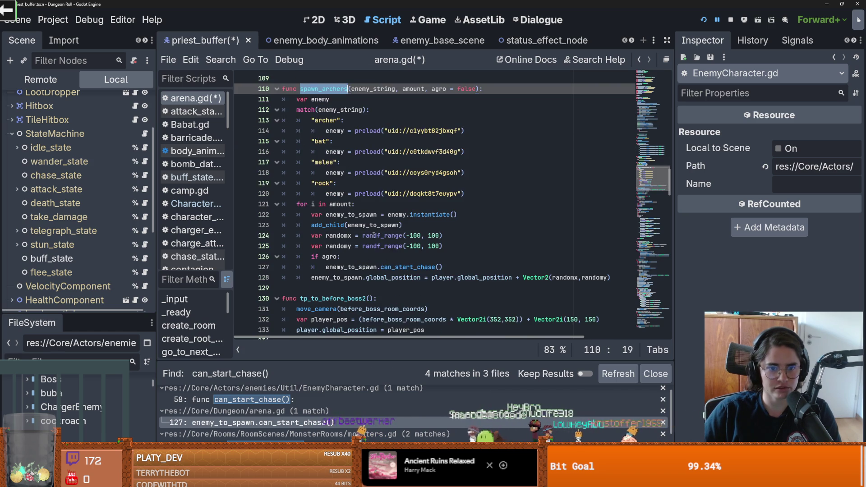
pyautogui.click(357, 266)
pyautogui.click(339, 256)
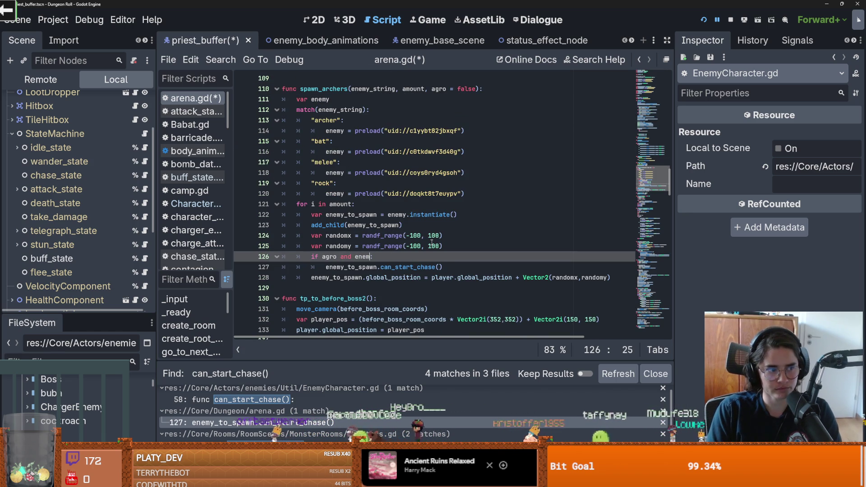
pyautogui.hotkey('ctrl', 'space')
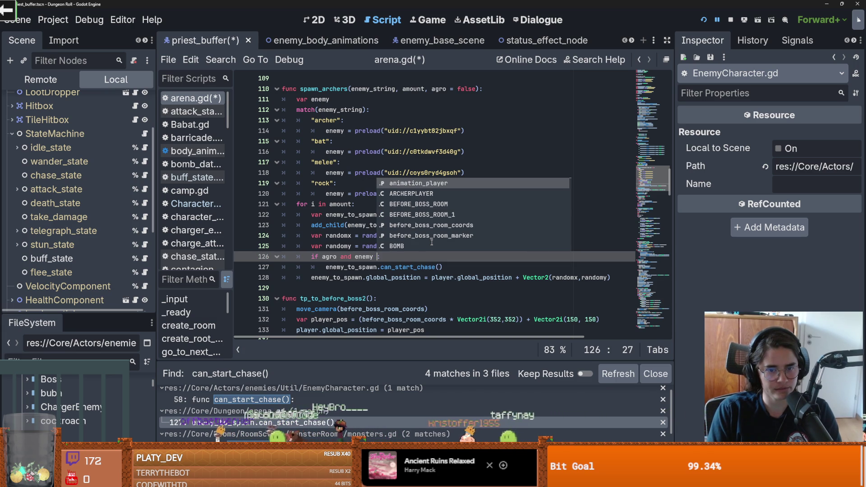
pyautogui.write('is not P')
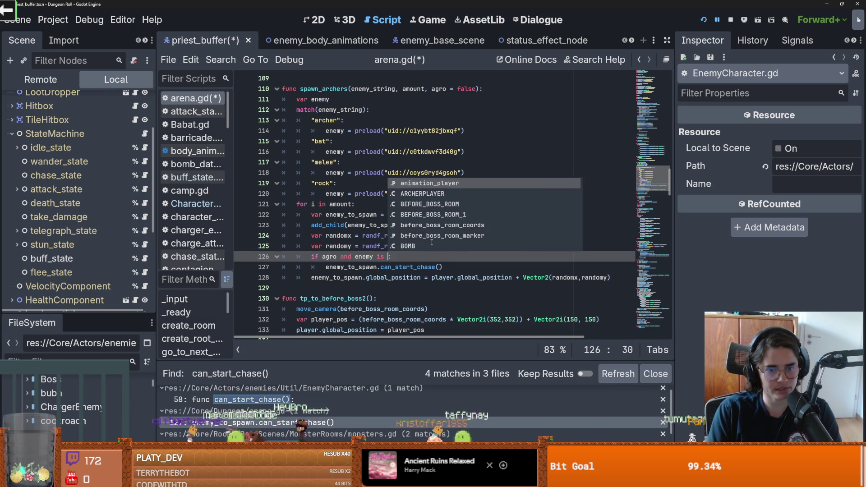
pyautogui.write('riest')
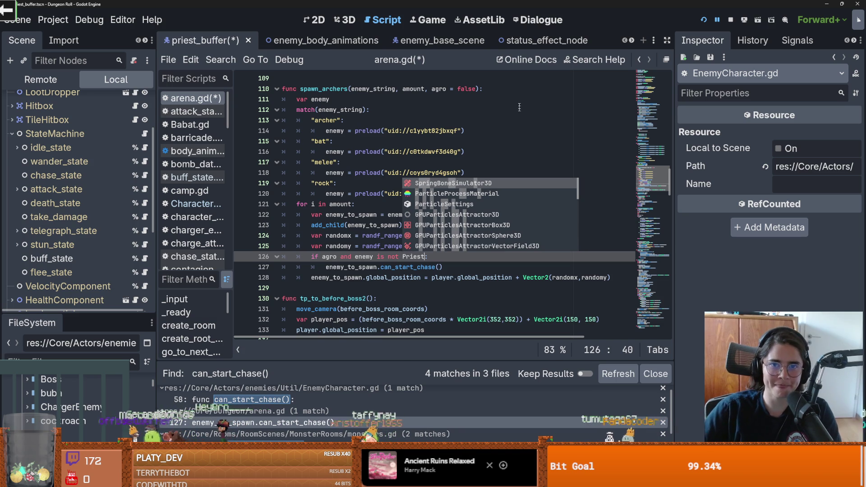
pyautogui.click(355, 256)
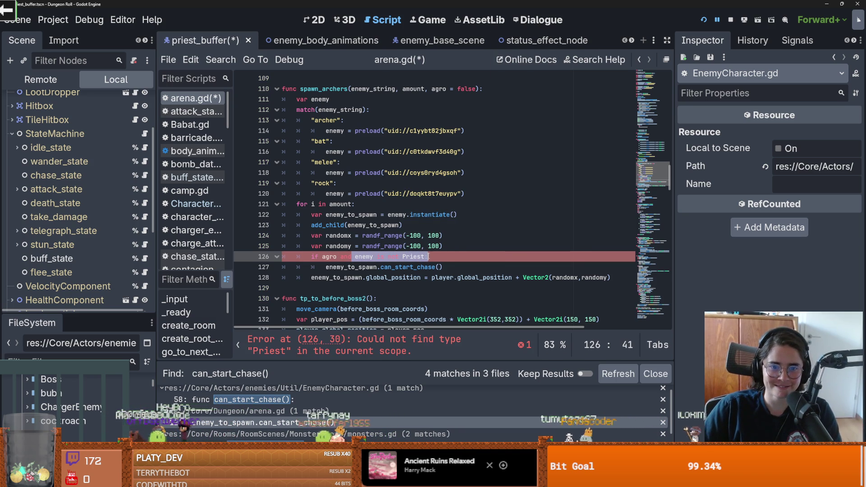
pyautogui.press('BackSpace')
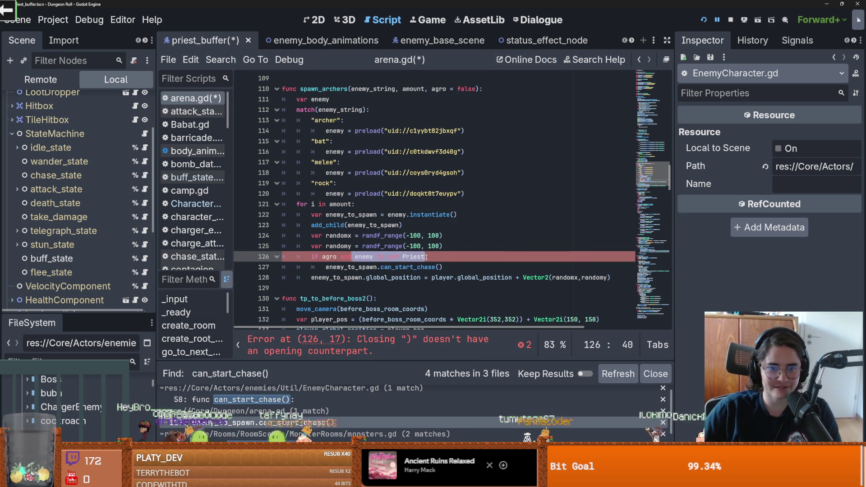
pyautogui.write('(')
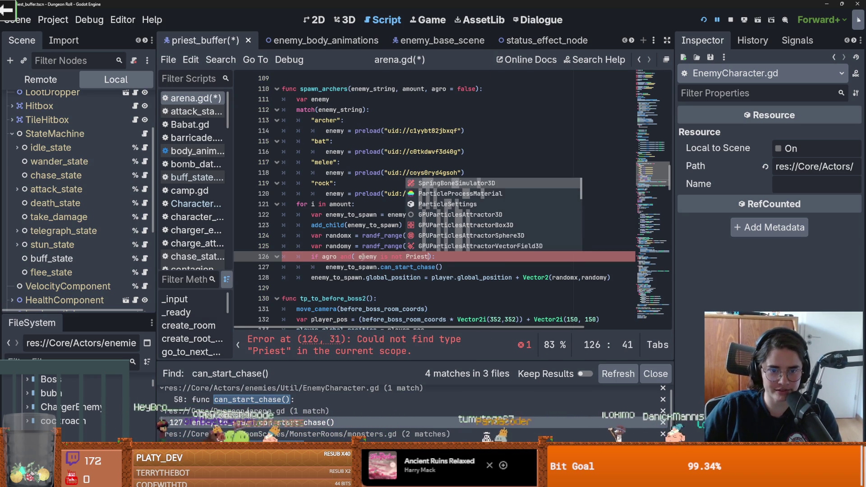
pyautogui.click(359, 256)
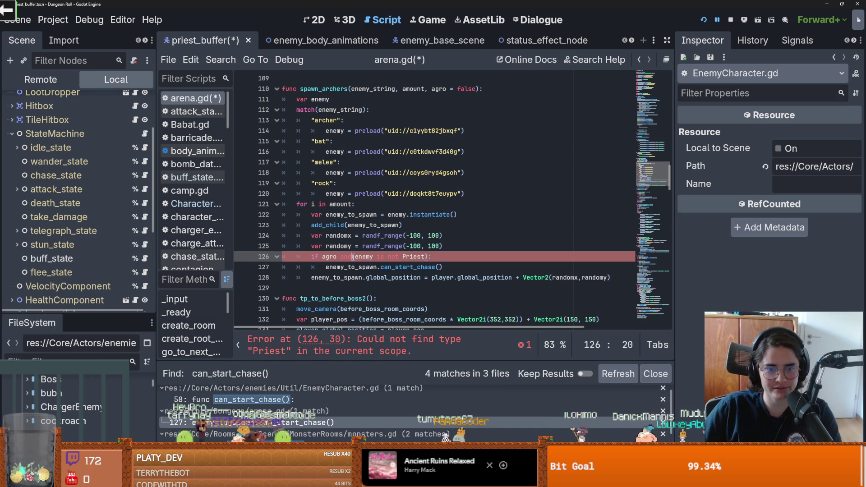
pyautogui.click(408, 40)
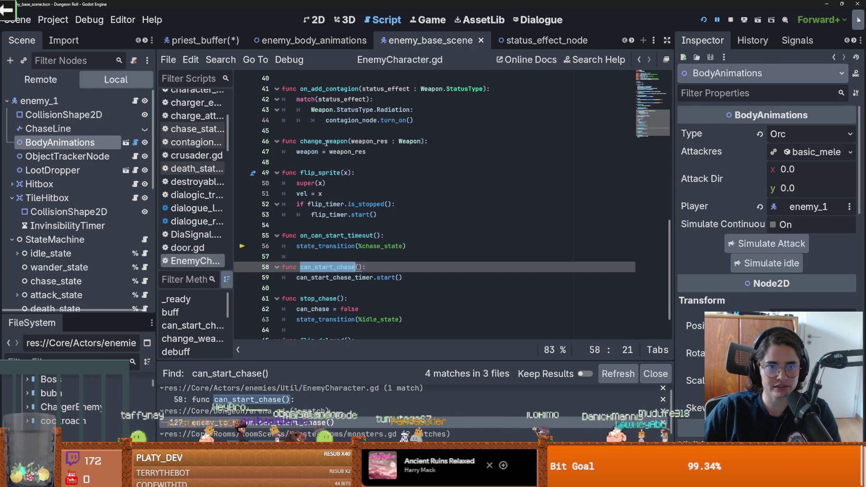
# - Compare class names: EnemyCharacter in EnemyCharacter.gd, BufferMonster in priest_buffer.gd
pyautogui.scroll(3)
pyautogui.click(348, 89)
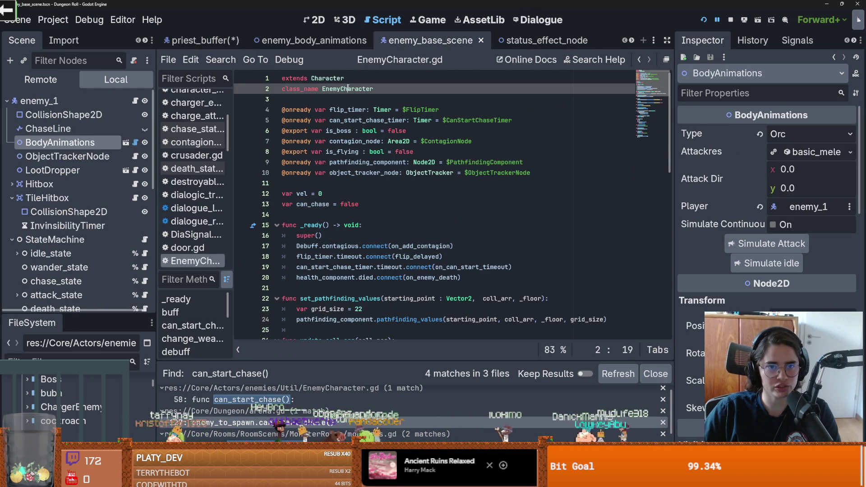
pyautogui.click(631, 41)
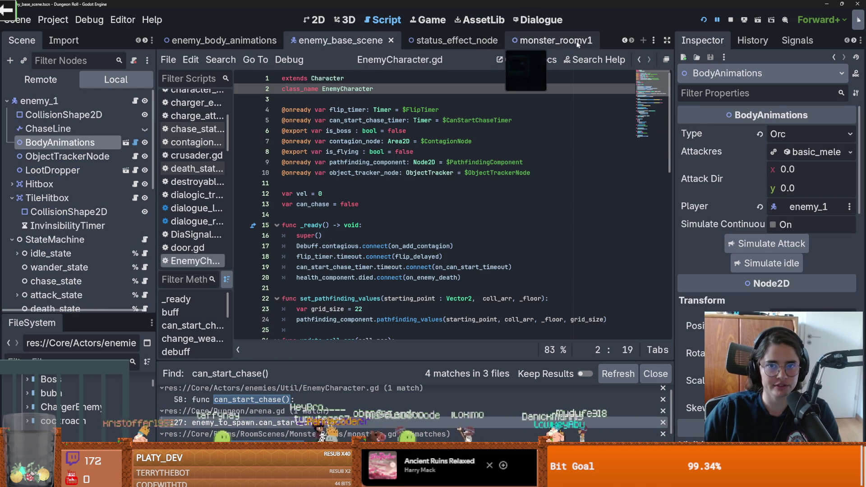
pyautogui.click(625, 40)
pyautogui.click(203, 40)
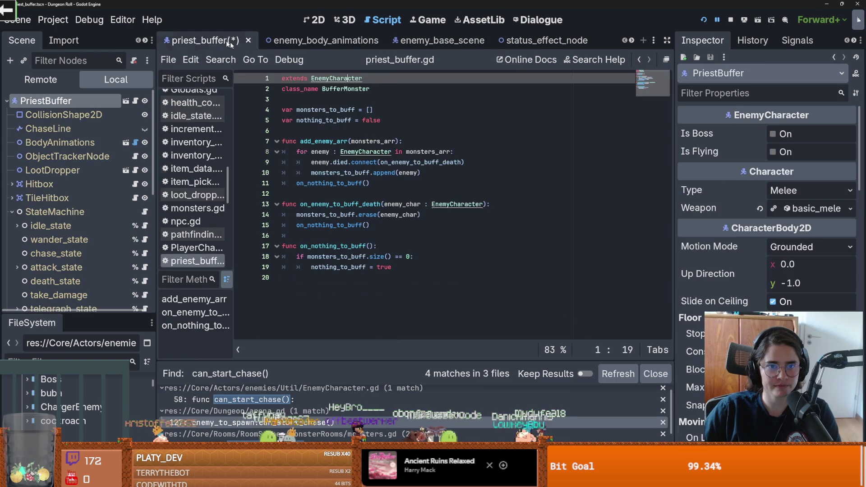
pyautogui.doubleClick(346, 88)
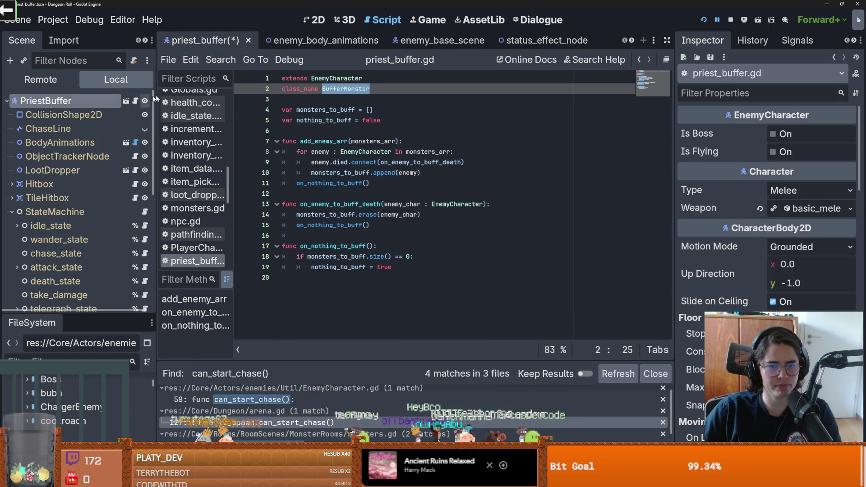
# - Go to can_start_chase() and open Find in Files for it
pyautogui.click(639, 60)
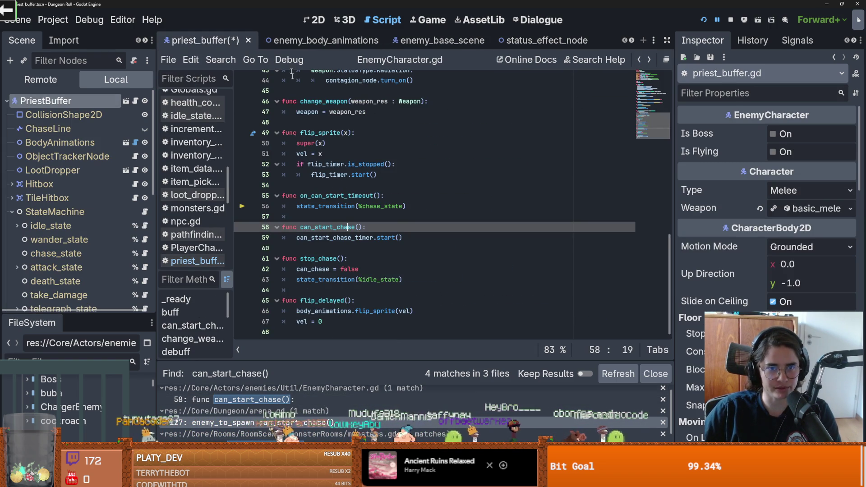
pyautogui.click(221, 59)
pyautogui.click(266, 137)
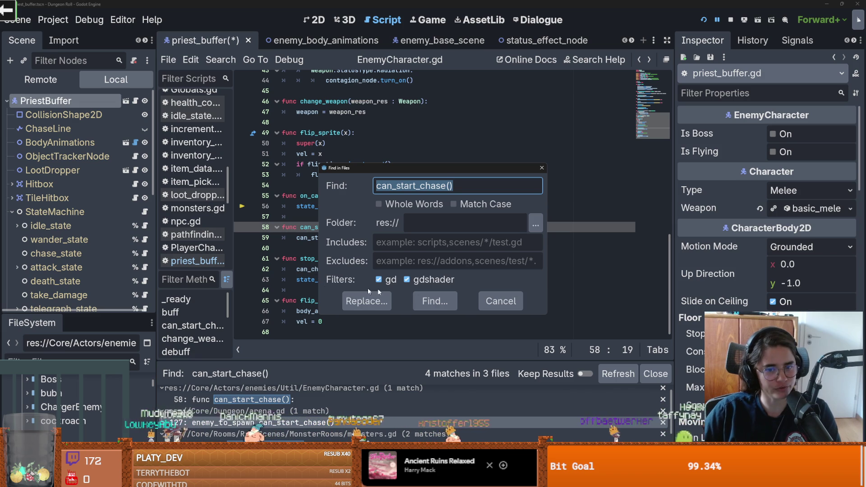
# - Replace Priest with BufferMonster in arena.gd line 126, then save and launch the game
pyautogui.click(454, 302)
pyautogui.click(289, 415)
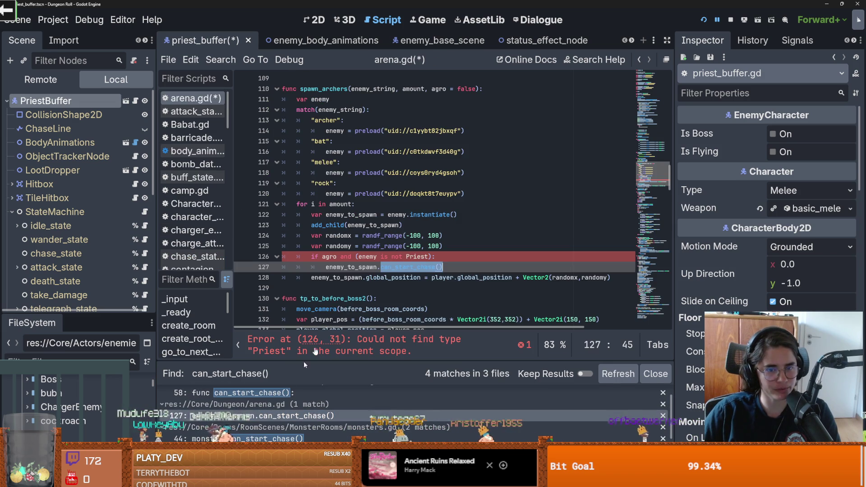
pyautogui.doubleClick(417, 256)
pyautogui.write('BufferMonster')
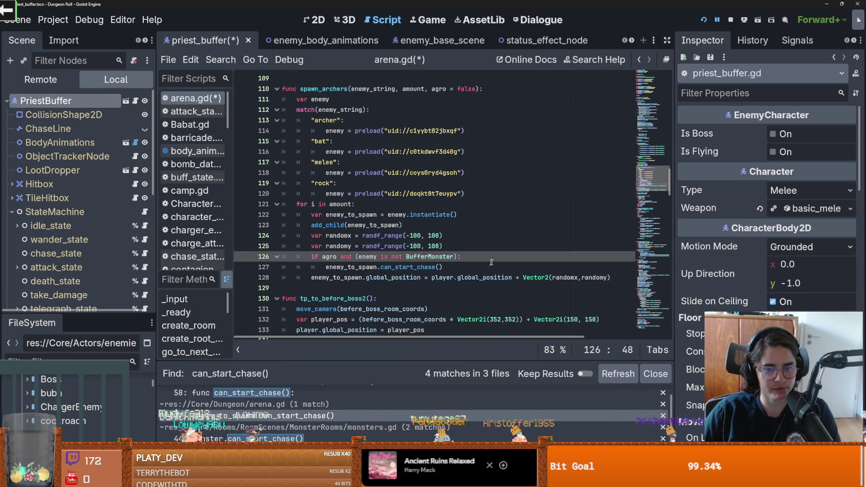
pyautogui.click(702, 19)
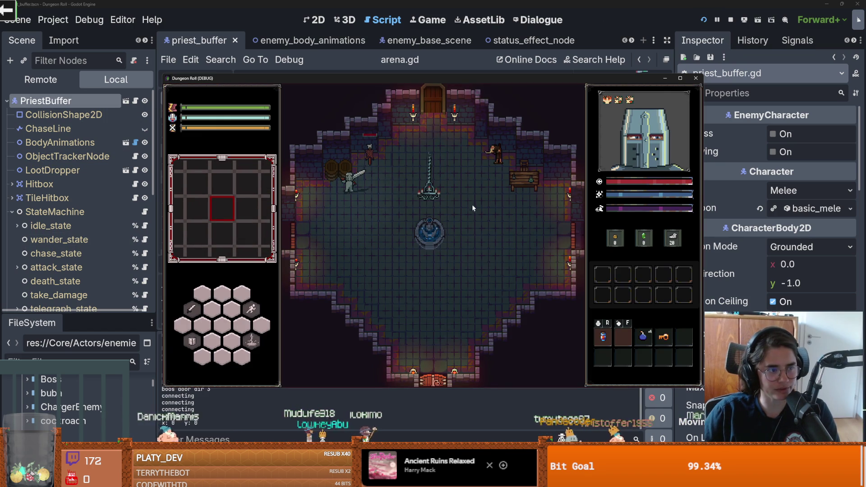
# - Walk through the top door, enable the debug room options and load the first default room
pyautogui.press('w')
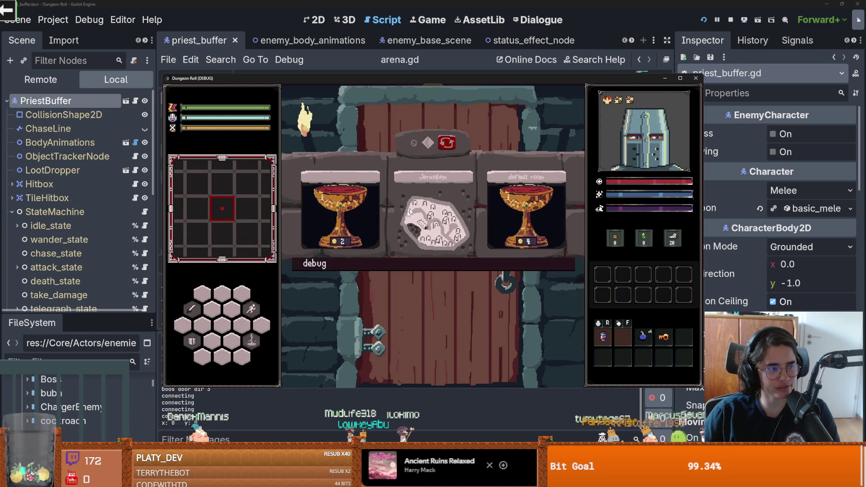
pyautogui.click(367, 269)
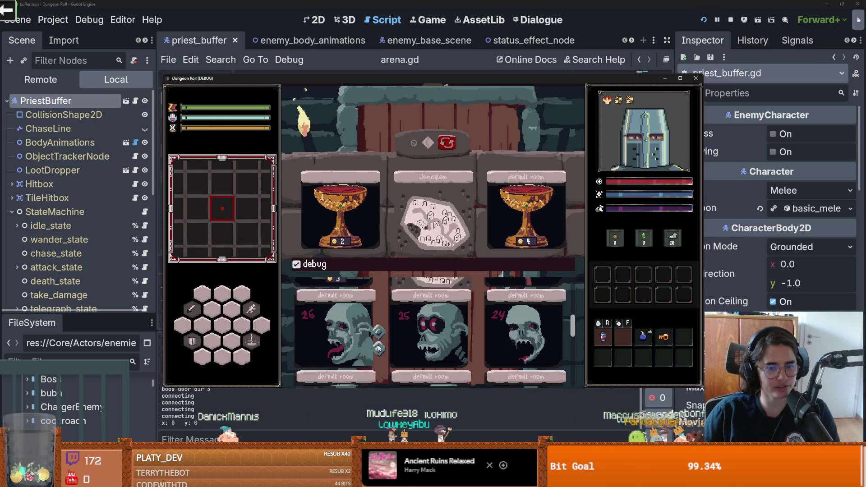
pyautogui.click(332, 333)
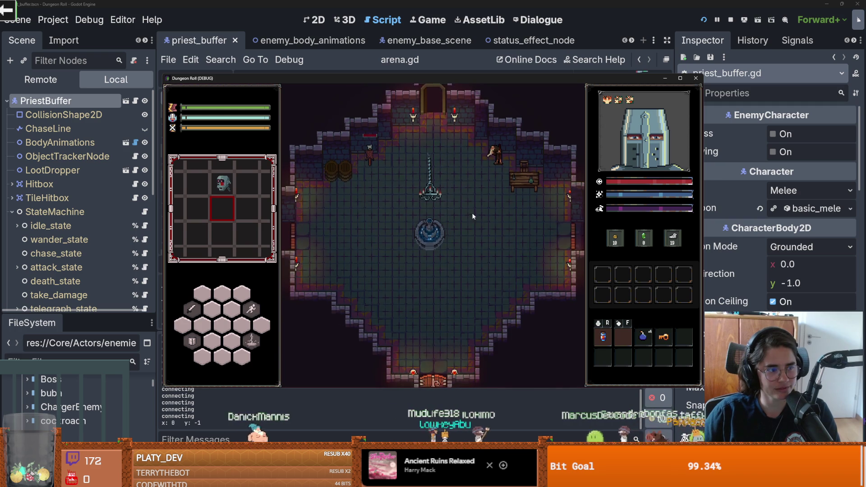
pyautogui.press('a')
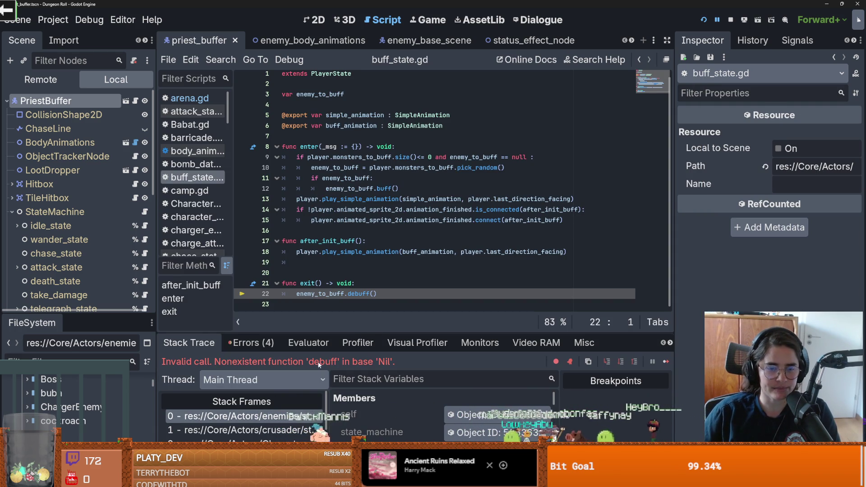
# - Enlarge the debugger, browse the call stack frames, and open the monster_roomv1 scene
pyautogui.moveTo(337, 332); pyautogui.dragTo(337, 250)
pyautogui.click(291, 364)
pyautogui.click(246, 375)
pyautogui.click(246, 348)
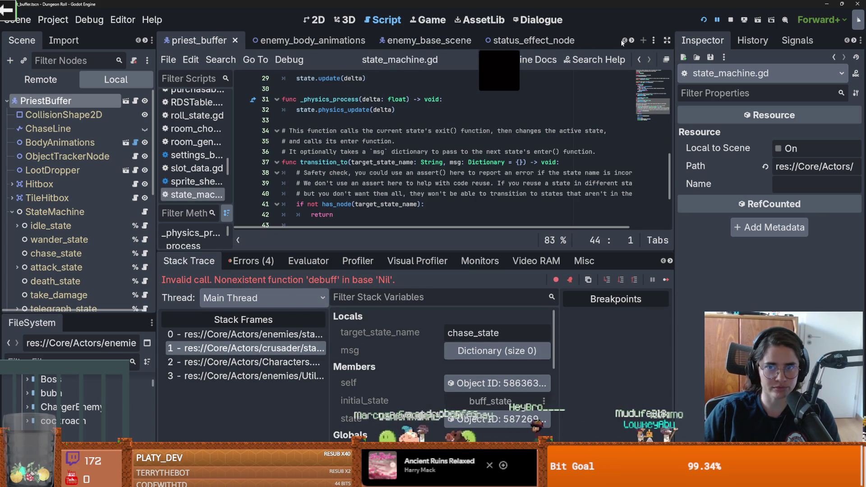
pyautogui.click(631, 41)
pyautogui.click(548, 42)
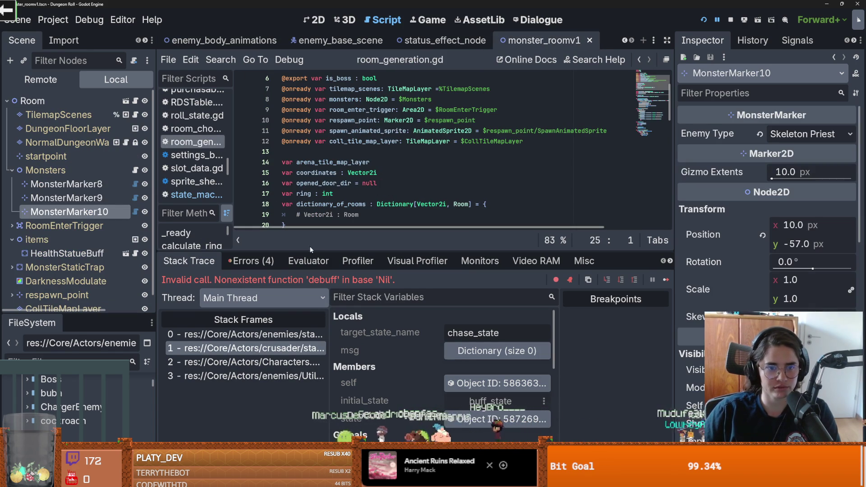
# - Open the Monsters node's monsters.gd script and check buff_state.gd's crashing line
pyautogui.moveTo(310, 247); pyautogui.dragTo(311, 340)
pyautogui.click(136, 170)
pyautogui.scroll(-3)
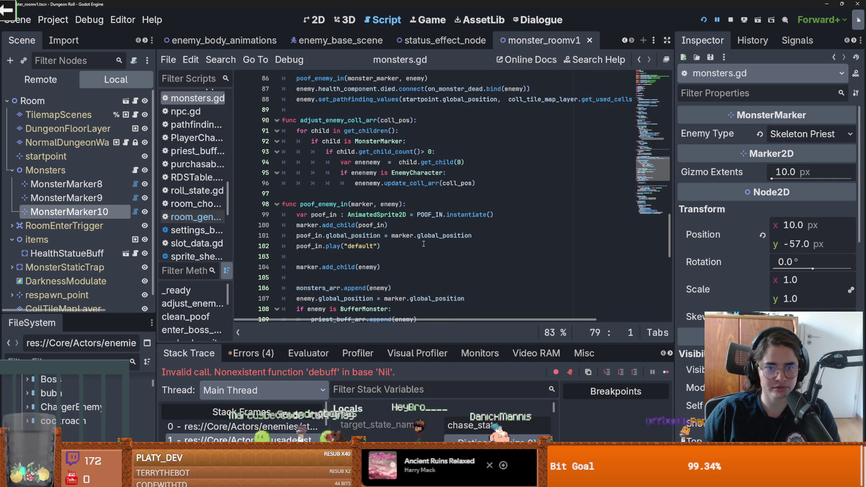
pyautogui.scroll(-3)
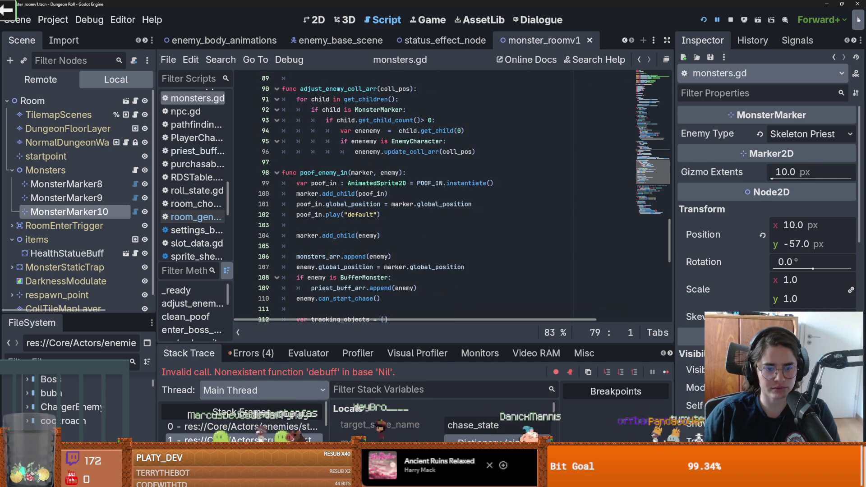
pyautogui.click(244, 439)
pyautogui.click(244, 426)
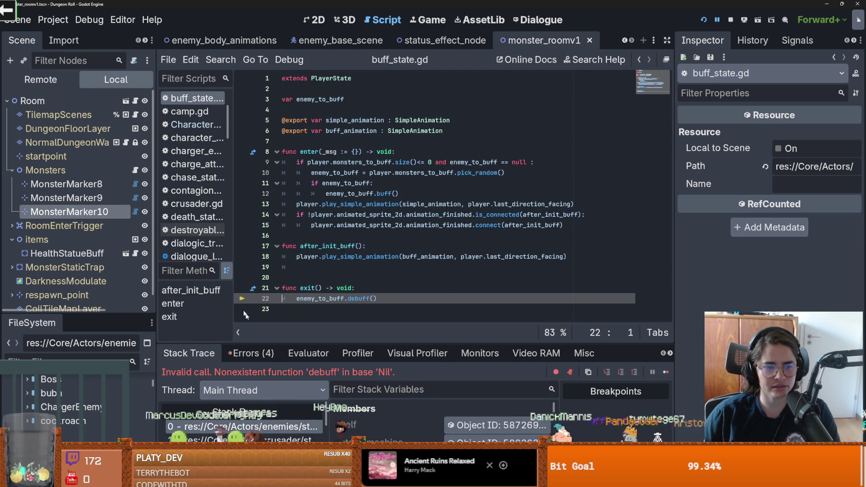
pyautogui.click(135, 171)
# - Select the BufferMonster check on line 108, then start a Find in Files search for can_start_chase
pyautogui.hotkey('ctrl', 'f')
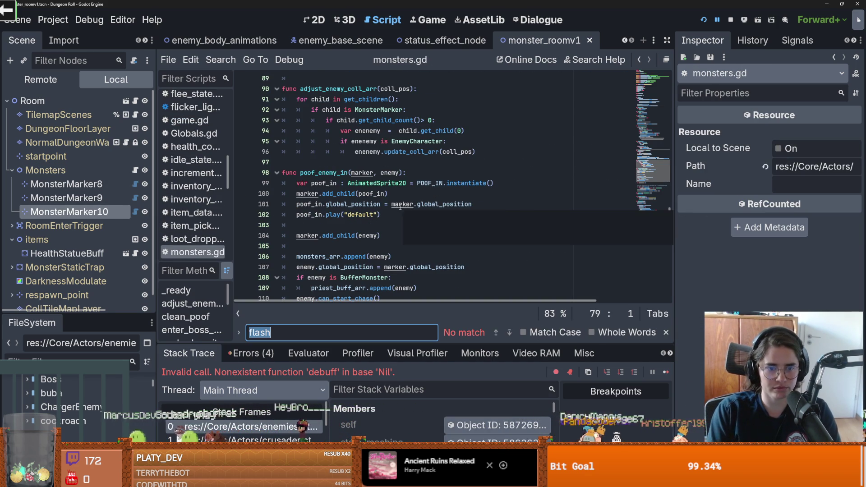
pyautogui.click(371, 225)
pyautogui.scroll(-3)
pyautogui.click(371, 215)
pyautogui.doubleClick(371, 214)
pyautogui.scroll(-3)
pyautogui.scroll(3)
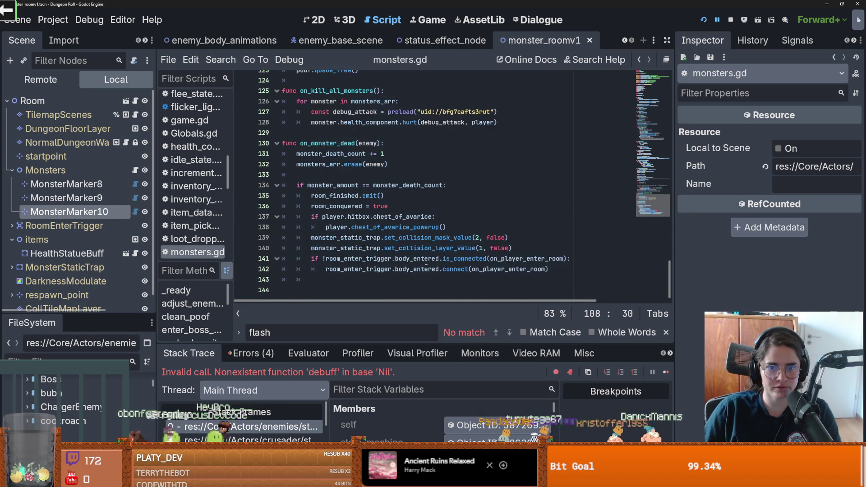
pyautogui.scroll(3)
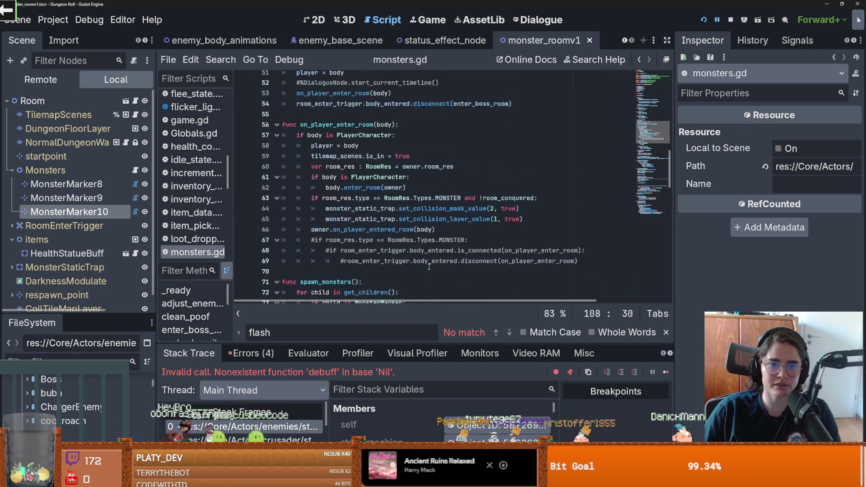
pyautogui.click(221, 60)
pyautogui.click(249, 137)
pyautogui.write('can_start_chase()')
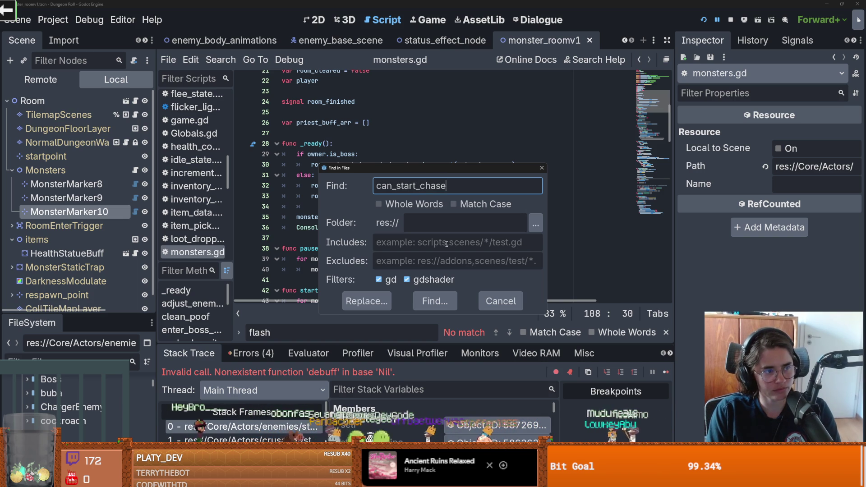
# - Run the can_start_chase search, review arena.gd's BufferMonster spawn check, then open monsters.gd line 110
pyautogui.press('Return')
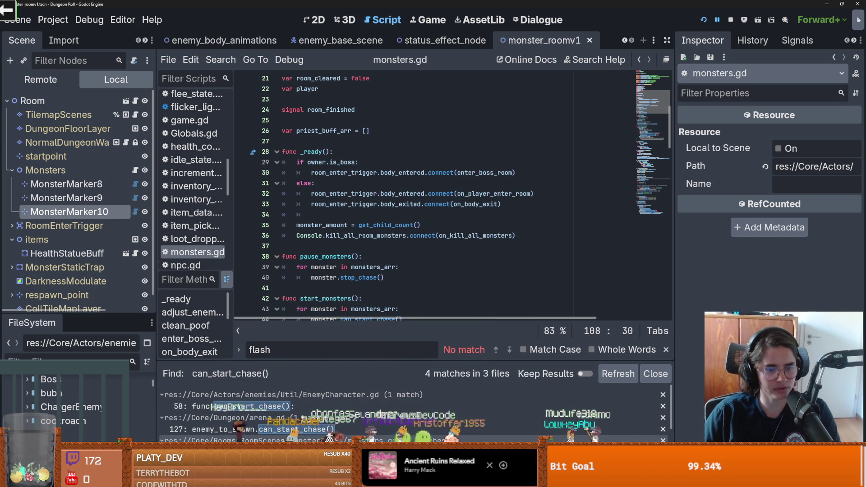
pyautogui.click(312, 415)
pyautogui.click(379, 288)
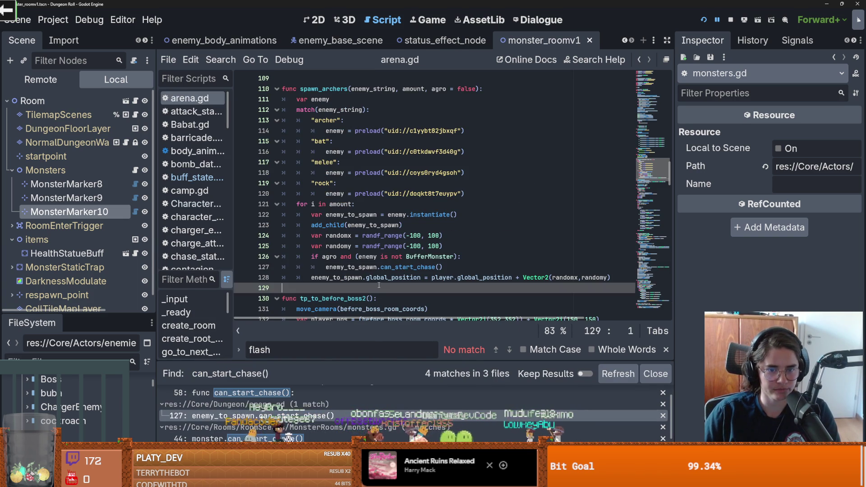
pyautogui.doubleClick(432, 257)
pyautogui.doubleClick(407, 268)
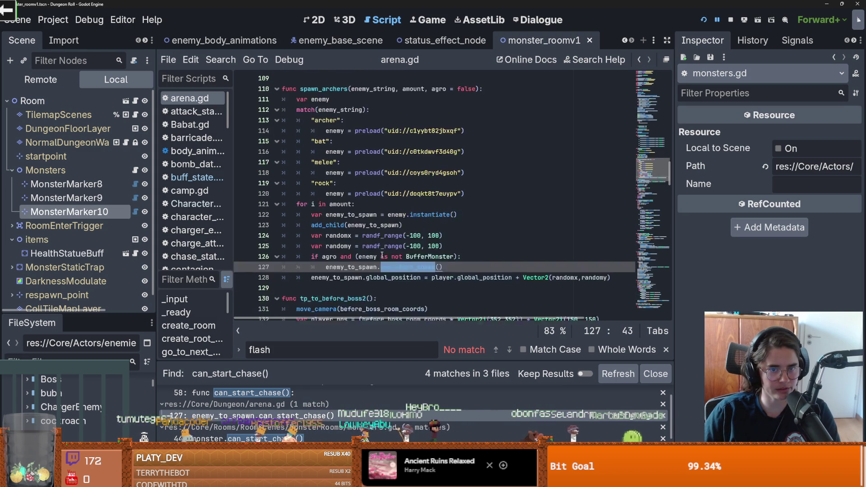
pyautogui.click(382, 256)
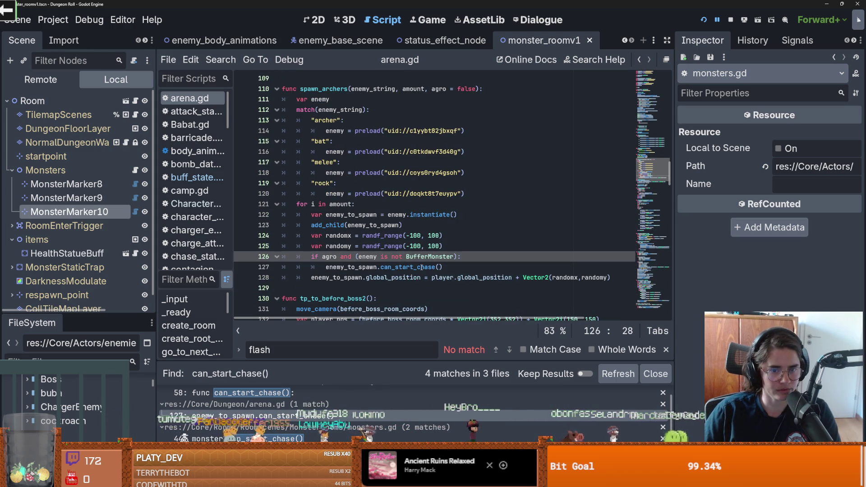
pyautogui.click(299, 435)
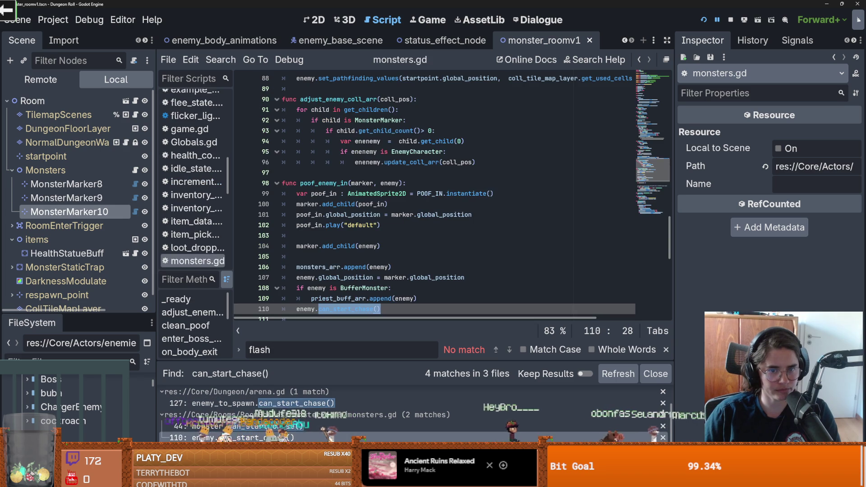
# - In monsters.gd, add an else: after the priest append and indent enemy.can_start_chase() under it
pyautogui.scroll(-3)
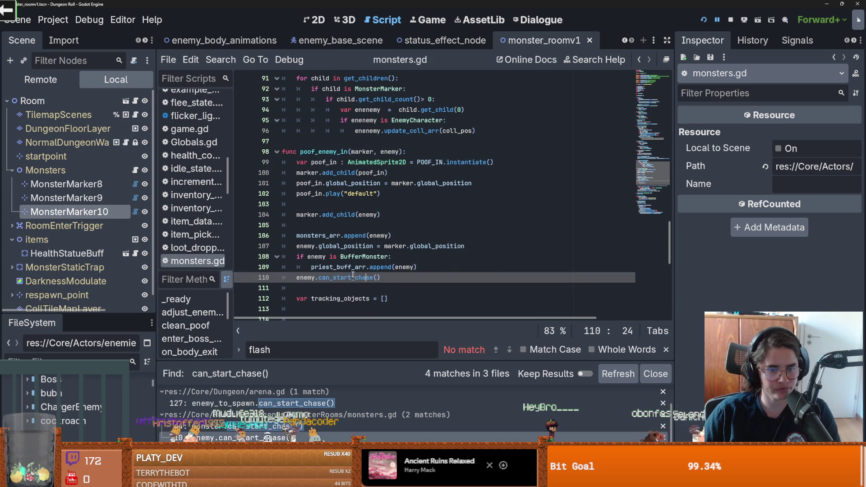
pyautogui.click(323, 257)
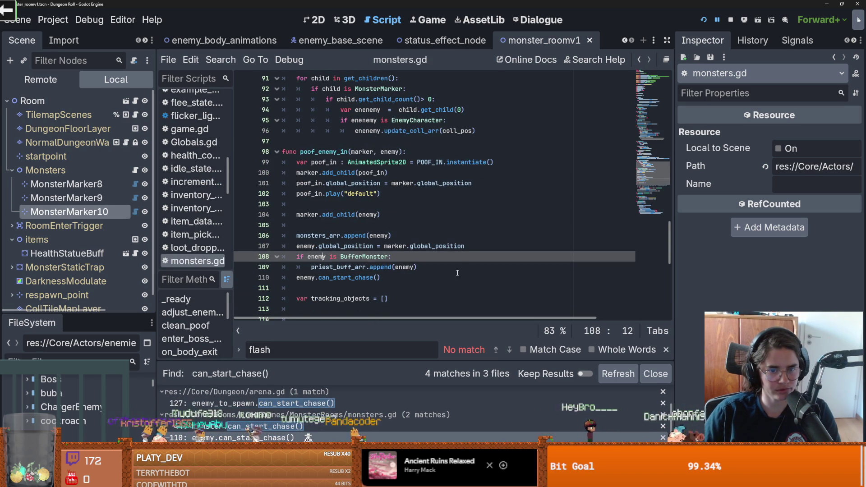
pyautogui.click(452, 268)
pyautogui.press('Return')
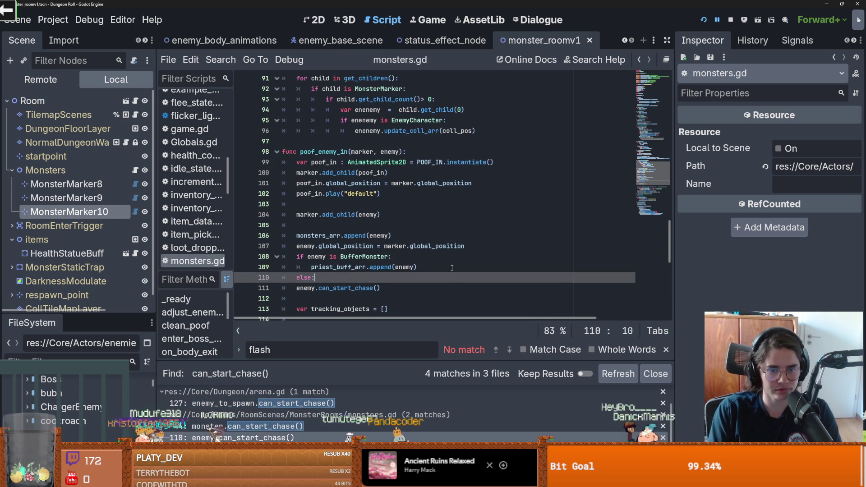
pyautogui.click(292, 290)
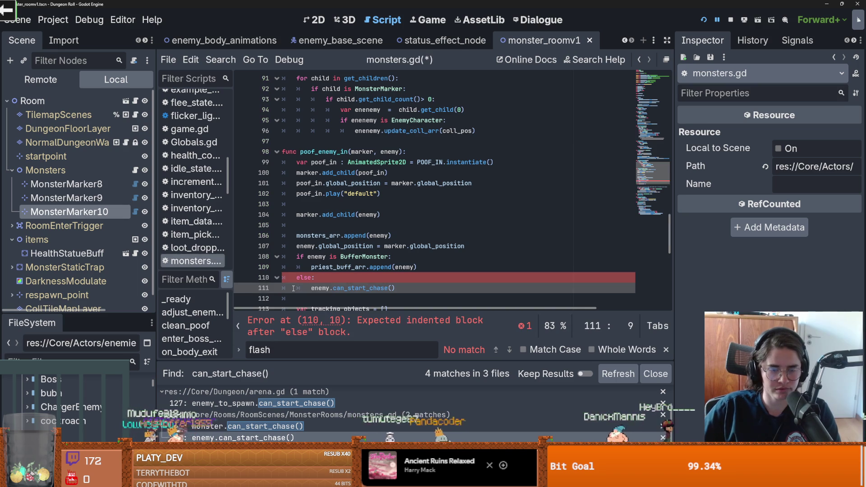
pyautogui.press('Tab')
pyautogui.click(337, 278)
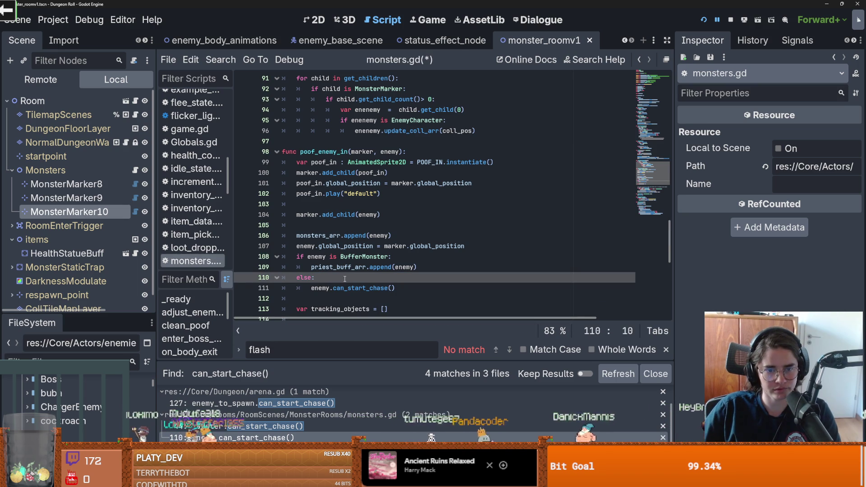
pyautogui.scroll(3)
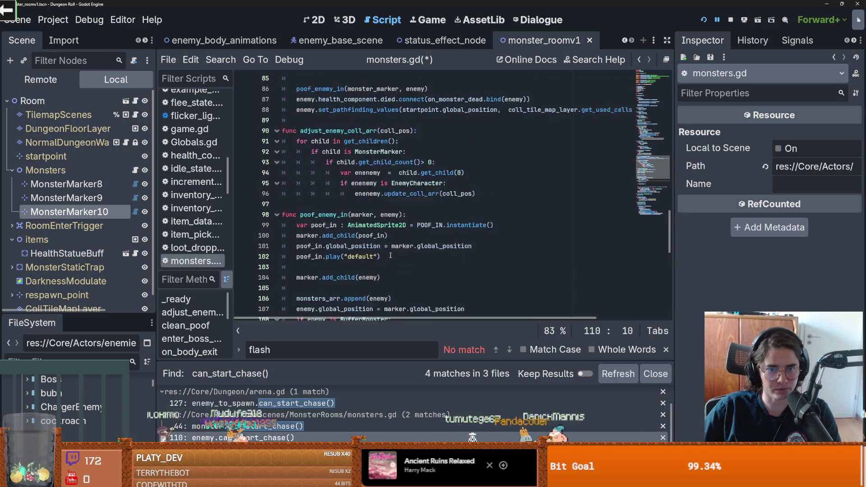
pyautogui.scroll(3)
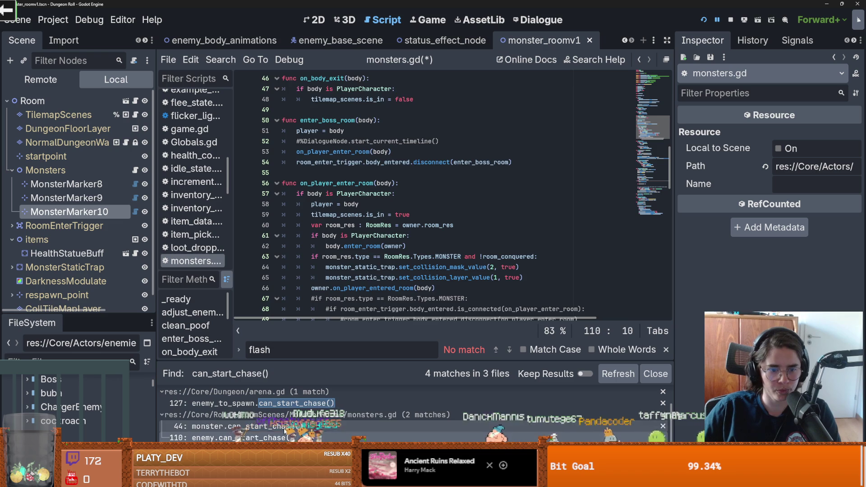
# - Delete ' and (enemy is not BufferMonster)' from arena.gd's spawn check and run the game with F5
pyautogui.click(212, 426)
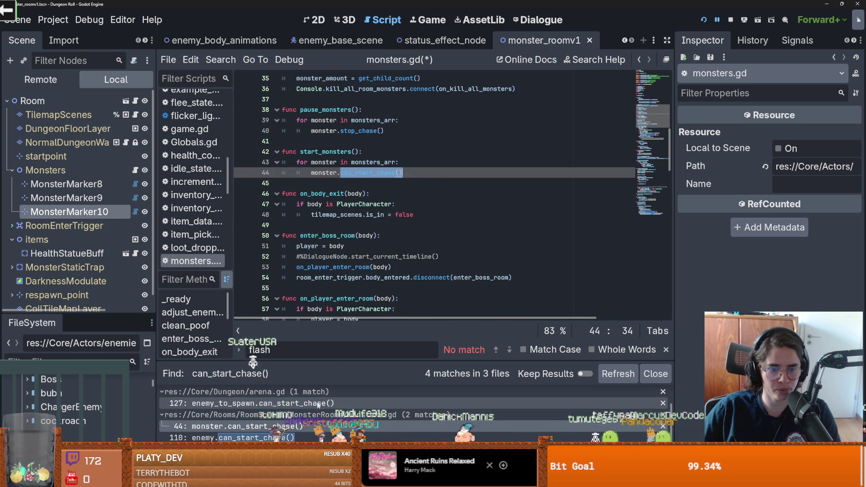
pyautogui.press('Up')
pyautogui.press('Up')
pyautogui.moveTo(456, 256); pyautogui.dragTo(356, 258)
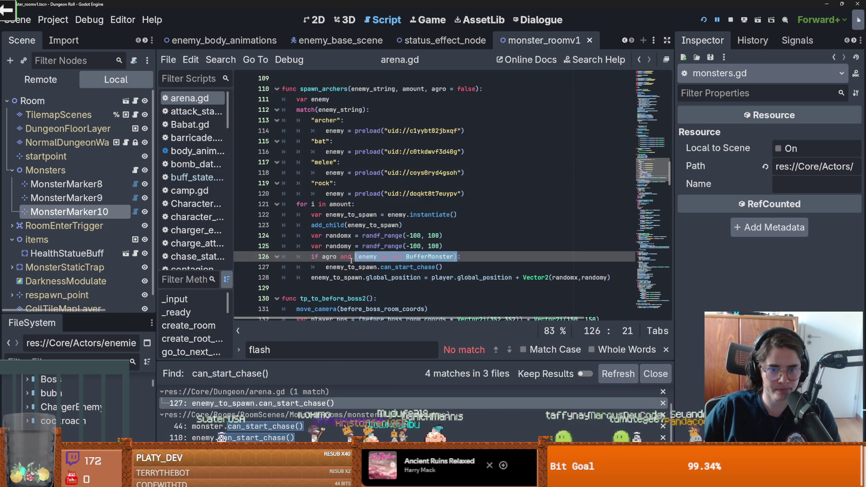
pyautogui.press('BackSpace')
pyautogui.press('F5')
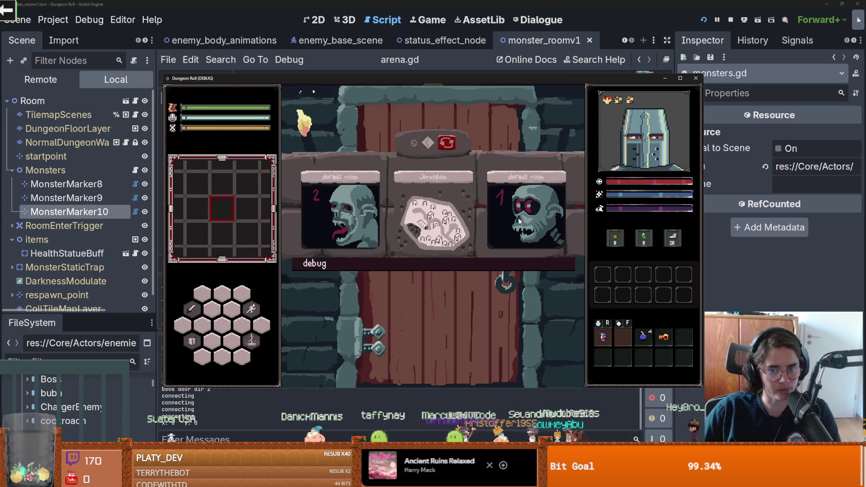
# - Enter a room, walk the player past the goblins, then stop the game with F8
pyautogui.click(519, 221)
pyautogui.press('a')
pyautogui.press('w')
pyautogui.press('w')
pyautogui.press('d')
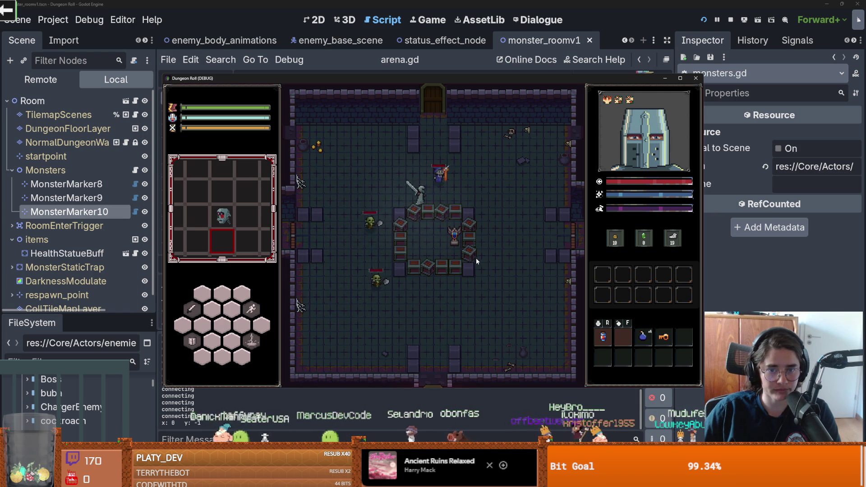
pyautogui.press('F8')
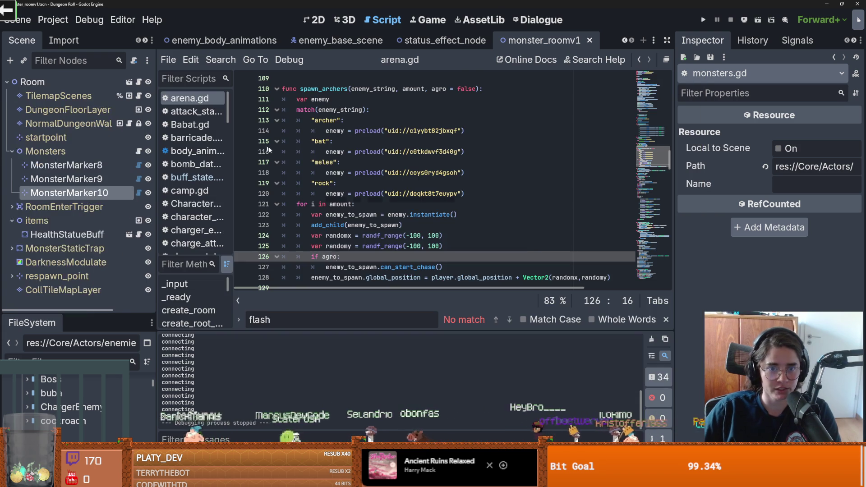
# - Open the priest_buffer scene and select the add_enemy_arr function name in priest_buffer.gd
pyautogui.click(625, 41)
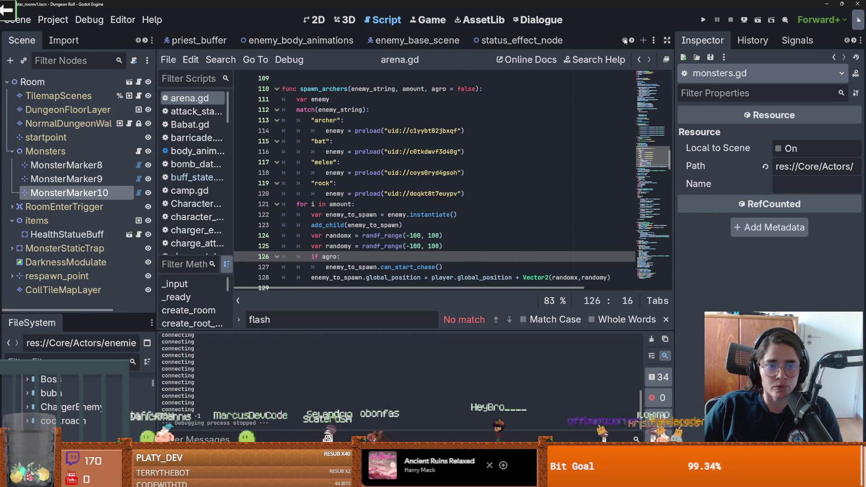
pyautogui.click(196, 40)
pyautogui.click(345, 161)
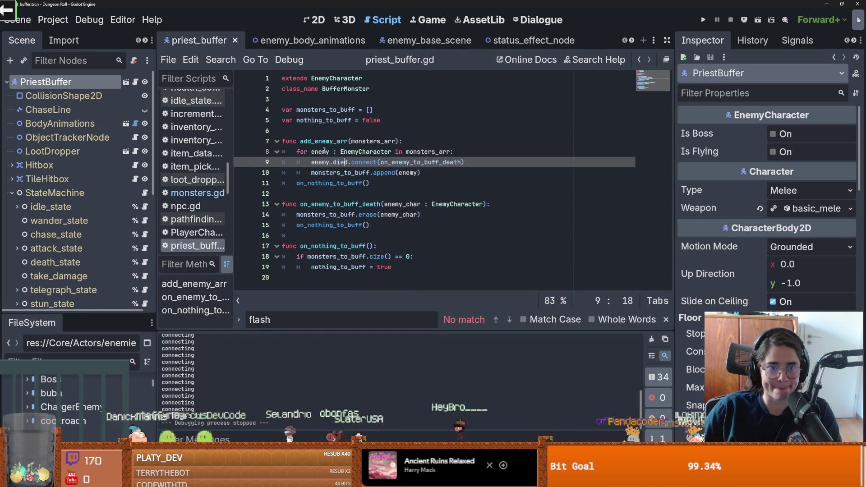
pyautogui.press('Up')
pyautogui.press('Up')
pyautogui.moveTo(397, 141); pyautogui.dragTo(298, 141)
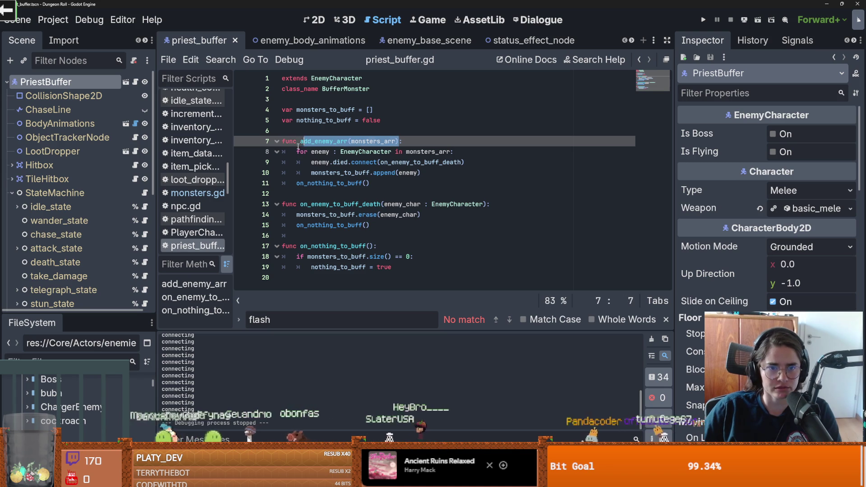
pyautogui.doubleClick(322, 141)
# - Find add_enemy_arr in all project files, open its monsters.gd call, and launch the game
pyautogui.click(221, 60)
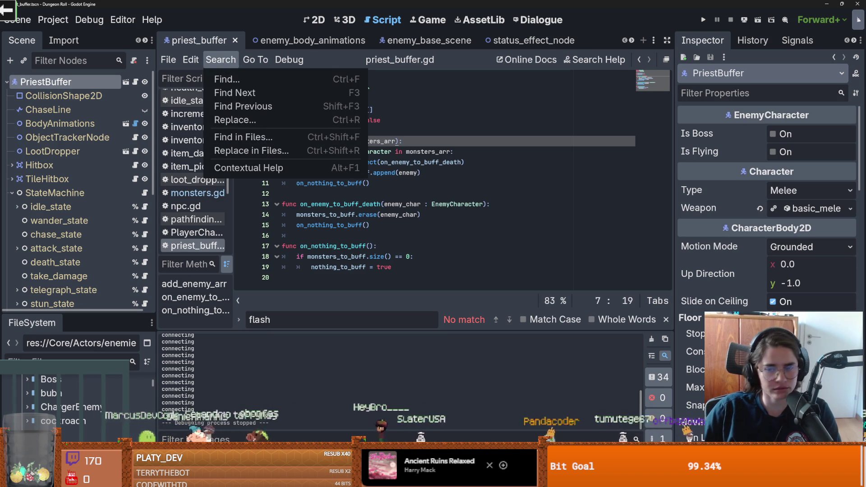
pyautogui.press('Escape')
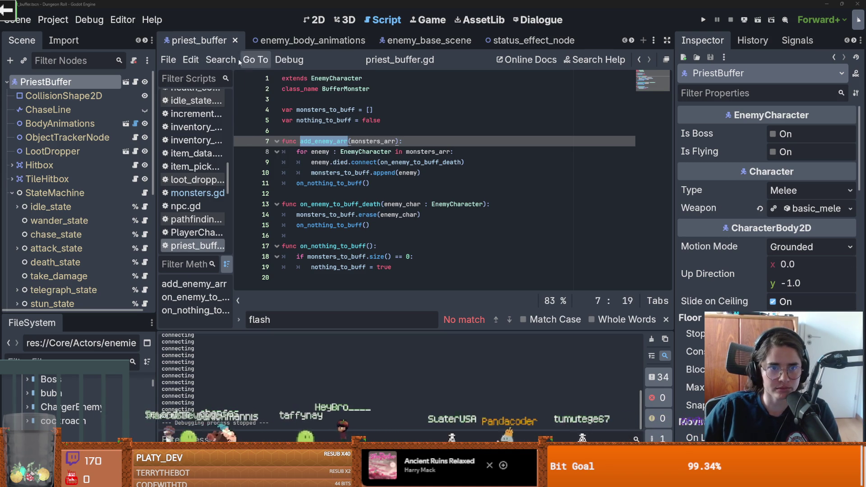
pyautogui.click(221, 60)
pyautogui.click(239, 133)
pyautogui.click(434, 301)
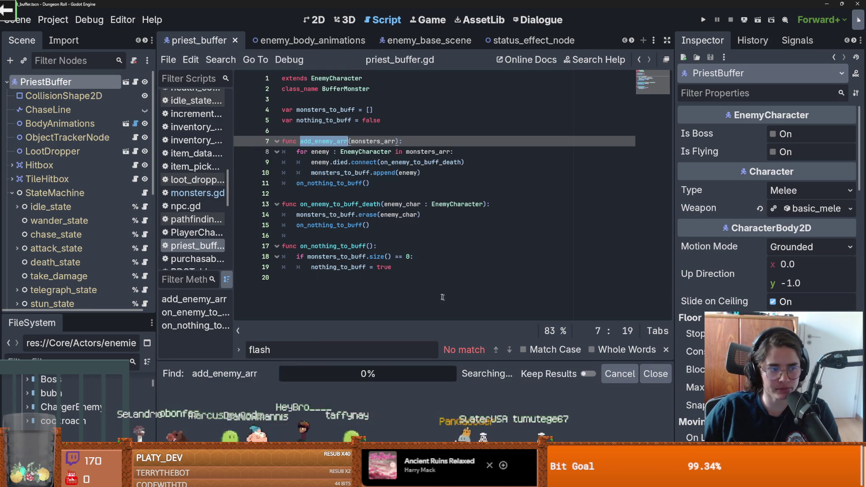
pyautogui.click(300, 429)
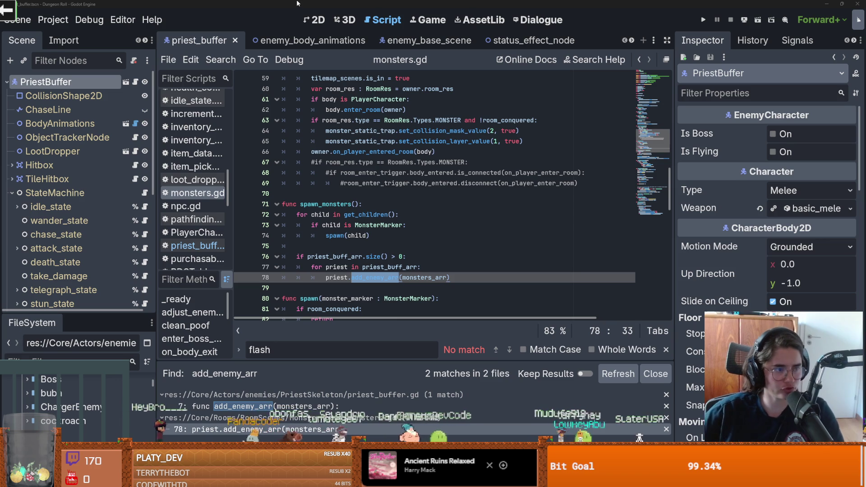
pyautogui.click(703, 19)
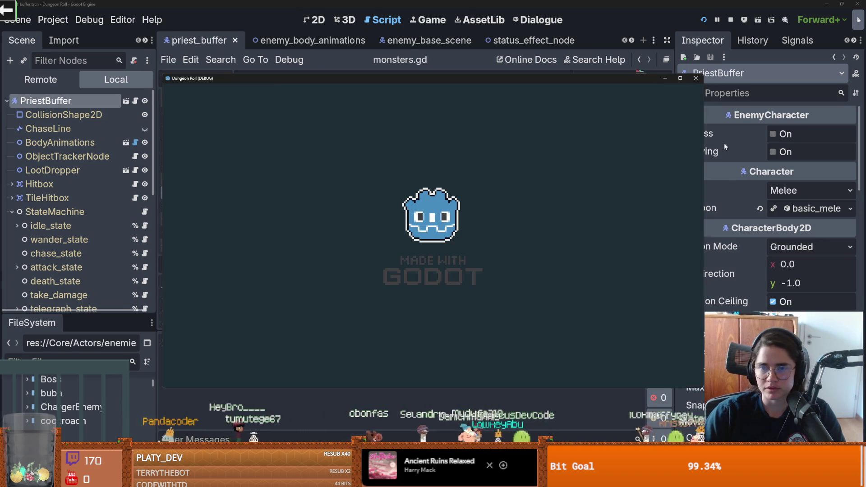
# - Maximize the game window, walk to the NPC, talk with E and choose the Grace room
pyautogui.click(681, 78)
pyautogui.press('d')
pyautogui.press('d')
pyautogui.press('w')
pyautogui.press('a')
pyautogui.press('d')
pyautogui.press('e')
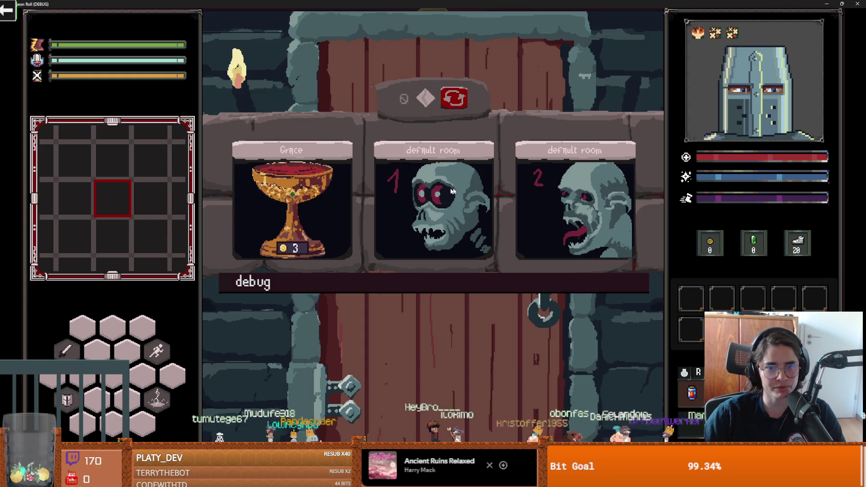
pyautogui.click(309, 217)
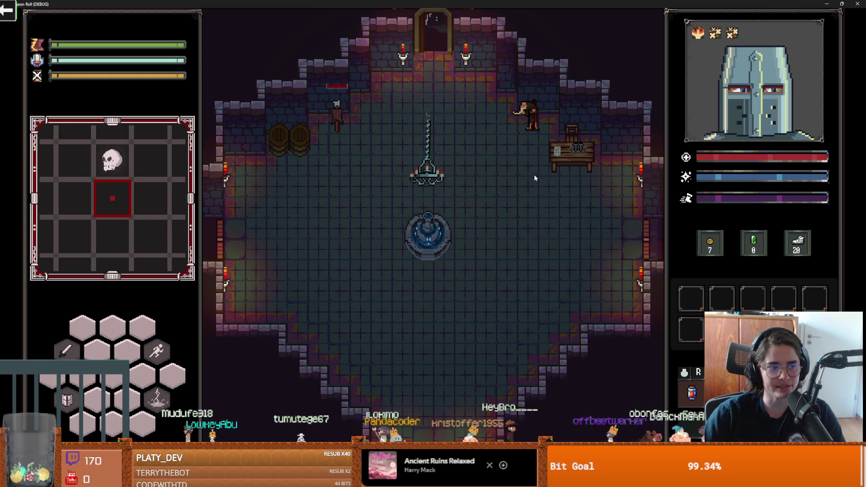
# - Walk through the next rooms and pick the zombie-head item from the debug choice
pyautogui.press('w')
pyautogui.press('w')
pyautogui.press('d')
pyautogui.press('d')
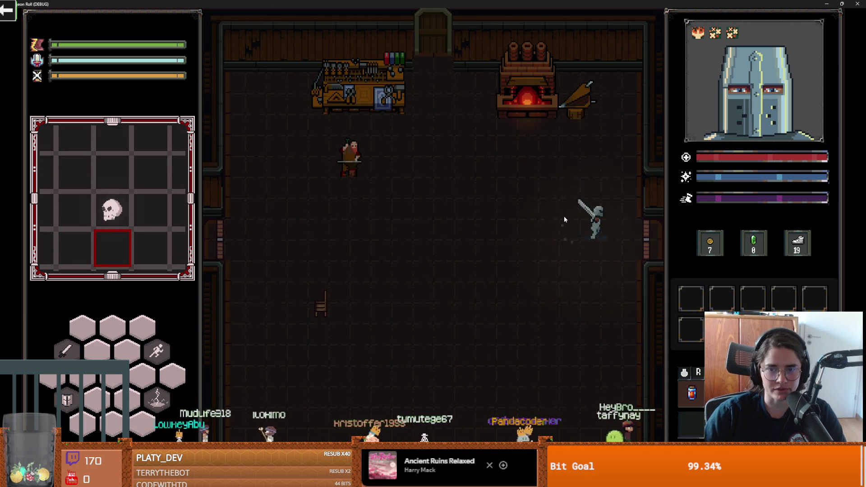
pyautogui.press('d')
pyautogui.click(466, 207)
# - Fight the goblins with lightning, slashes and a dash, moving in and out of the brawl
pyautogui.press('d')
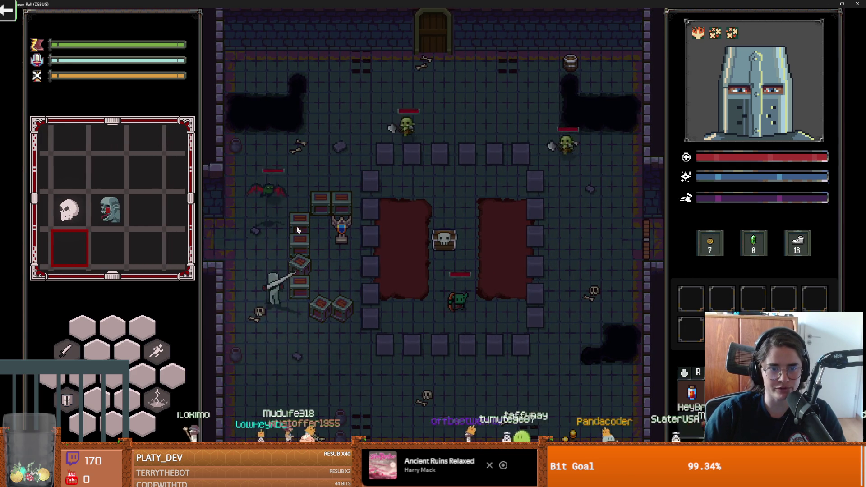
pyautogui.press('a')
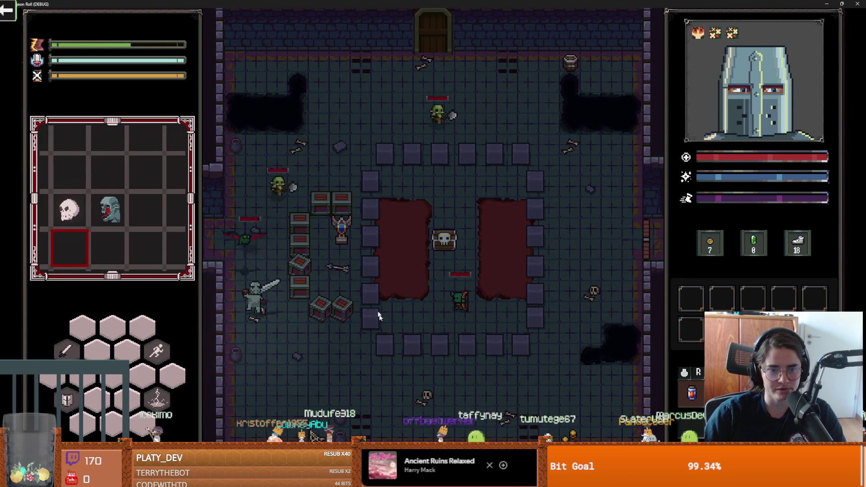
pyautogui.click(374, 306)
pyautogui.press('s')
pyautogui.press('d')
pyautogui.press('d')
pyautogui.click(400, 365)
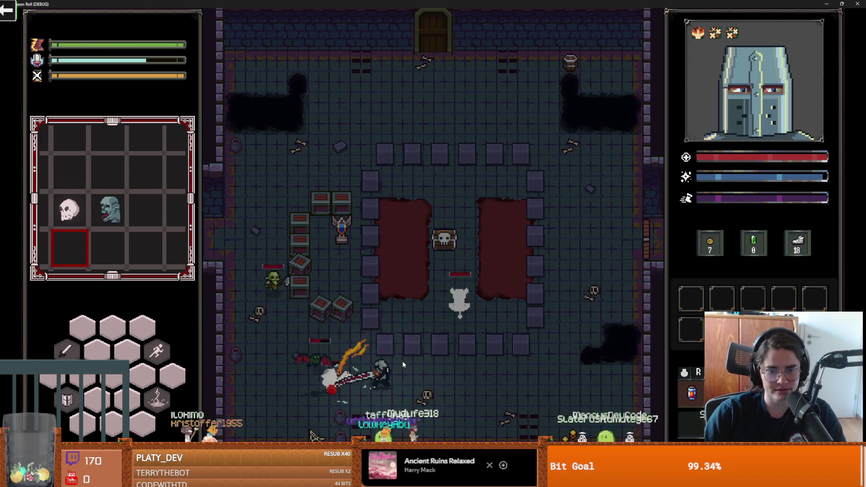
pyautogui.press('d')
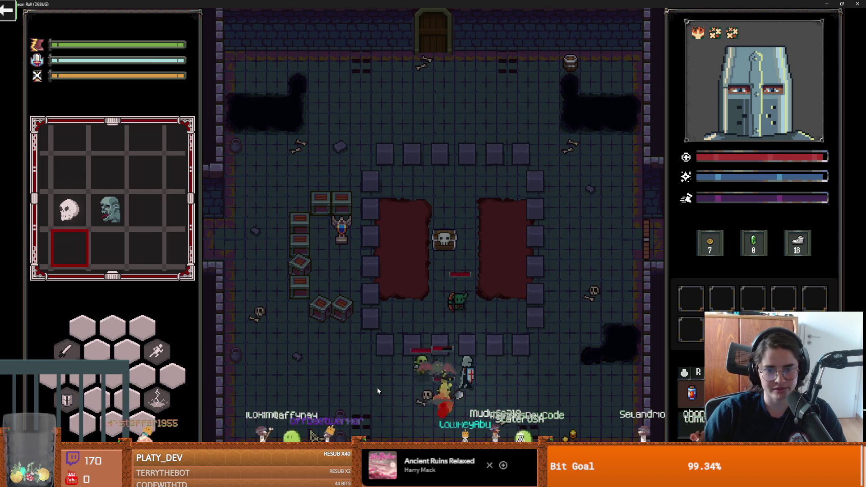
pyautogui.press('space')
pyautogui.press('d')
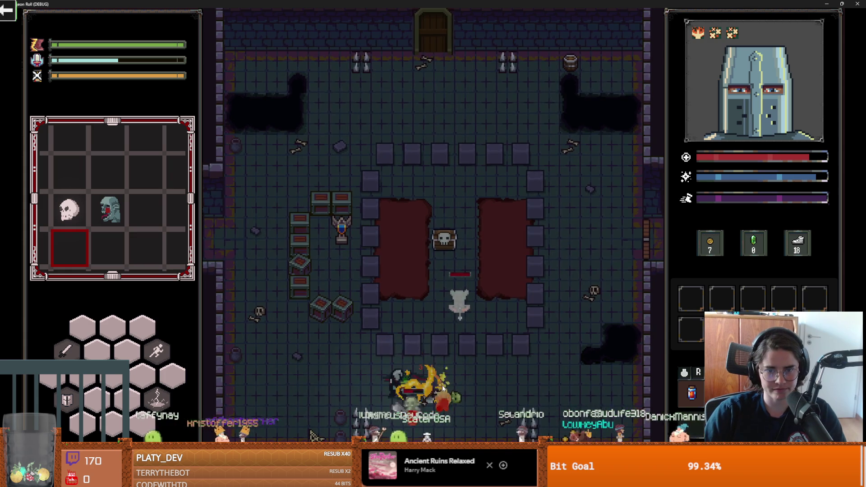
pyautogui.press('a')
pyautogui.press('d')
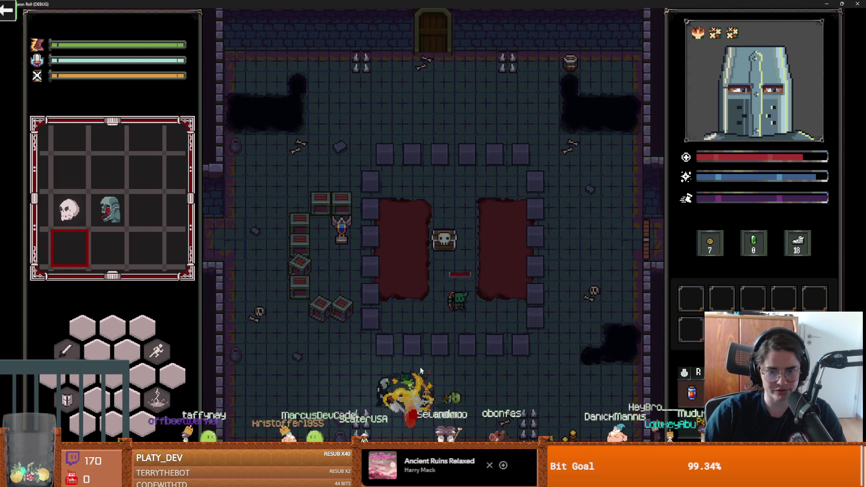
# - Smash the crates beside the knight and walk over to pick up the key
pyautogui.press('a')
pyautogui.press('w')
pyautogui.press('w')
pyautogui.press('w')
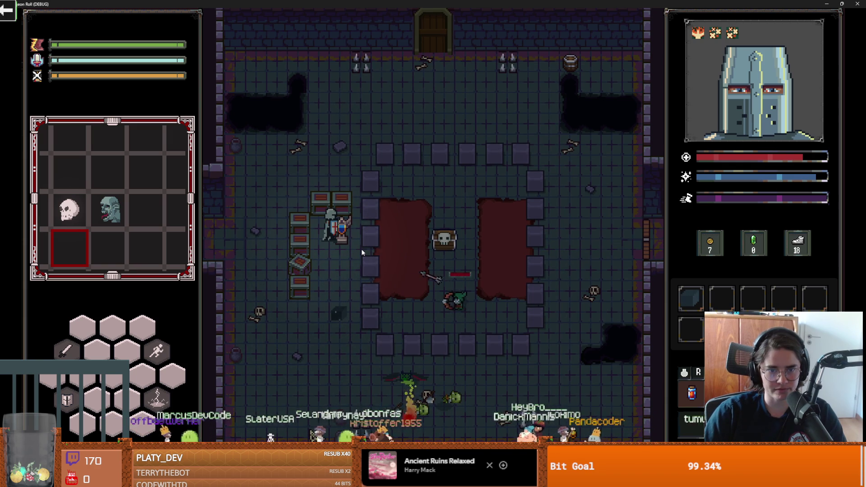
pyautogui.press('a')
pyautogui.press('s')
pyautogui.click(295, 281)
pyautogui.press('w')
pyautogui.press('d')
pyautogui.press('s')
pyautogui.press('a')
pyautogui.press('w')
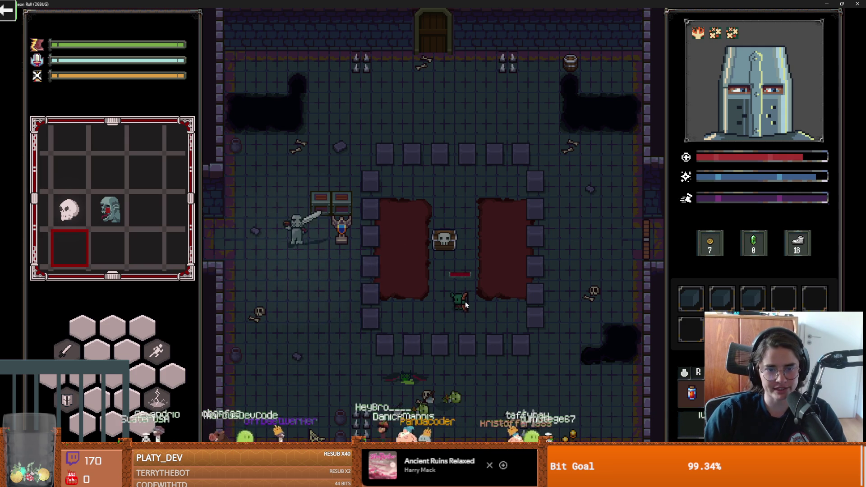
pyautogui.press('s')
# - Break the remaining crates with fire and sword, then blast the nearby goblin with fire
pyautogui.press('w')
pyautogui.click(384, 256)
pyautogui.click(386, 259)
pyautogui.press('s')
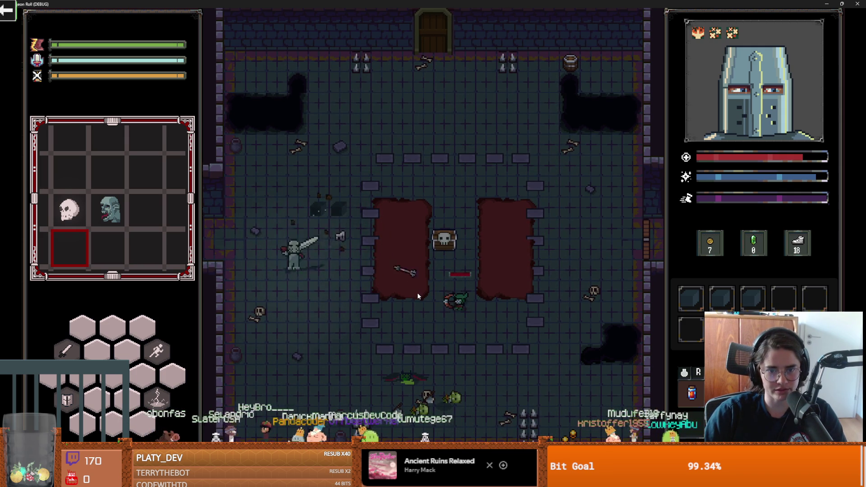
pyautogui.press('s')
pyautogui.press('d')
# - Finish off the last goblin with slashes and fire bursts, then walk up to the skull chest
pyautogui.press('d')
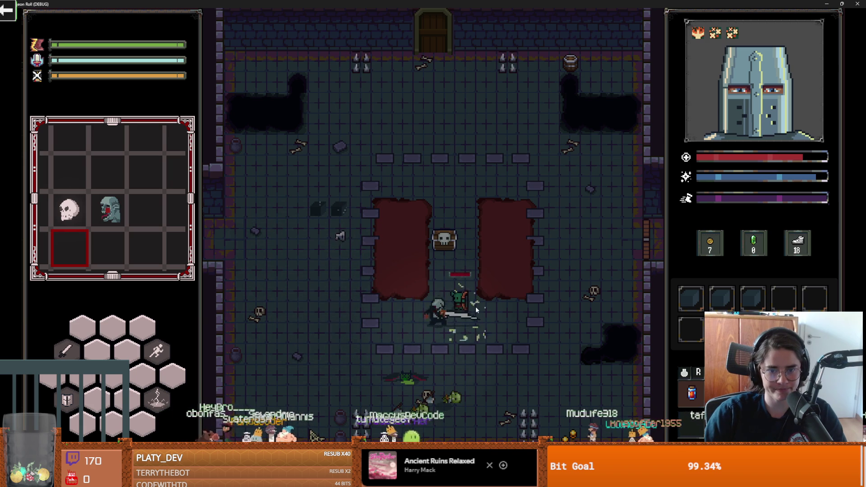
pyautogui.click(460, 289)
pyautogui.press('d')
pyautogui.press('s')
pyautogui.press('a')
pyautogui.click(454, 269)
pyautogui.click(456, 287)
pyautogui.press('a')
pyautogui.click(469, 281)
pyautogui.press('d')
pyautogui.click(460, 280)
pyautogui.click(460, 280)
pyautogui.press('w')
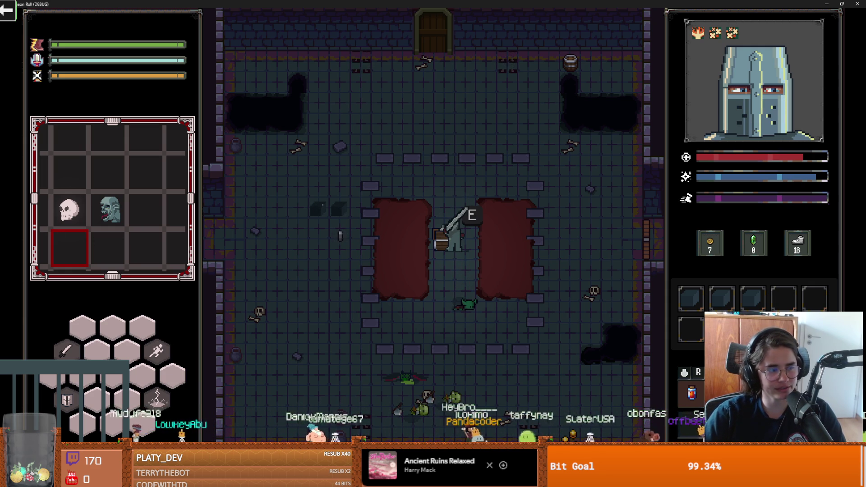
# - Pick up the key and unlock the right-hand door
pyautogui.press('w')
pyautogui.press('a')
pyautogui.press('s')
pyautogui.press('s')
pyautogui.press('d')
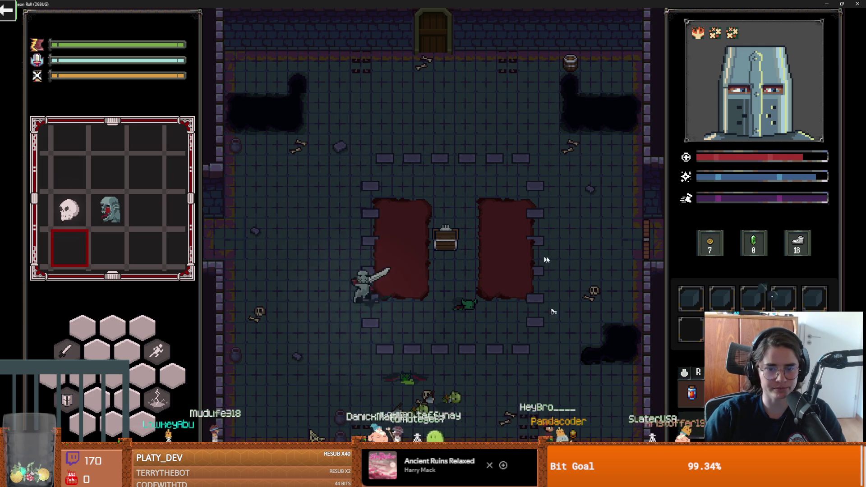
pyautogui.press('d')
pyautogui.press('w')
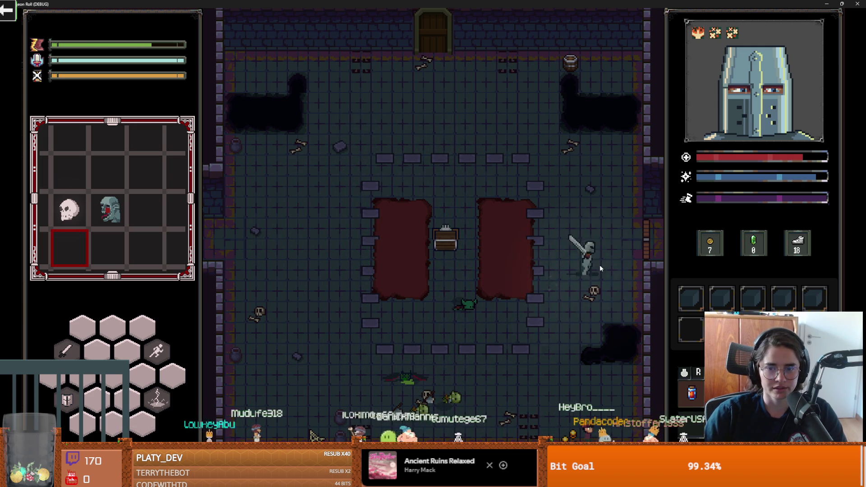
pyautogui.press('e')
pyautogui.press('e')
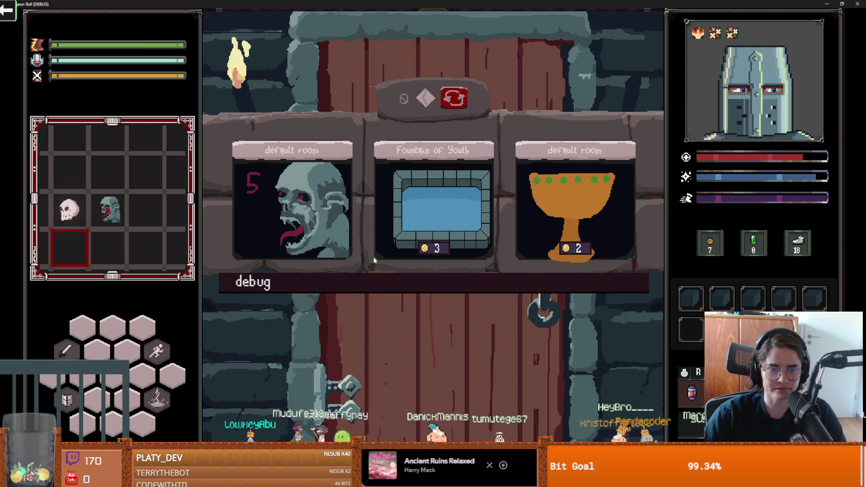
# - Enter the ghoul-head room and swing the sword around the trophy
pyautogui.click(293, 234)
pyautogui.press('s')
pyautogui.press('d')
pyautogui.press('w')
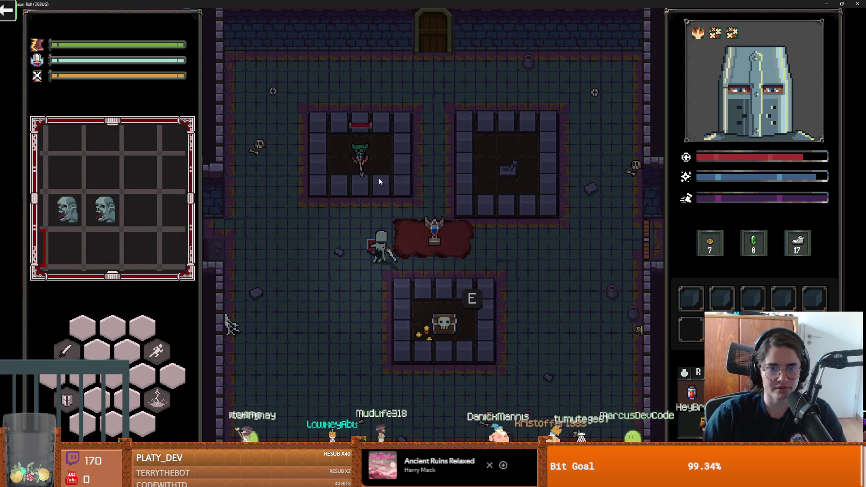
pyautogui.click(378, 178)
pyautogui.click(408, 198)
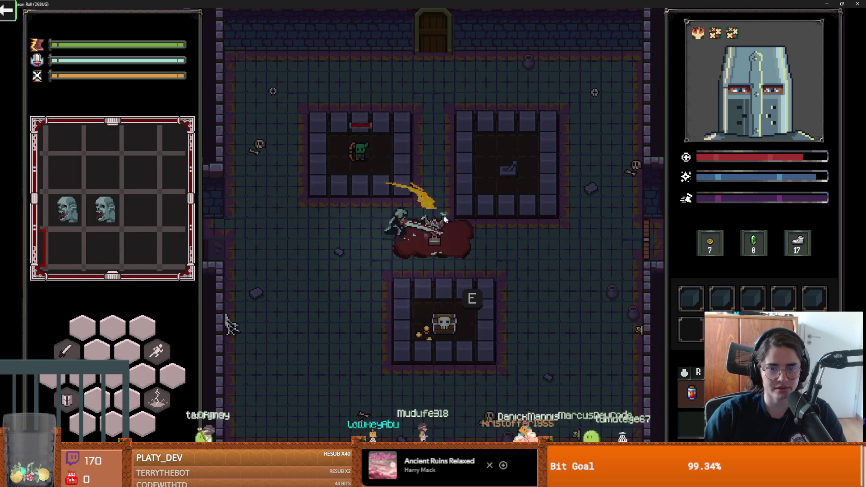
pyautogui.press('a')
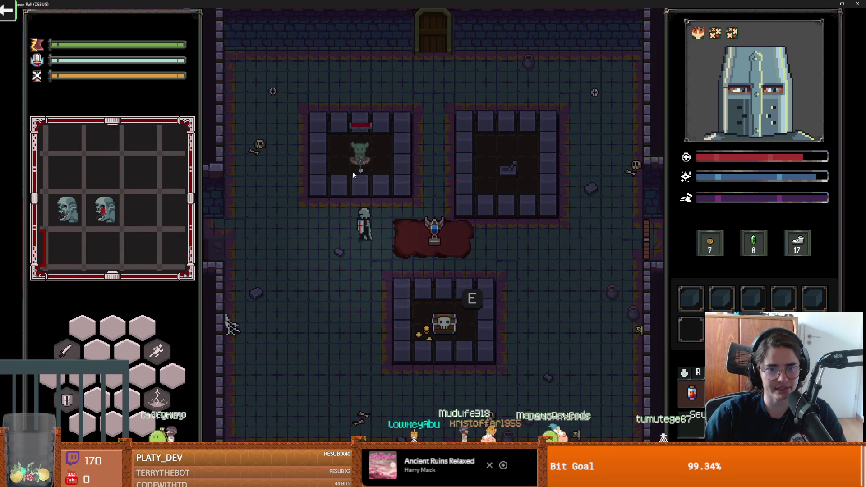
pyautogui.press('d')
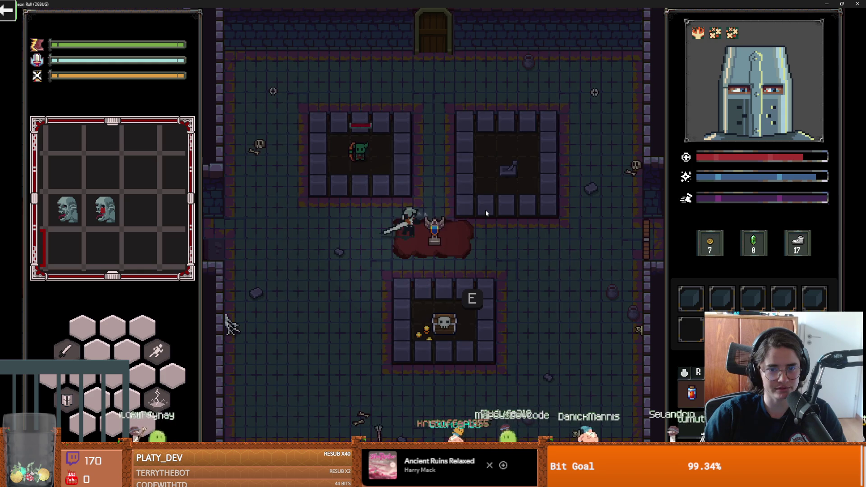
pyautogui.click(456, 209)
# - Hunt down and slay the goblin in the upper-left cell
pyautogui.press('w')
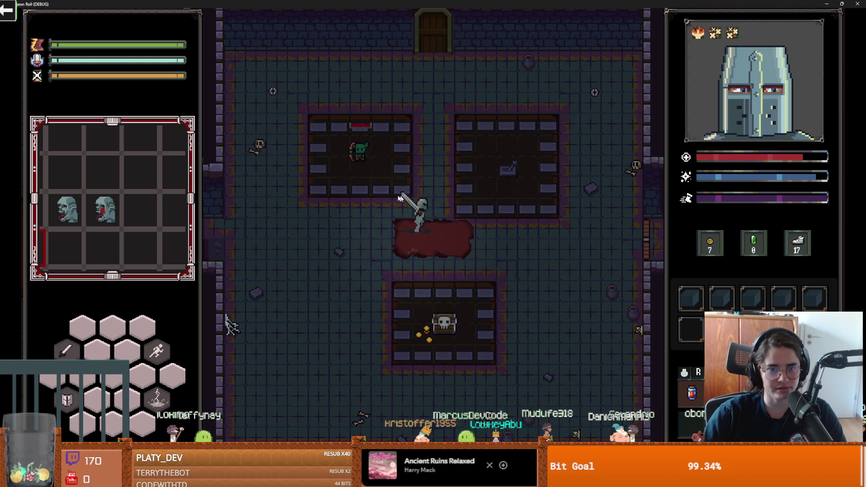
pyautogui.press('d')
pyautogui.press('w')
pyautogui.press('a')
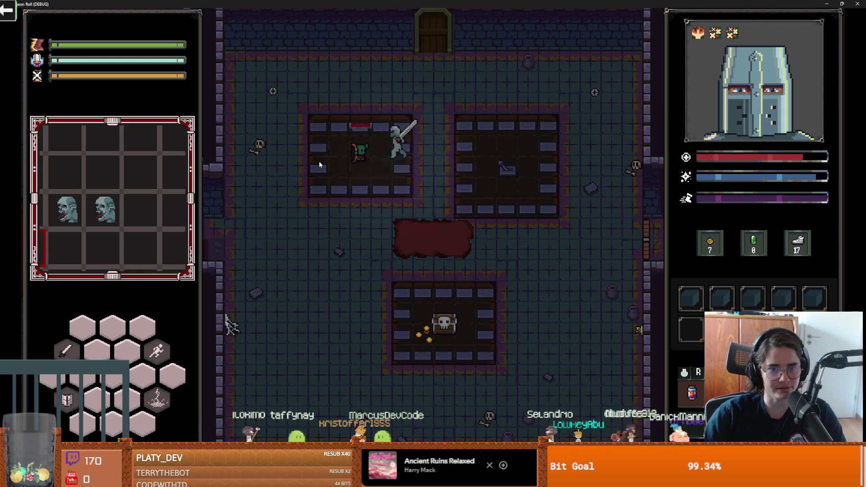
pyautogui.click(379, 173)
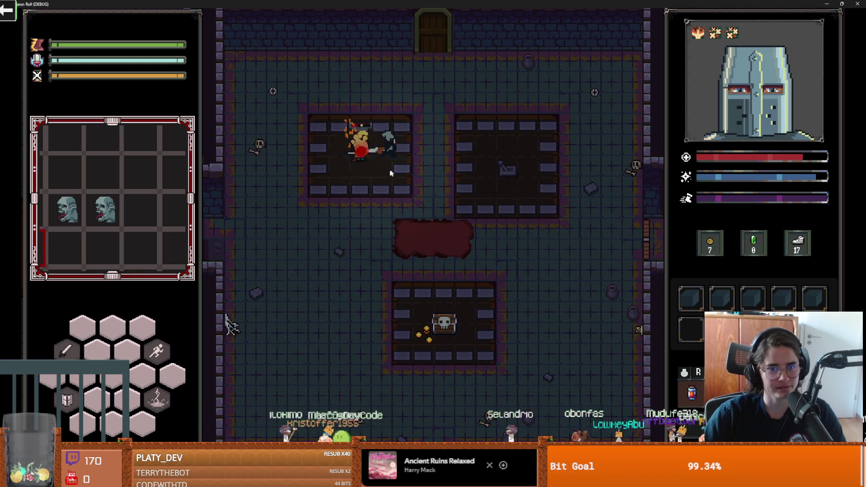
pyautogui.press('d')
pyautogui.press('a')
pyautogui.click(300, 159)
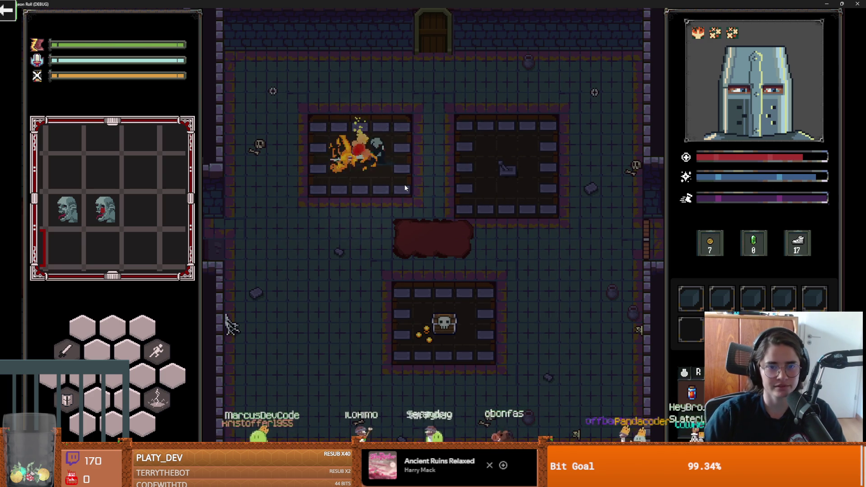
# - Open the lower chest, then choose a reward card at the door
pyautogui.press('s')
pyautogui.press('d')
pyautogui.press('s')
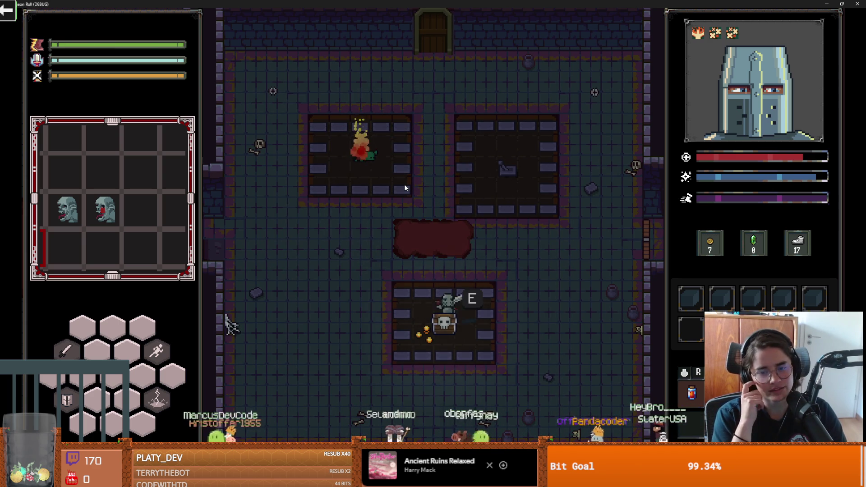
pyautogui.press('w')
pyautogui.press('w')
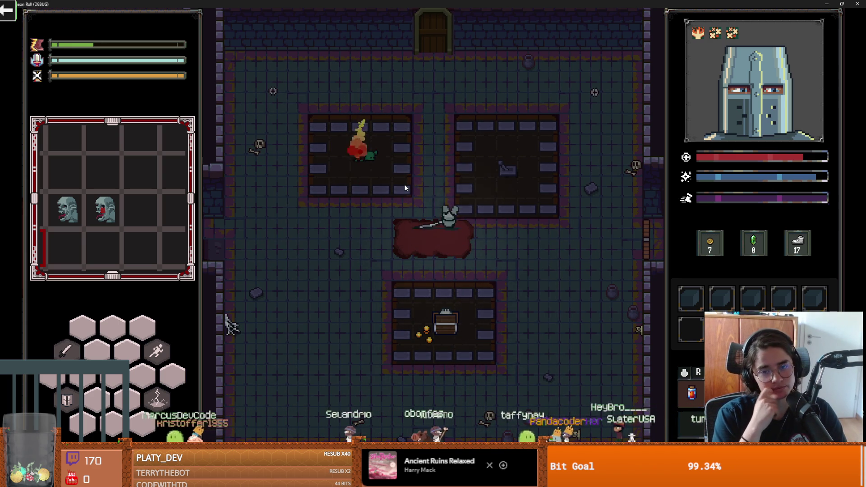
pyautogui.press('e')
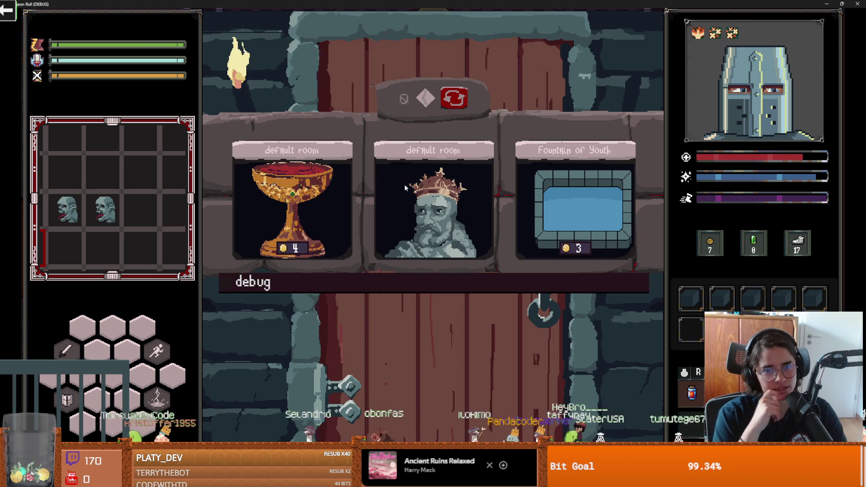
pyautogui.click(472, 214)
# - In the forest, ask Baldwin for upgrades and take the Ricochet shield upgrade
pyautogui.press('w')
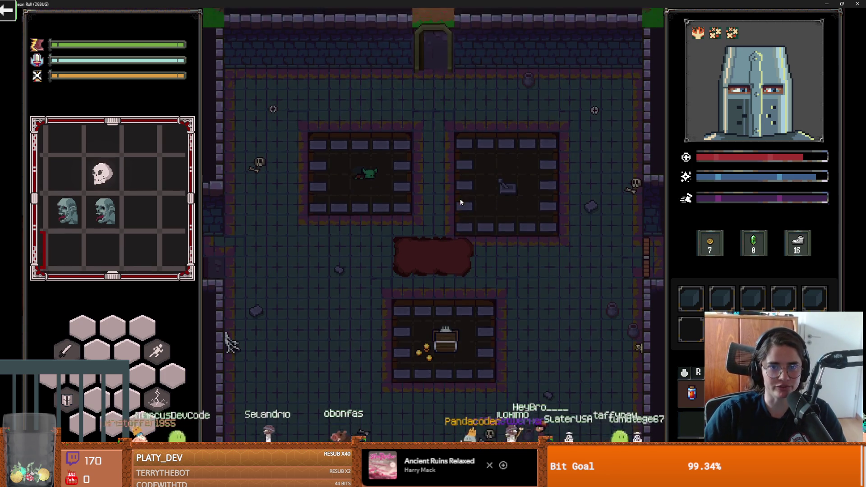
pyautogui.press('space')
pyautogui.press('w')
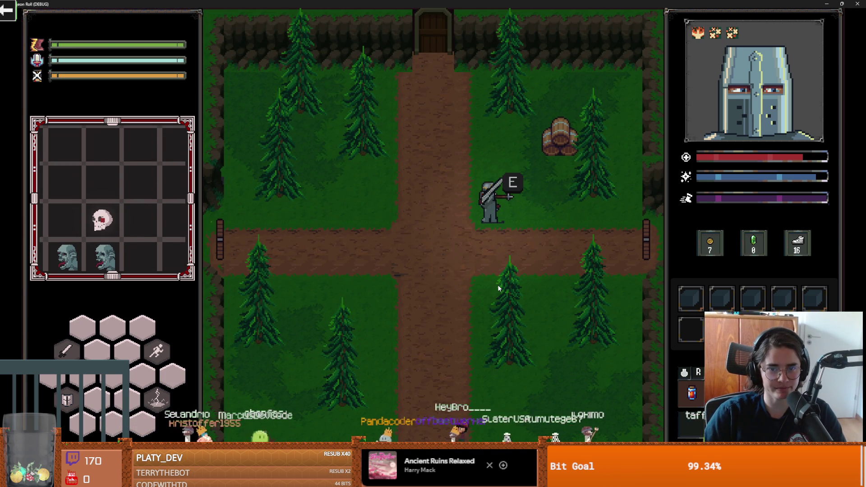
pyautogui.press('e')
pyautogui.click(435, 225)
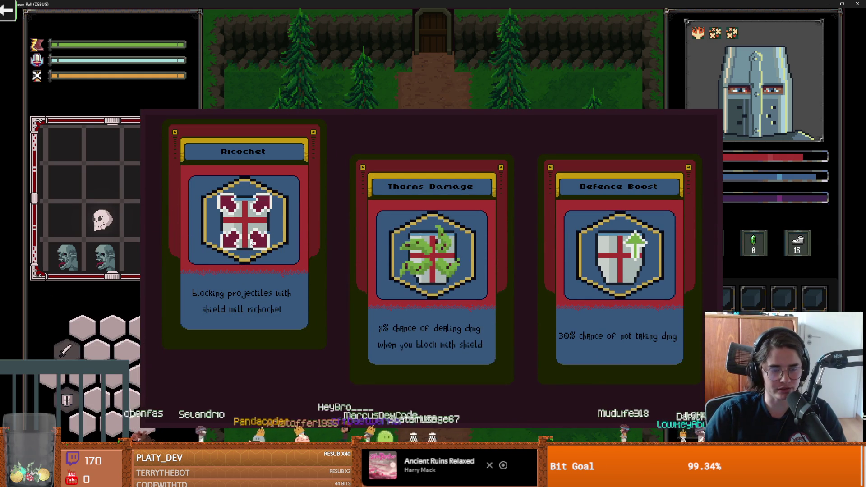
pyautogui.click(251, 241)
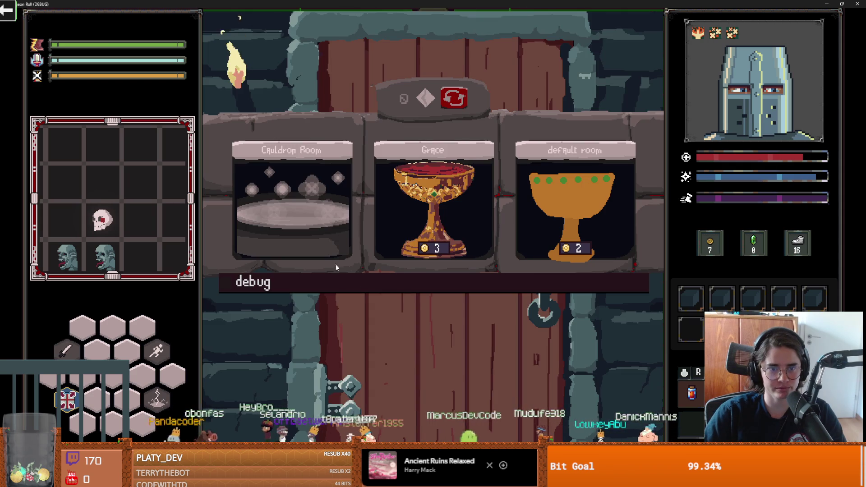
# - Pick the next room from the full debug room list
pyautogui.click(362, 288)
pyautogui.scroll(-3)
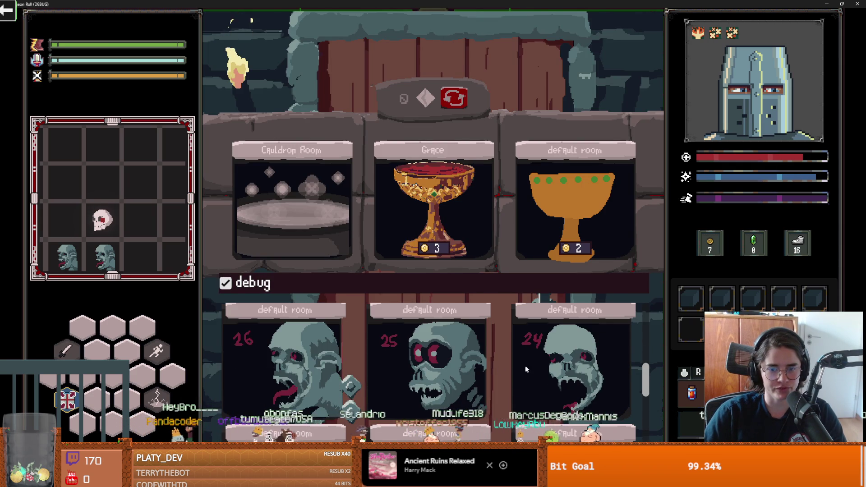
pyautogui.click(548, 353)
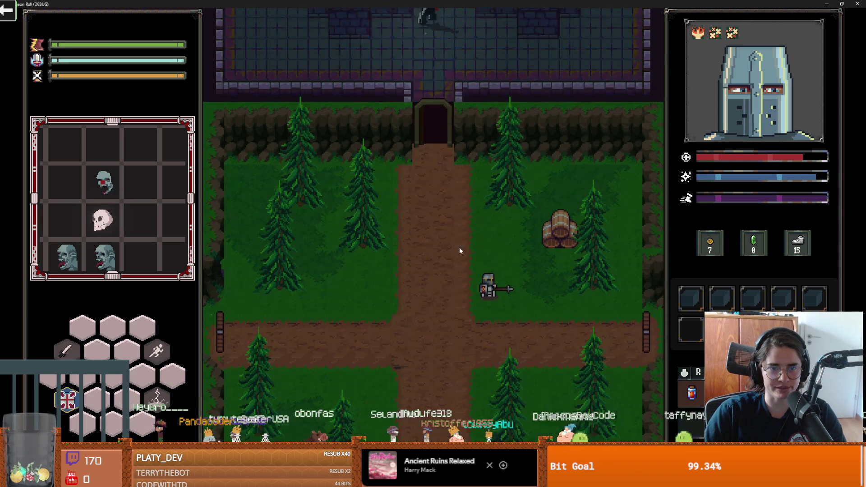
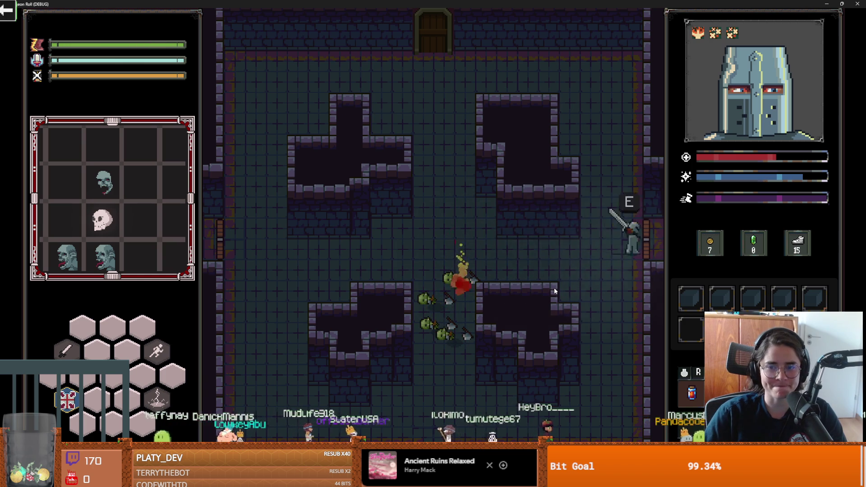
# - Enable the debug room picker and load a default room with goblins
pyautogui.click(226, 282)
pyautogui.scroll(-3)
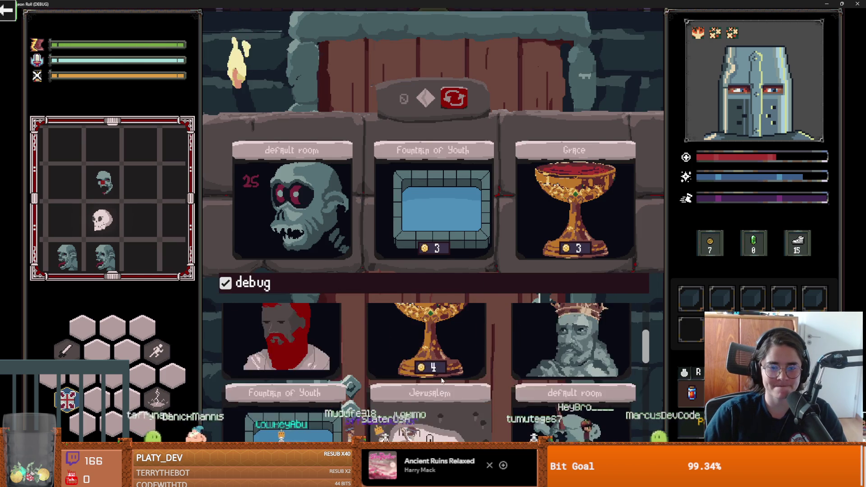
pyautogui.scroll(-3)
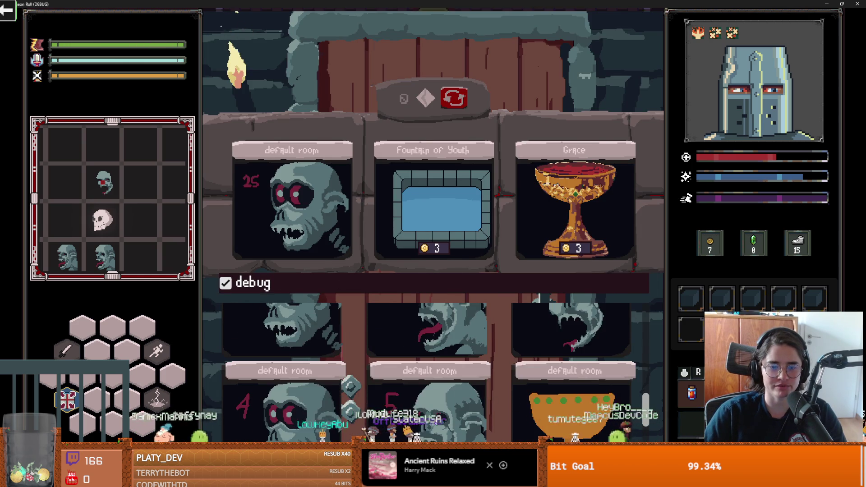
pyautogui.click(530, 342)
# - Walk the hero up toward the goblin, shrink the game window, and stop the game
pyautogui.press('s')
pyautogui.press('d')
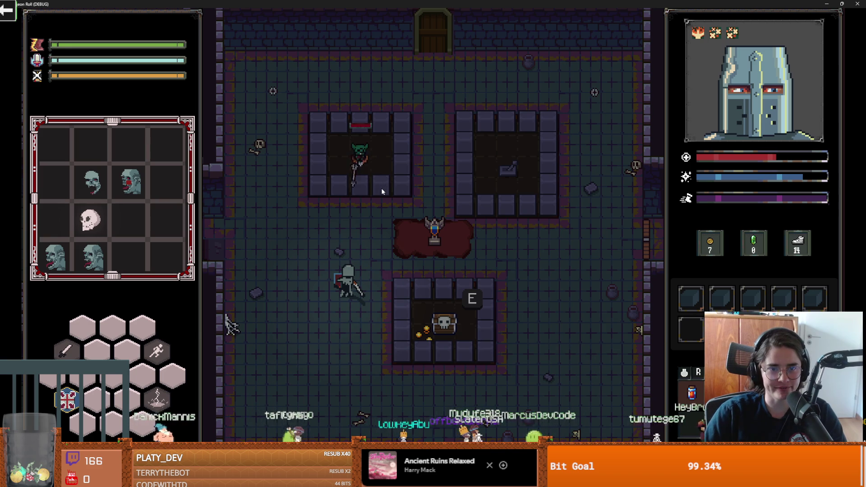
pyautogui.press('w')
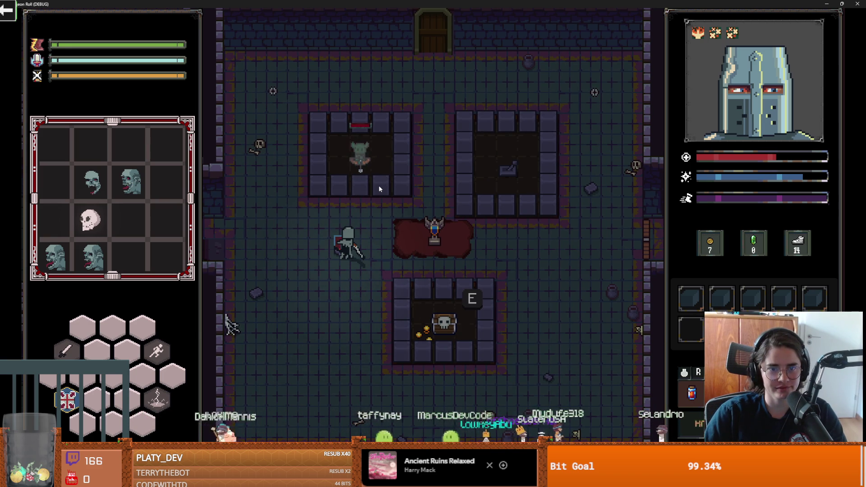
pyautogui.press('super+Down')
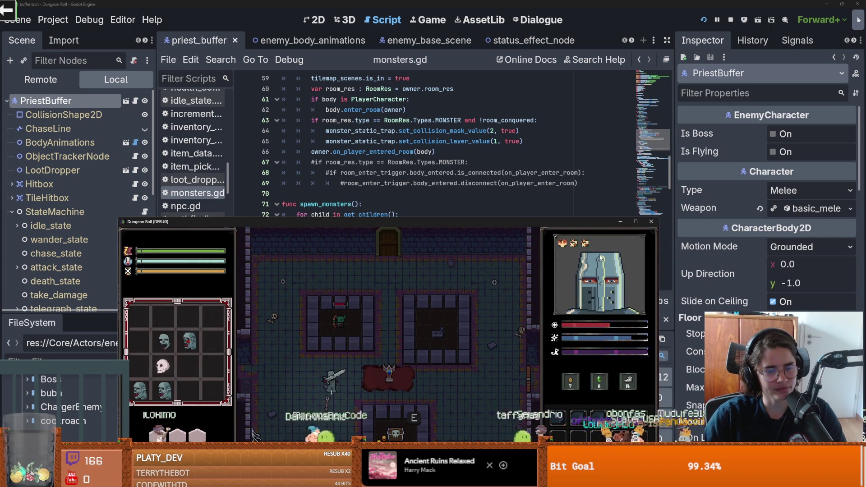
pyautogui.press('F8')
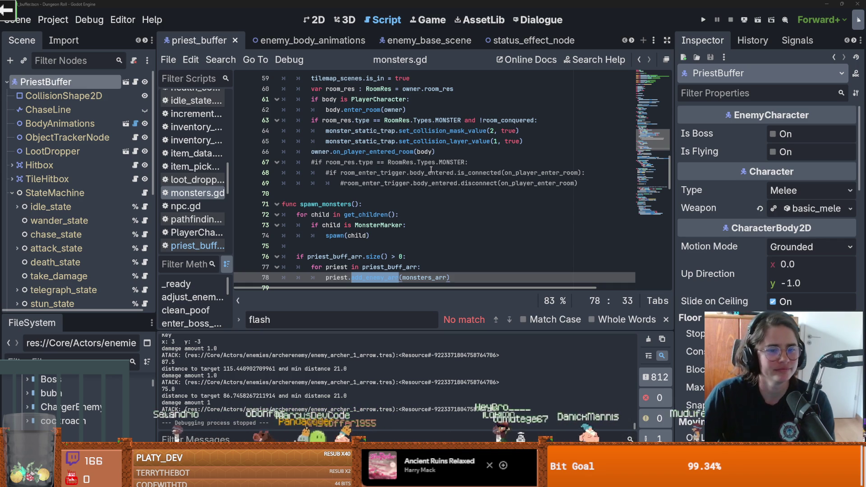
# - Go to line 78 of monsters.gd, the priest add_enemy_arr(monsters_arr) call, and run the game
pyautogui.scroll(-3)
pyautogui.click(348, 162)
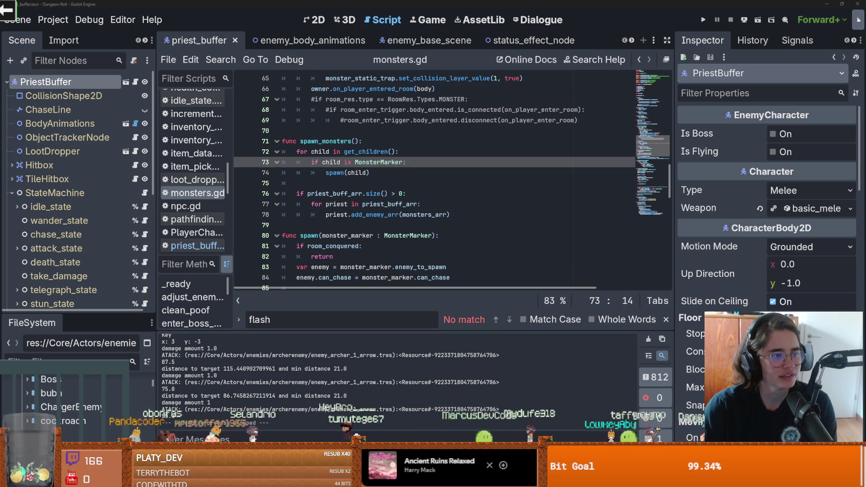
pyautogui.scroll(-3)
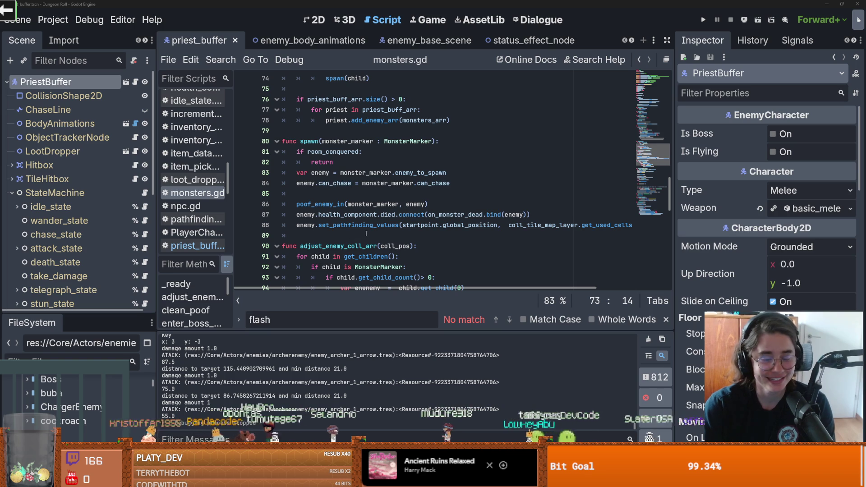
pyautogui.click(366, 233)
pyautogui.scroll(-3)
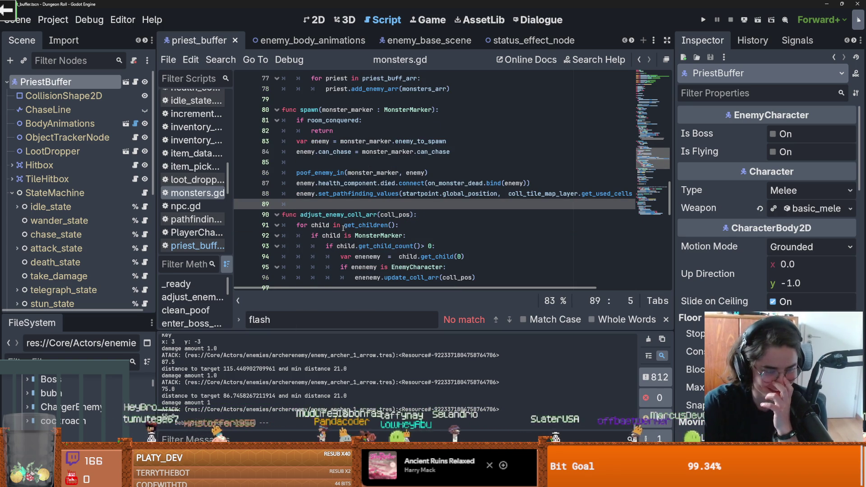
pyautogui.scroll(3)
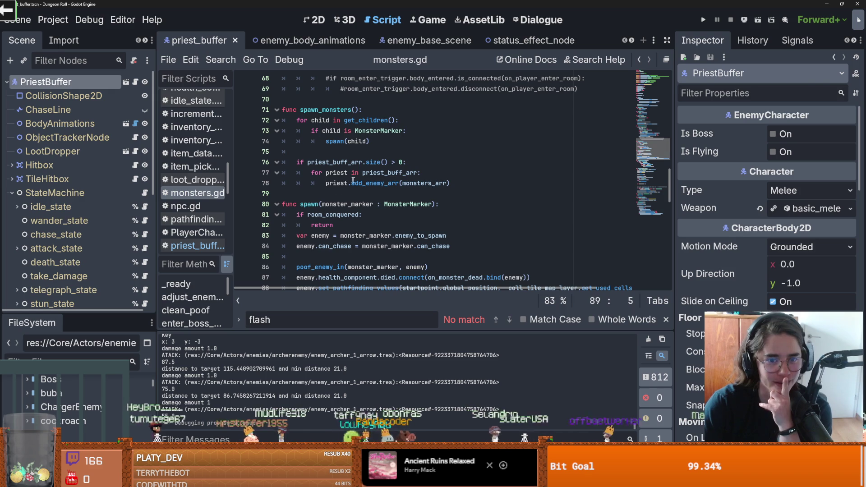
pyautogui.click(333, 183)
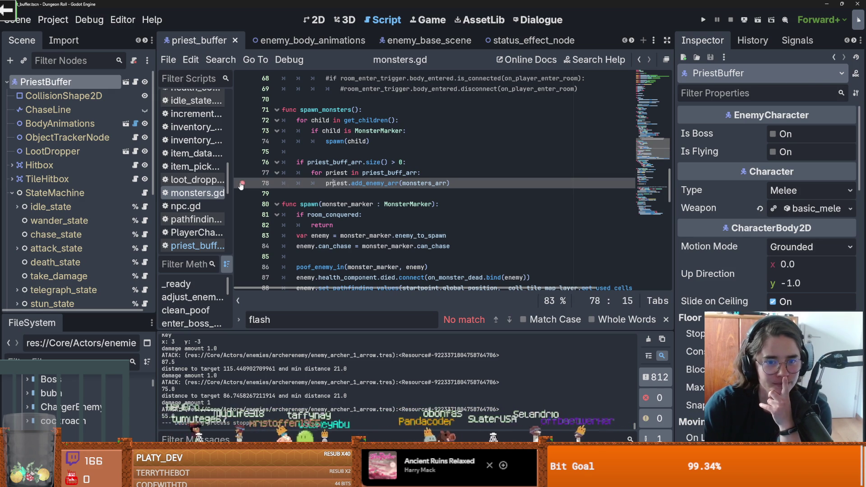
pyautogui.click(703, 20)
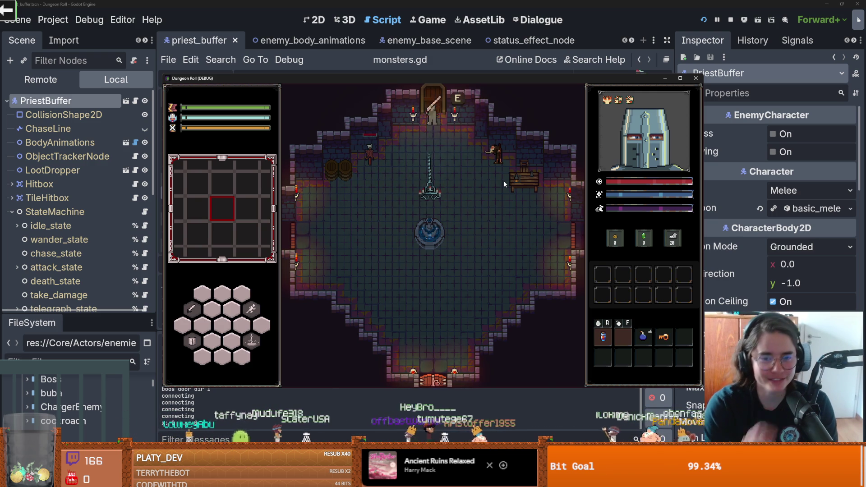
# - Enter a room to hit the breakpoint, expand the 3-enemy monsters_arr, and step into add_enemy_arr
pyautogui.press('e')
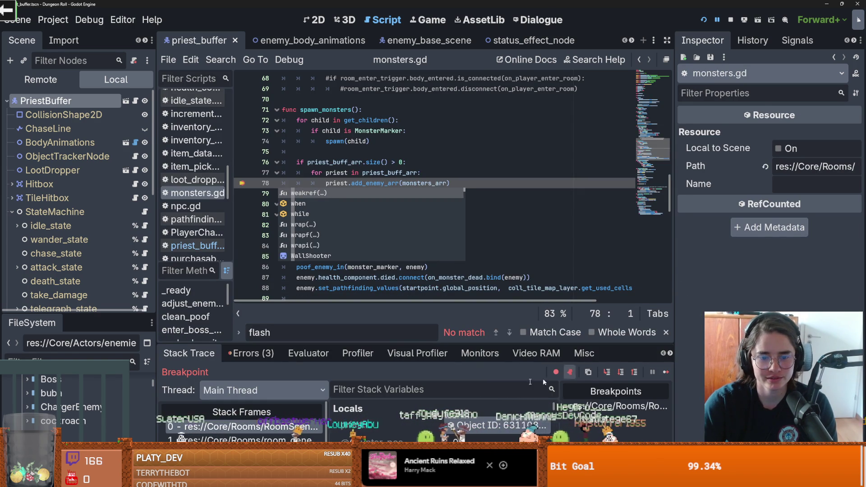
pyautogui.moveTo(437, 341); pyautogui.dragTo(424, 190)
pyautogui.scroll(-3)
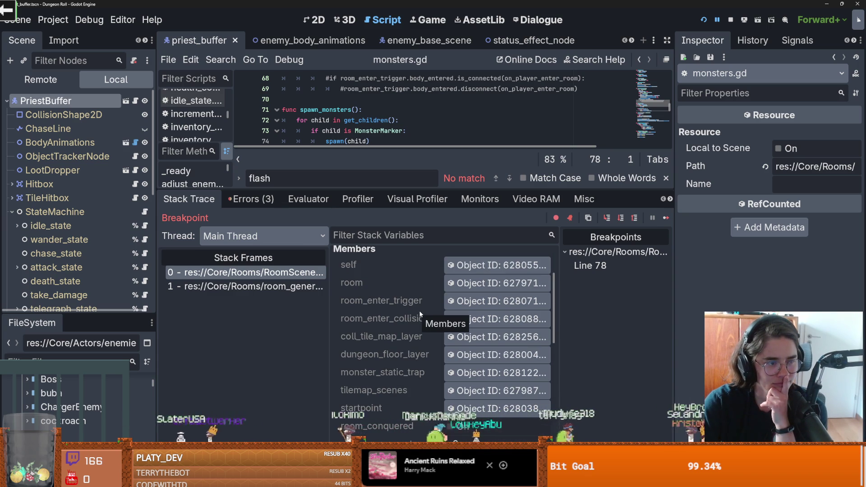
pyautogui.scroll(-3)
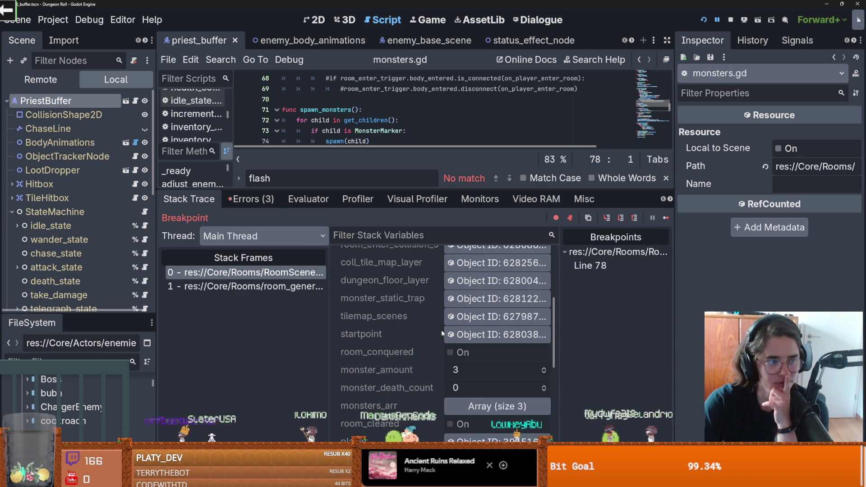
pyautogui.moveTo(380, 190); pyautogui.dragTo(388, 166)
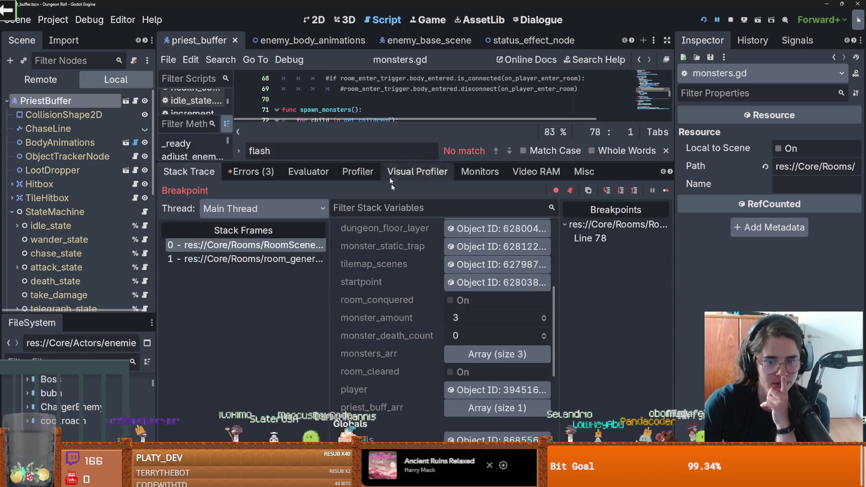
pyautogui.click(467, 354)
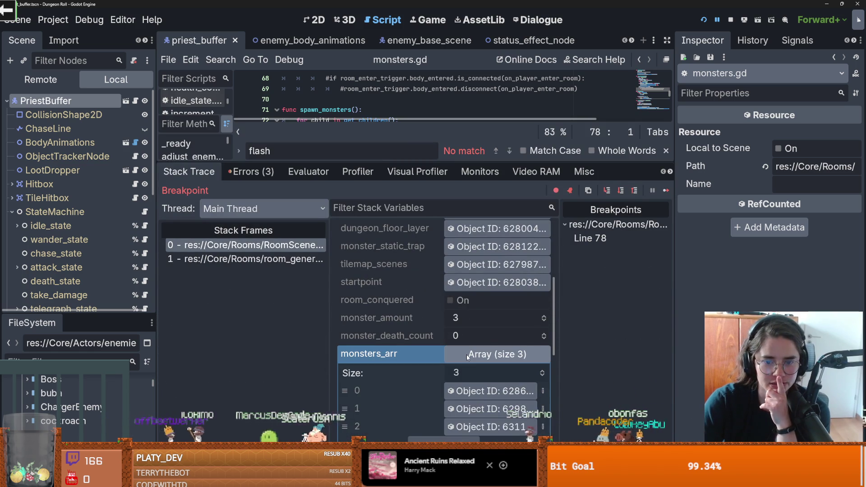
pyautogui.scroll(-3)
pyautogui.click(605, 193)
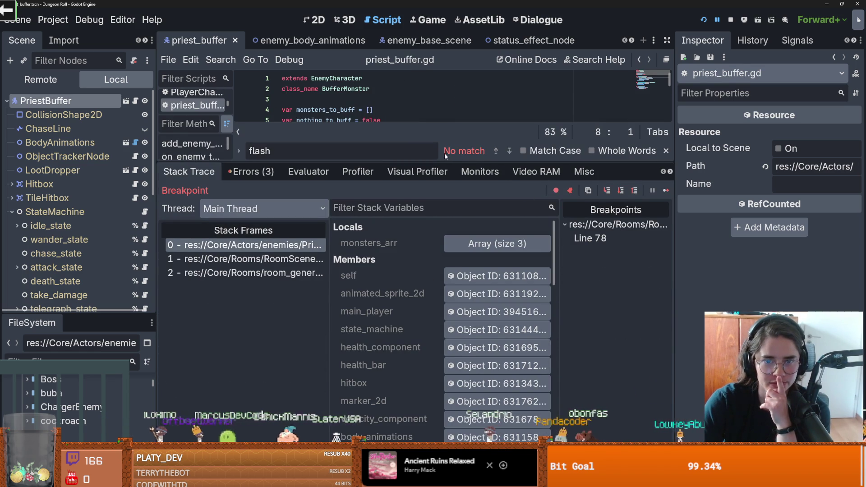
# - Step line by line through priest_buffer.gd's add_enemy_arr and on_nothing_to_buff code
pyautogui.moveTo(441, 161); pyautogui.dragTo(474, 316)
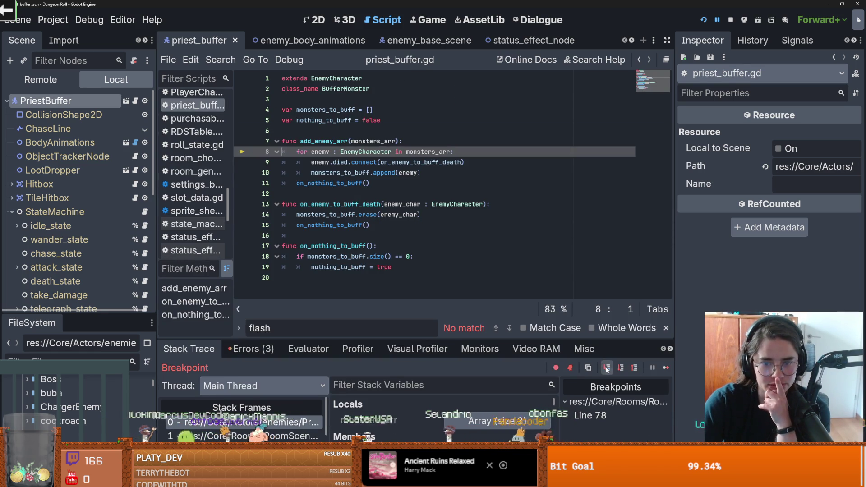
pyautogui.click(607, 368)
pyautogui.click(607, 369)
pyautogui.click(607, 368)
pyautogui.click(606, 368)
pyautogui.click(606, 368)
pyautogui.click(607, 368)
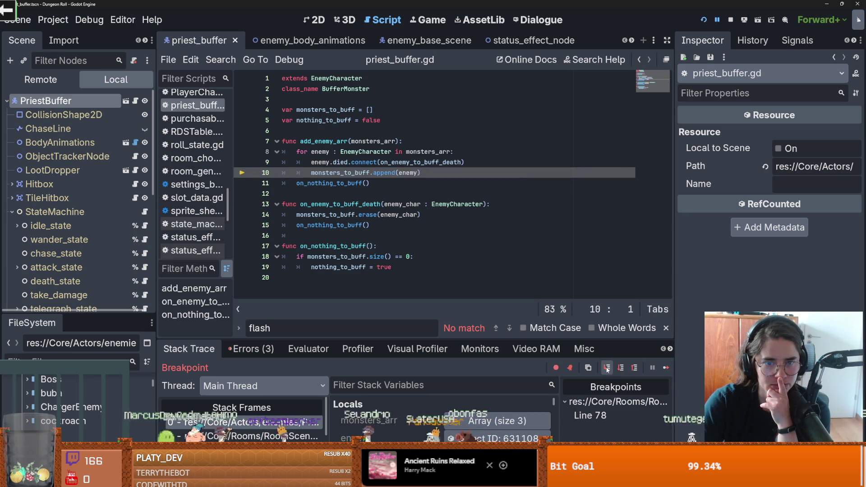
pyautogui.click(607, 368)
pyautogui.click(607, 368)
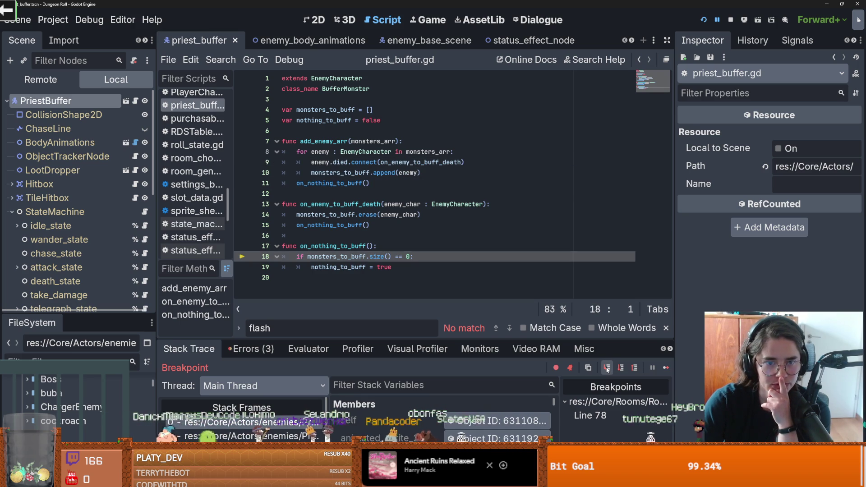
pyautogui.click(607, 368)
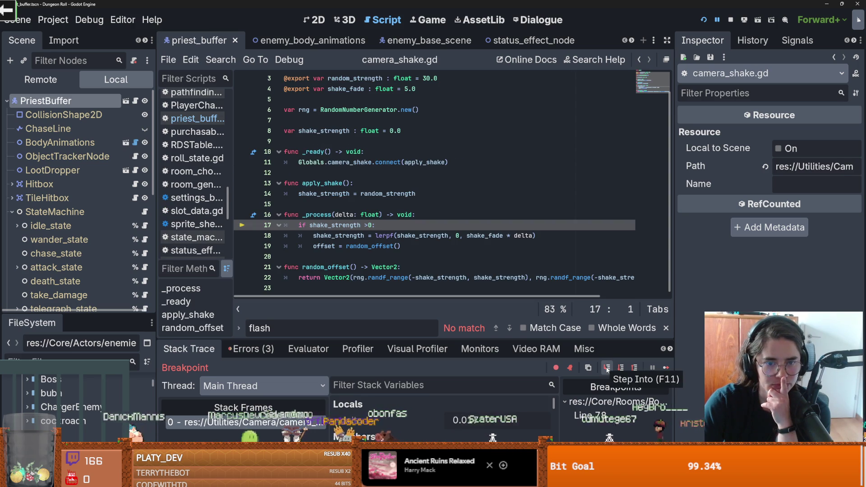
pyautogui.click(607, 368)
pyautogui.click(607, 368)
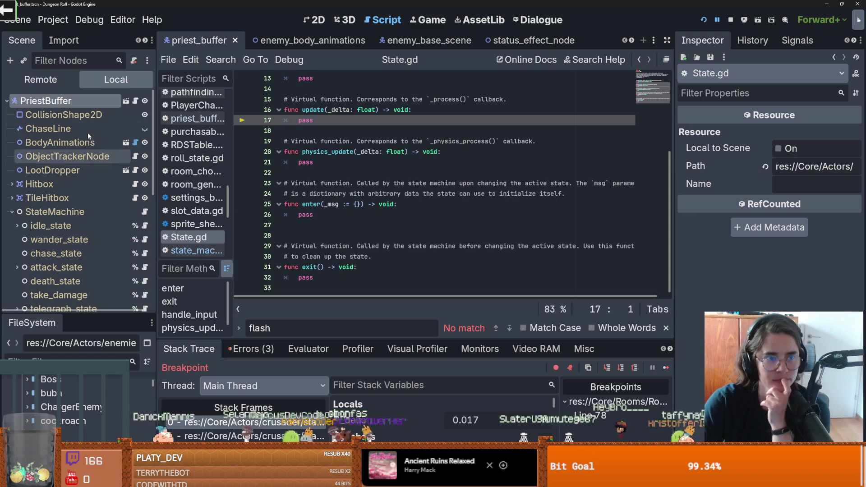
# - Resume the game, open the in-game console, and select the priest's StateMachine node
pyautogui.press('F12')
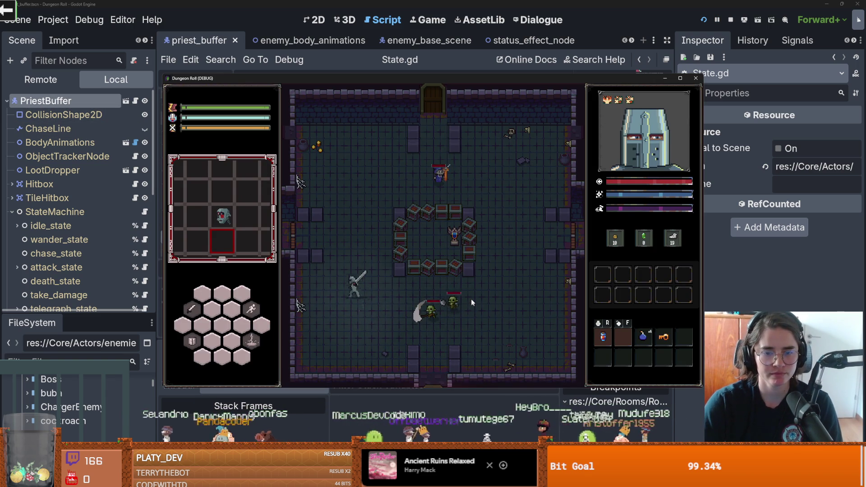
pyautogui.press('`')
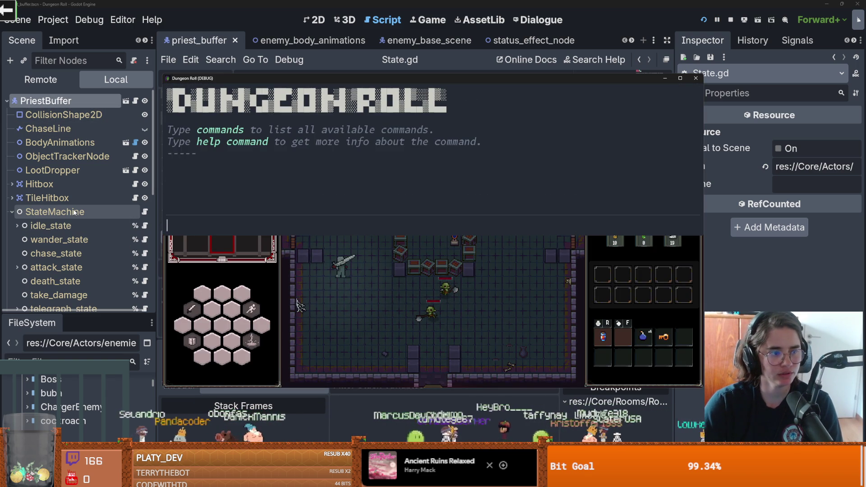
pyautogui.click(75, 212)
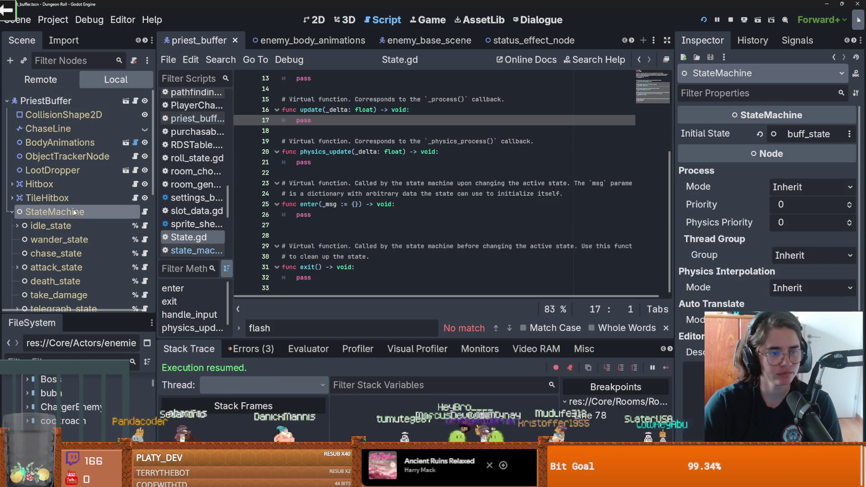
# - Open the enemy base scene and widen its scene tree
pyautogui.click(136, 100)
pyautogui.click(127, 101)
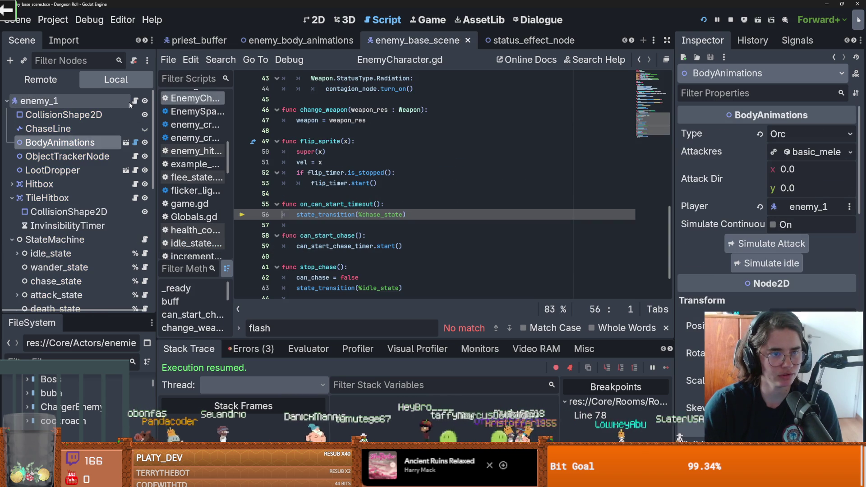
pyautogui.moveTo(155, 143); pyautogui.dragTo(238, 143)
pyautogui.scroll(-3)
# - Inspect each enemy state node in turn, from idle_state and chase_state through take_damage, stun_state and flee_state
pyautogui.click(54, 173)
pyautogui.click(83, 293)
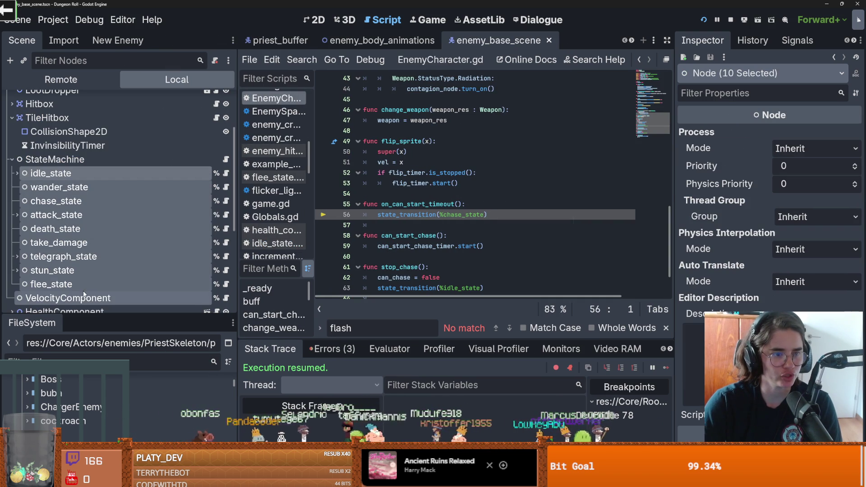
pyautogui.click(54, 174)
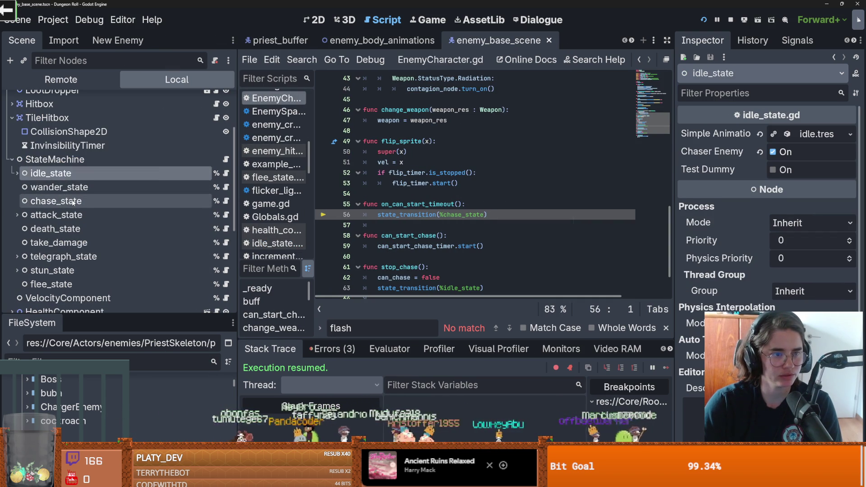
pyautogui.click(64, 200)
pyautogui.click(71, 215)
pyautogui.click(77, 229)
pyautogui.click(83, 244)
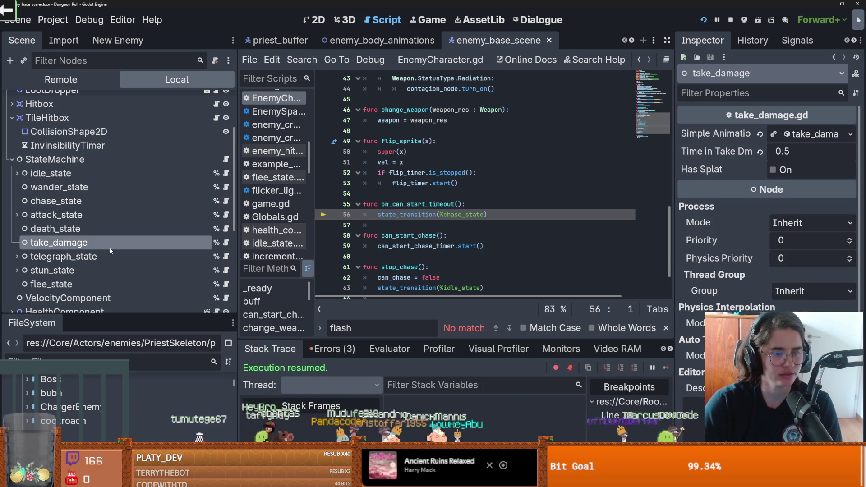
pyautogui.click(101, 256)
pyautogui.click(85, 270)
pyautogui.click(77, 283)
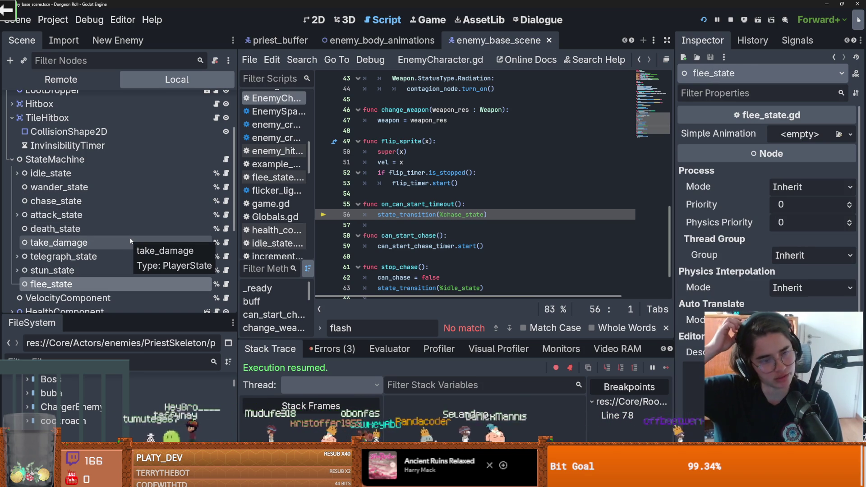
# - Check the priest_buffer's buff_state node, then open charger_enemy.tscn via a 'charger' filter
pyautogui.hotkey('ctrl', 'Tab')
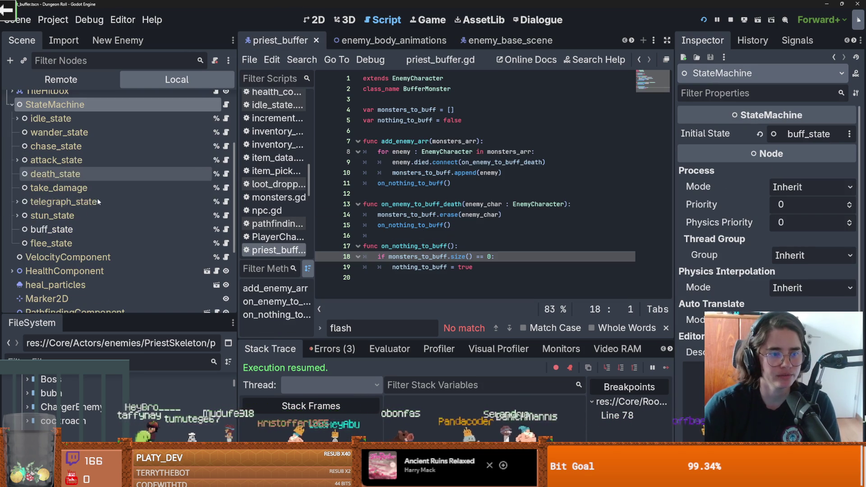
pyautogui.click(68, 230)
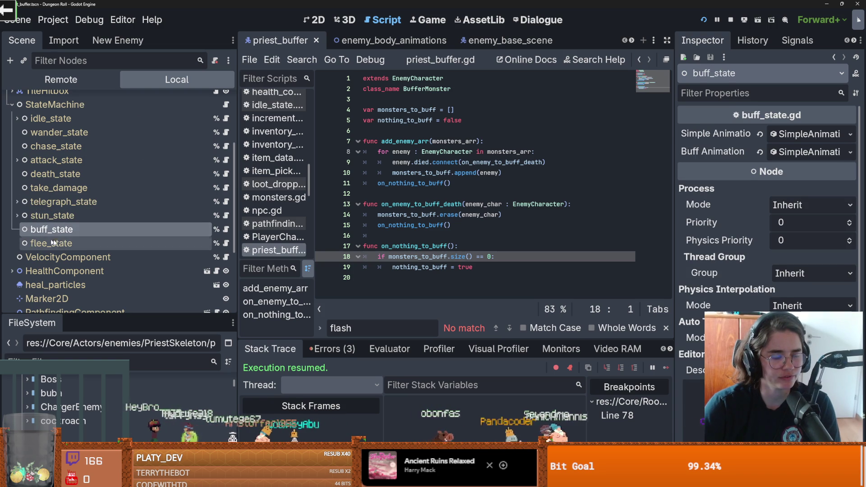
pyautogui.click(56, 232)
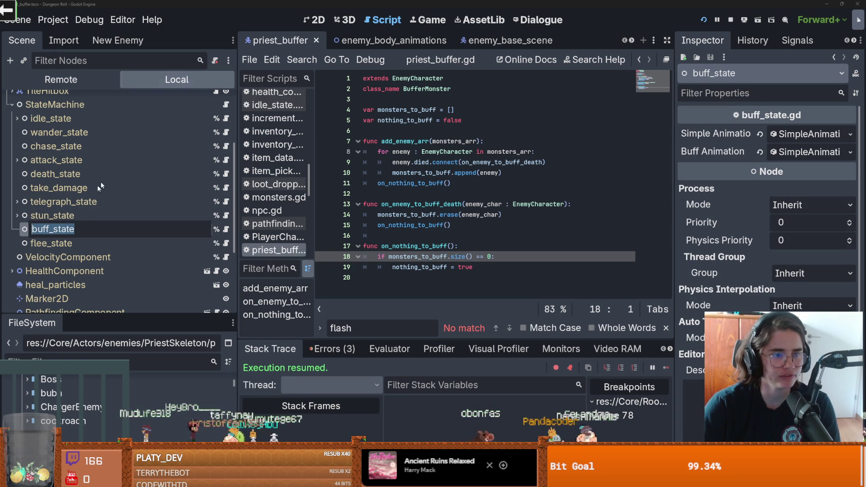
pyautogui.press('Escape')
pyautogui.write('charger')
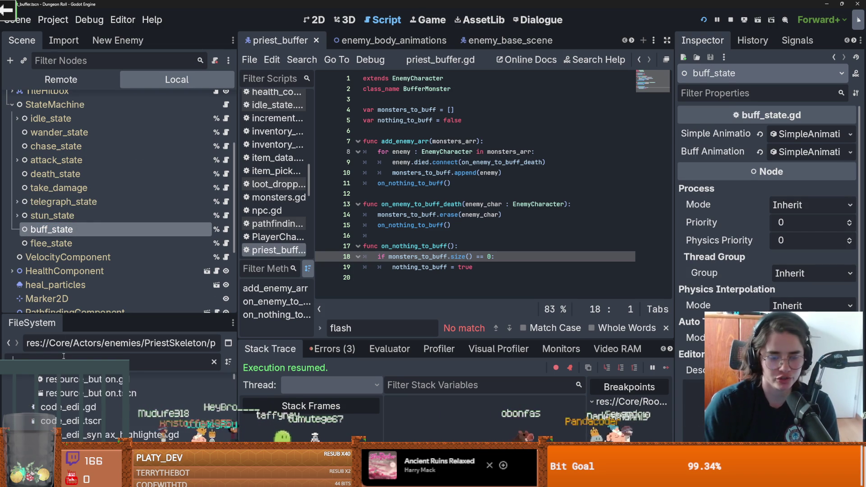
pyautogui.doubleClick(97, 417)
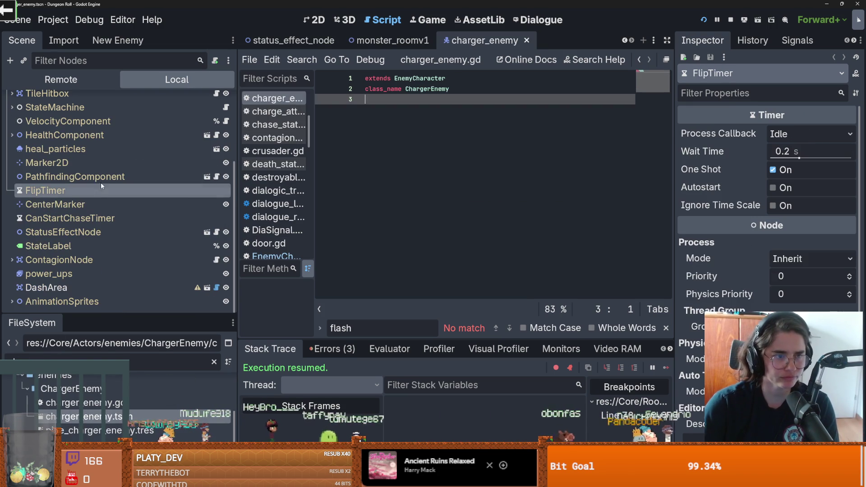
# - Expand the charger's StateMachine and inspect its charge_attack and wind_down_state nodes
pyautogui.scroll(3)
pyautogui.click(11, 188)
pyautogui.scroll(-3)
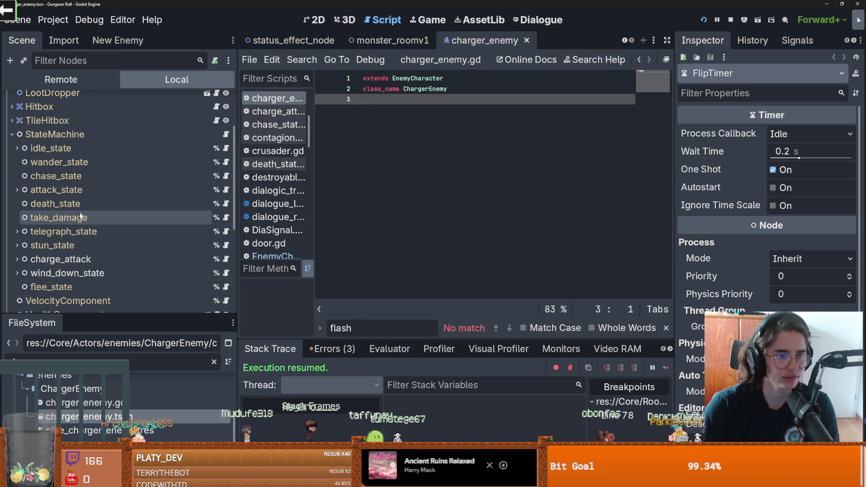
pyautogui.click(63, 260)
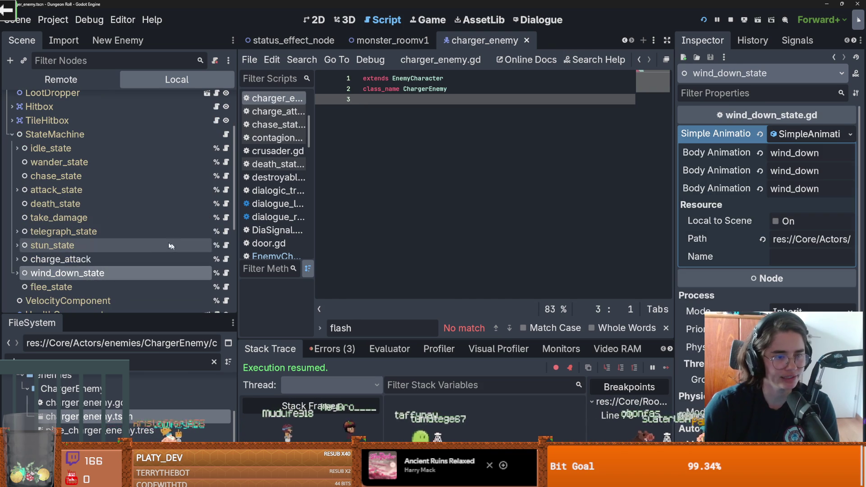
pyautogui.click(625, 40)
pyautogui.click(626, 41)
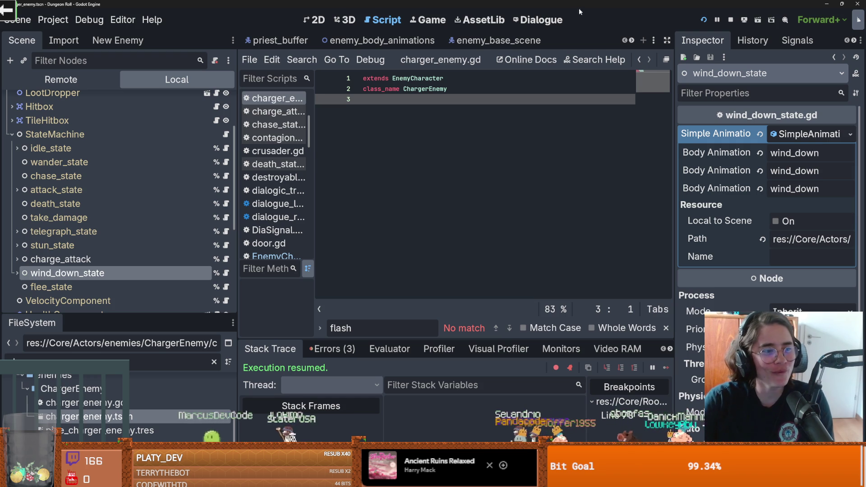
# - Save the charger scene and open the wind_down_state script
pyautogui.hotkey('ctrl', 's')
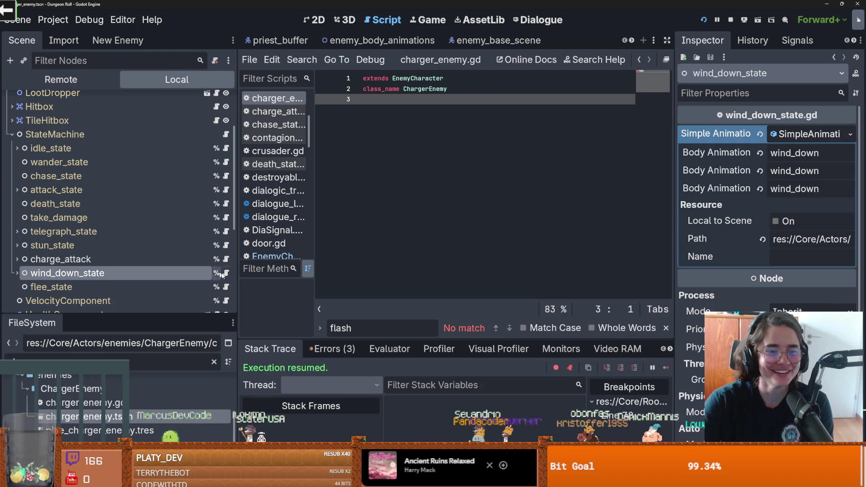
pyautogui.press('Return')
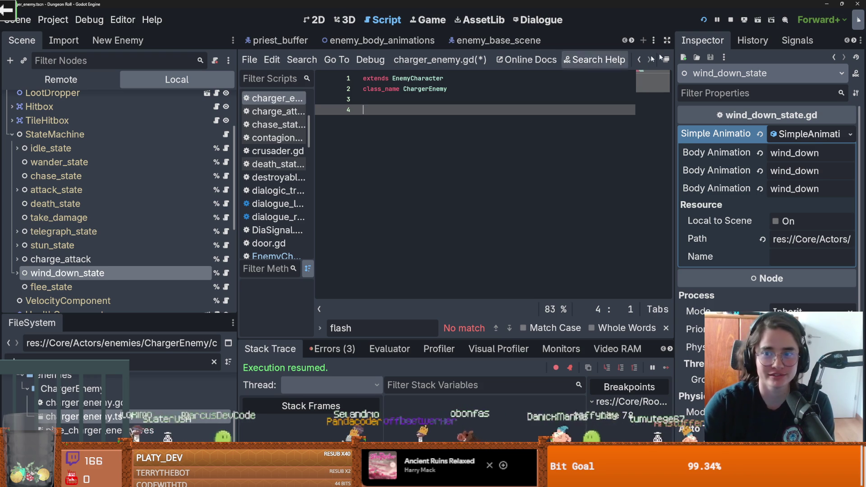
pyautogui.click(226, 273)
pyautogui.hotkey('ctrl', 's')
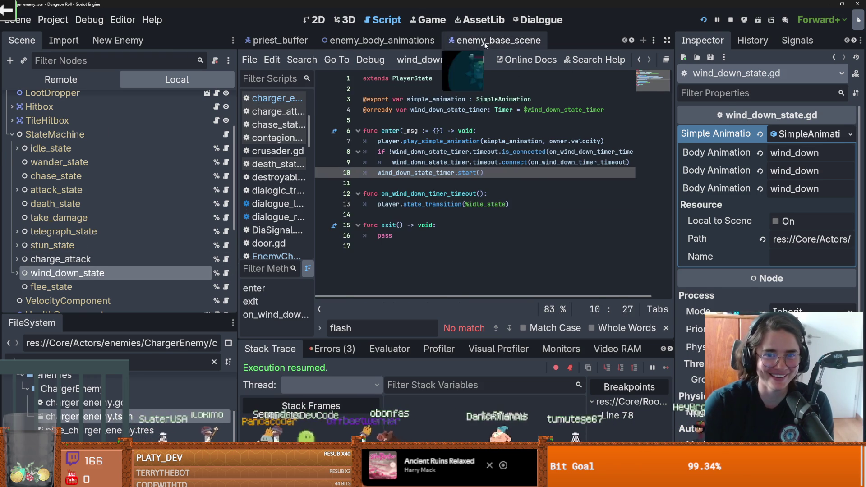
# - Return to enemy_base_scene's EnemyCharacter script, save, and give the scene tree more height
pyautogui.click(496, 40)
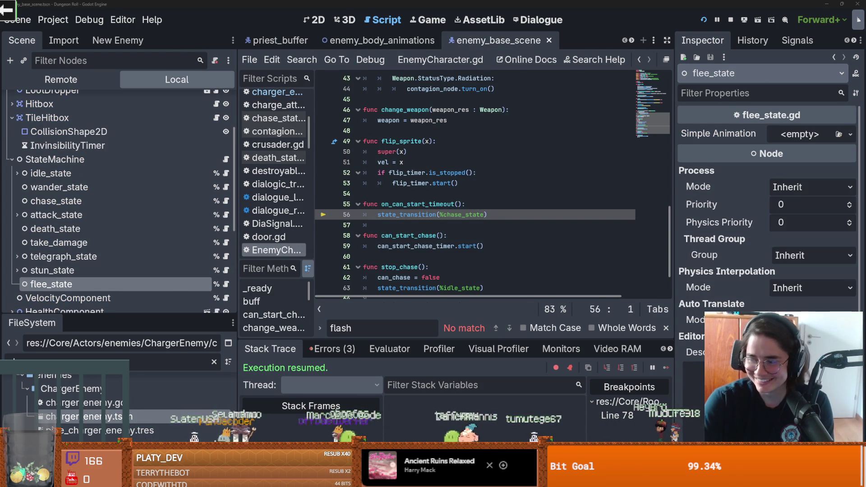
pyautogui.moveTo(464, 176)
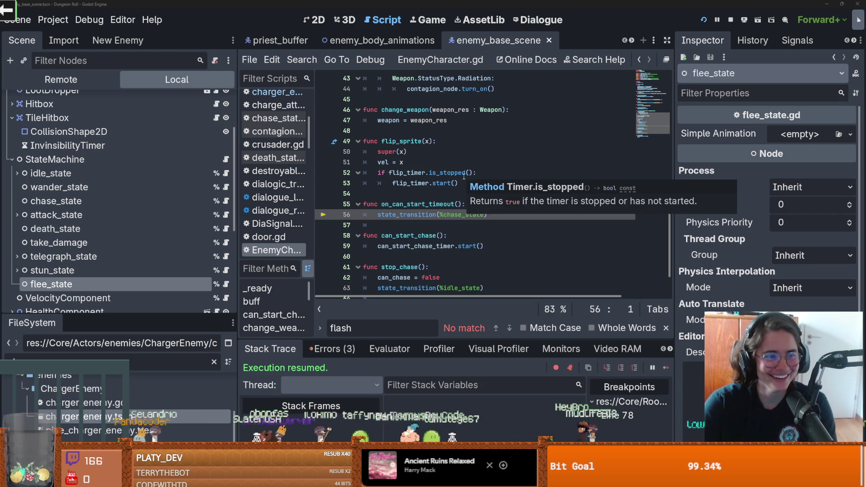
pyautogui.click(408, 162)
pyautogui.hotkey('ctrl', 's')
pyautogui.moveTo(149, 318); pyautogui.dragTo(149, 356)
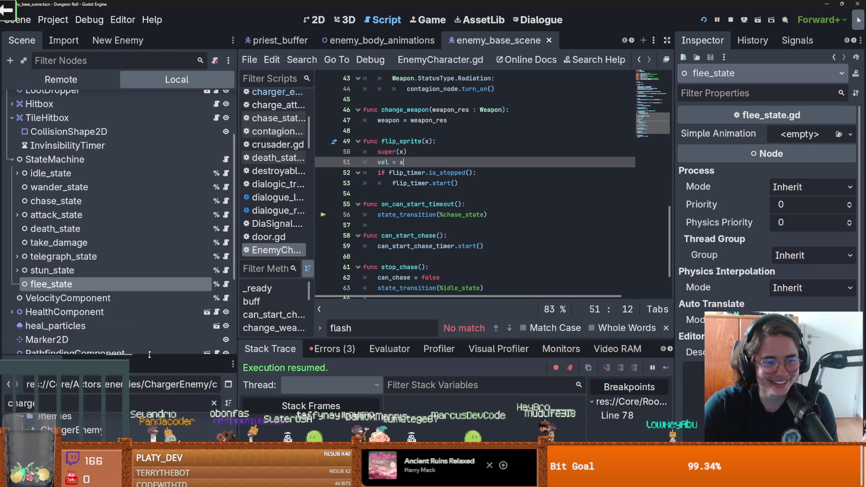
pyautogui.scroll(-3)
pyautogui.scroll(3)
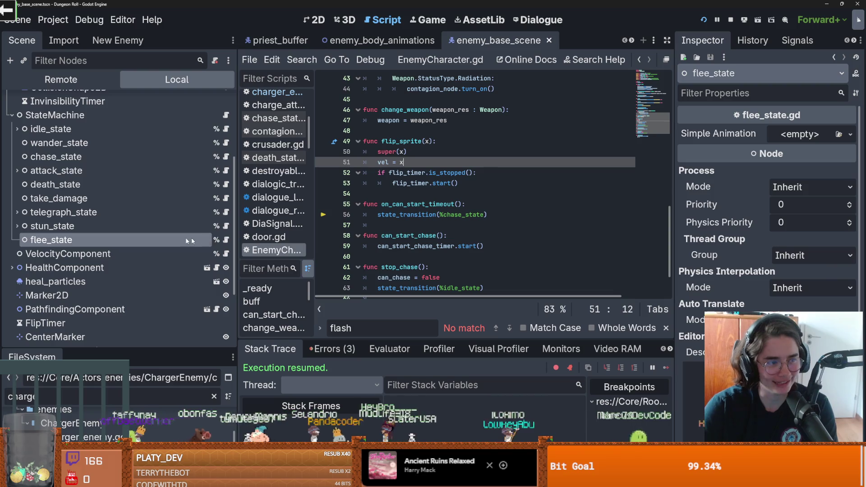
pyautogui.scroll(3)
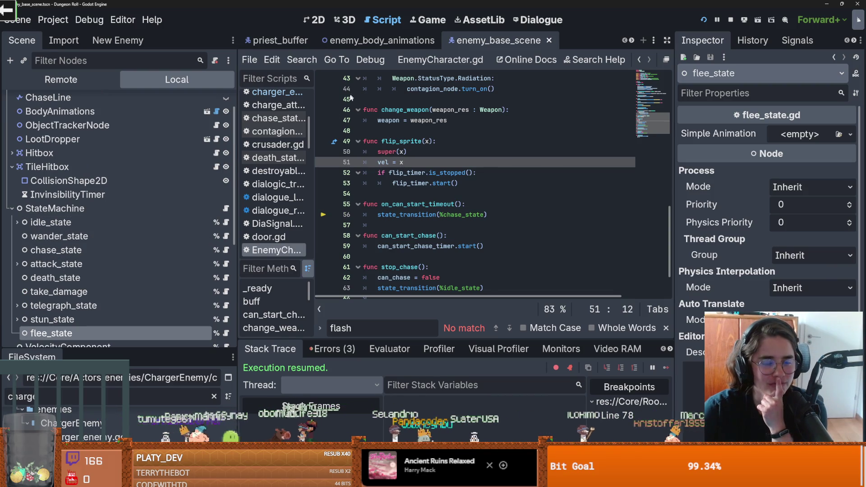
# - Open buff_state.gd, review enemy_to_buff uses, and set a breakpoint on line 9 of enter
pyautogui.click(276, 40)
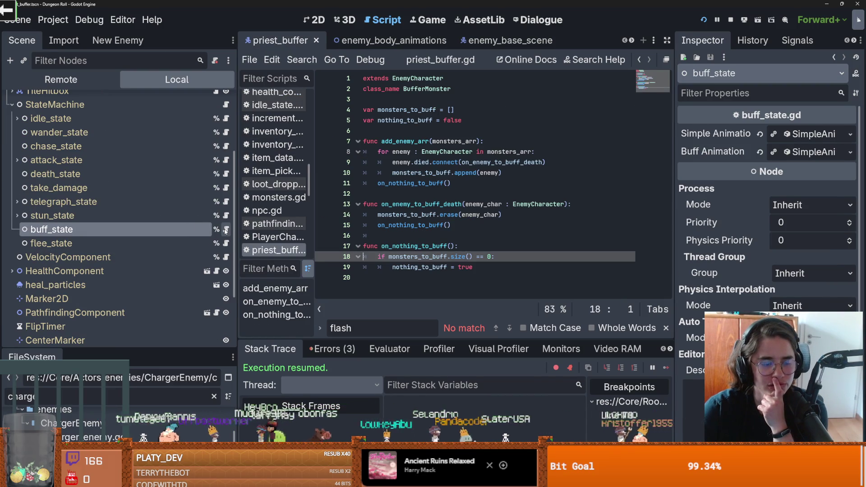
pyautogui.click(226, 231)
pyautogui.moveTo(405, 204)
pyautogui.doubleClick(437, 195)
pyautogui.scroll(-3)
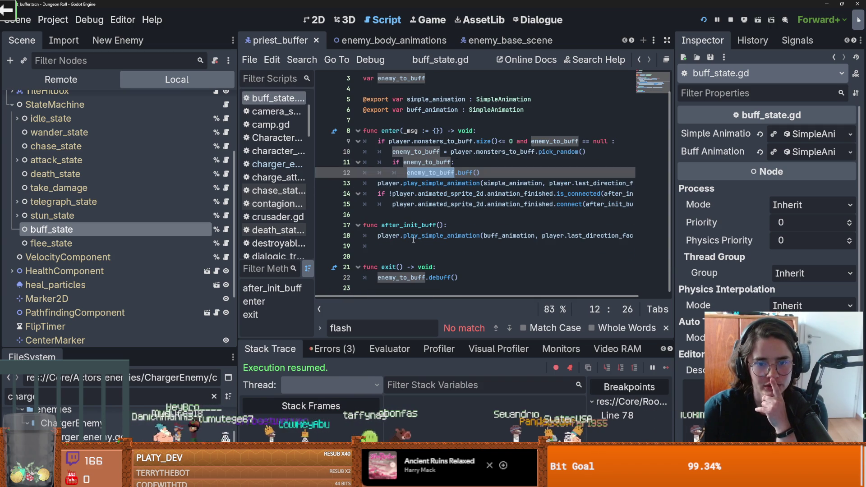
pyautogui.doubleClick(413, 238)
pyautogui.doubleClick(433, 174)
pyautogui.click(323, 142)
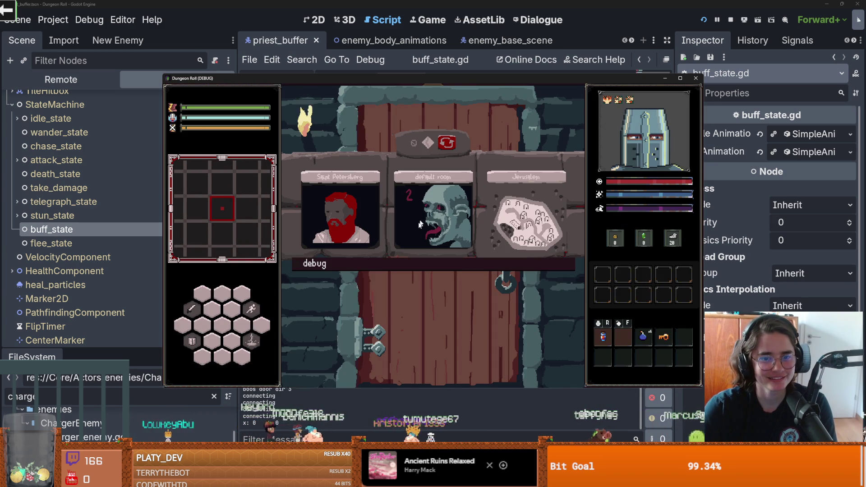
pyautogui.scroll(-3)
pyautogui.scroll(-3)
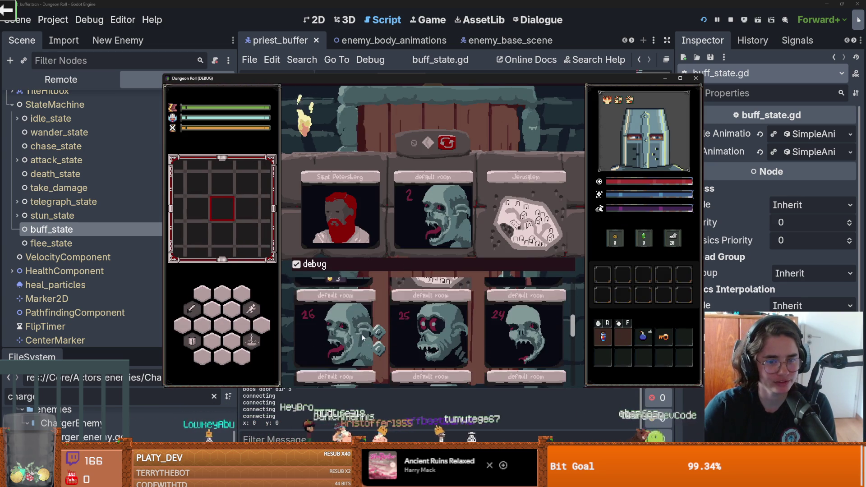
pyautogui.click(336, 350)
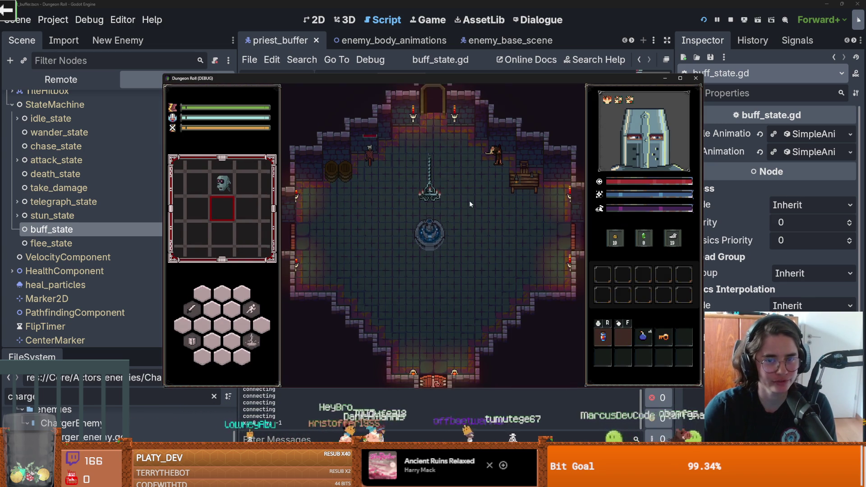
pyautogui.click(444, 298)
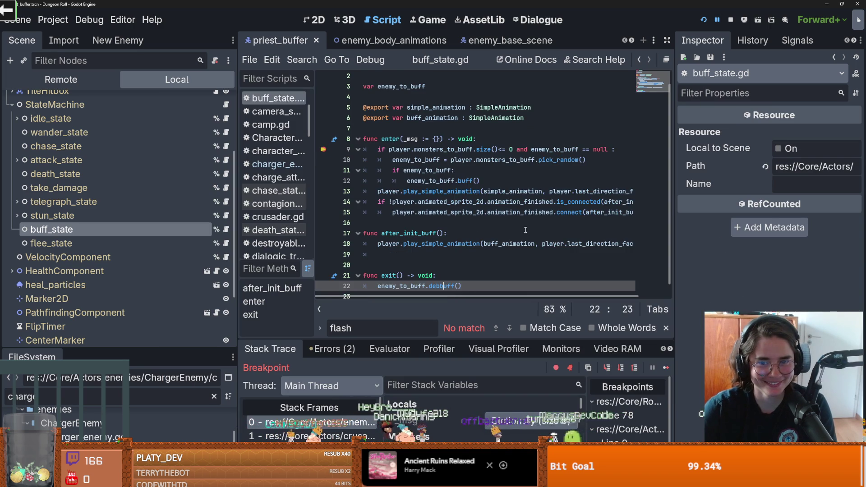
pyautogui.click(607, 368)
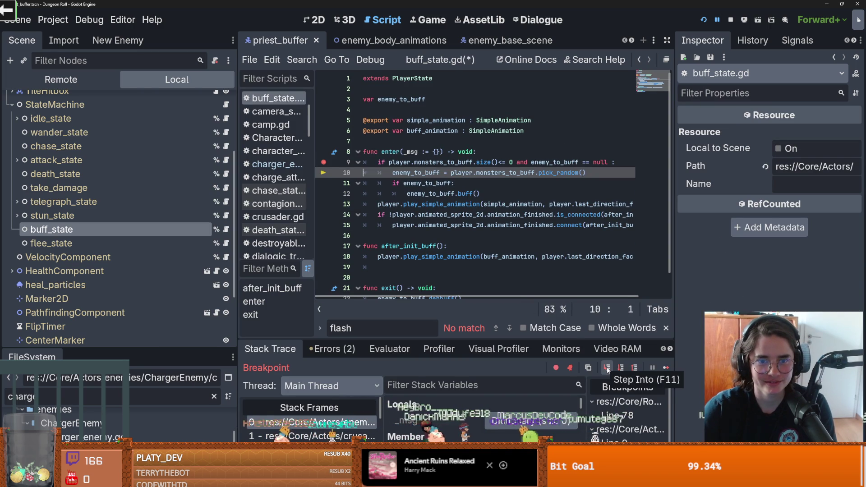
pyautogui.click(607, 368)
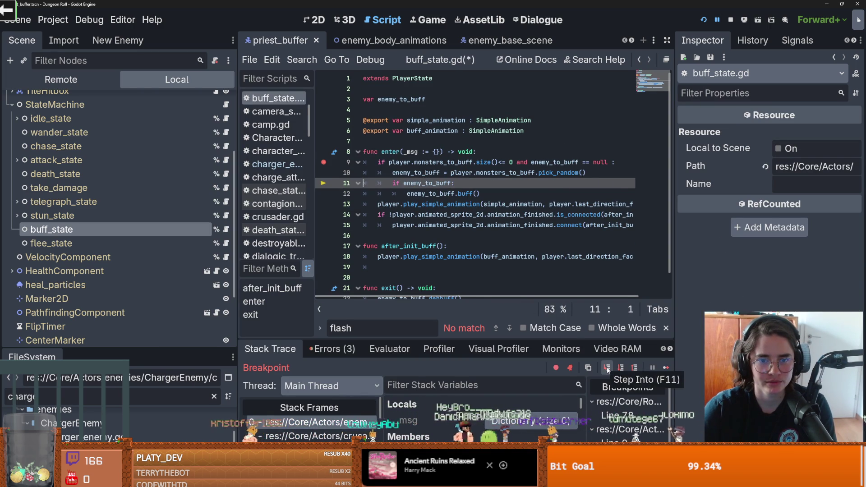
pyautogui.click(607, 368)
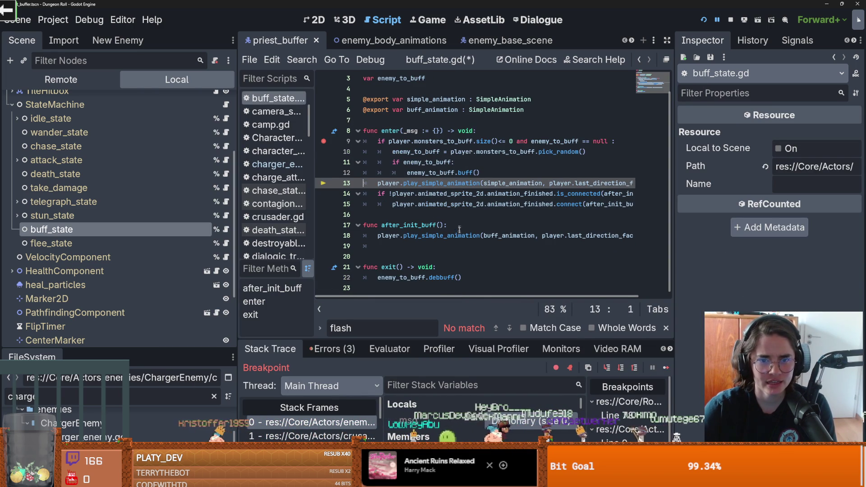
pyautogui.moveTo(483, 337); pyautogui.dragTo(482, 235)
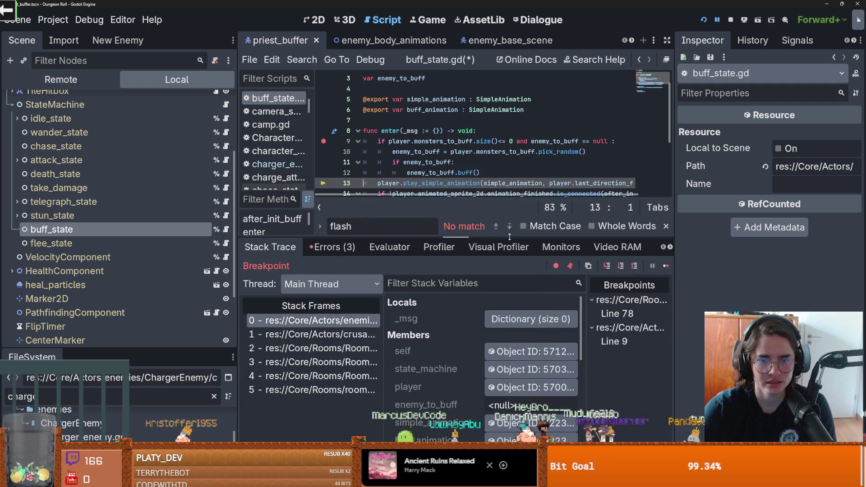
pyautogui.scroll(-3)
pyautogui.tripleClick(517, 156)
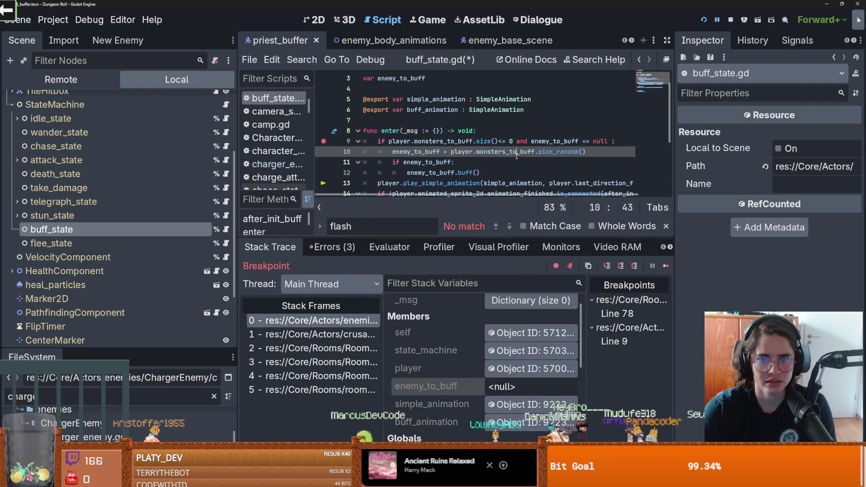
pyautogui.click(517, 154)
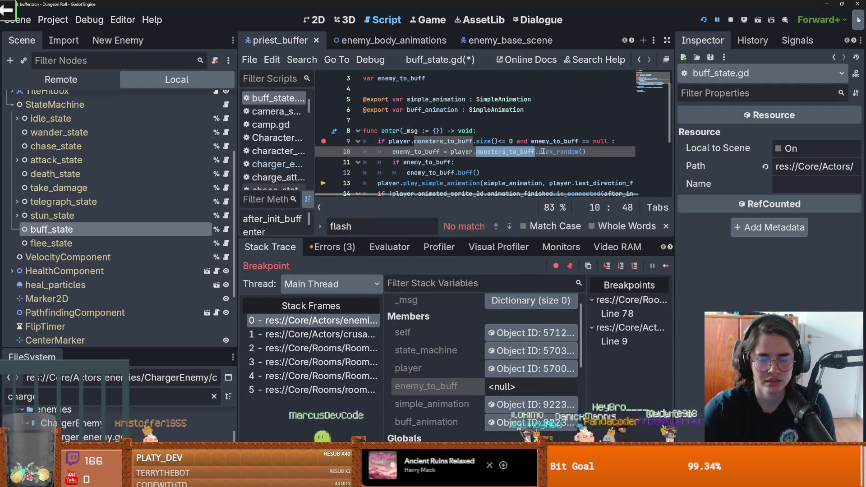
pyautogui.doubleClick(547, 152)
pyautogui.doubleClick(535, 151)
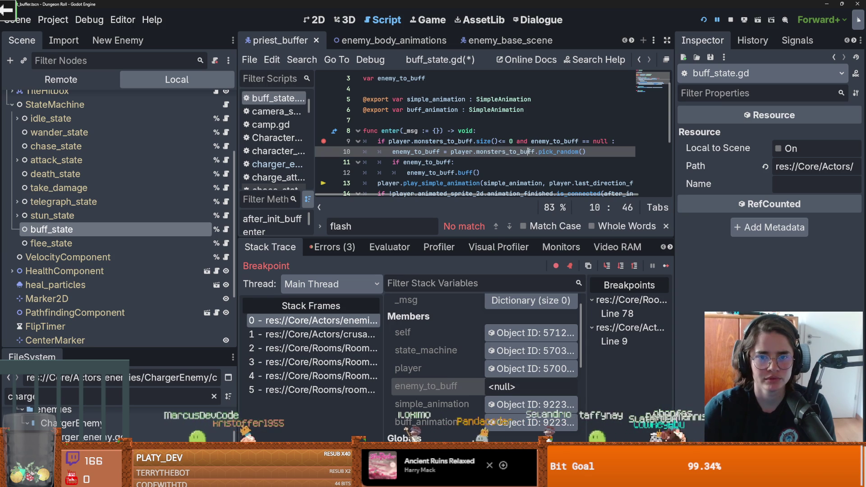
pyautogui.moveTo(463, 47)
pyautogui.scroll(3)
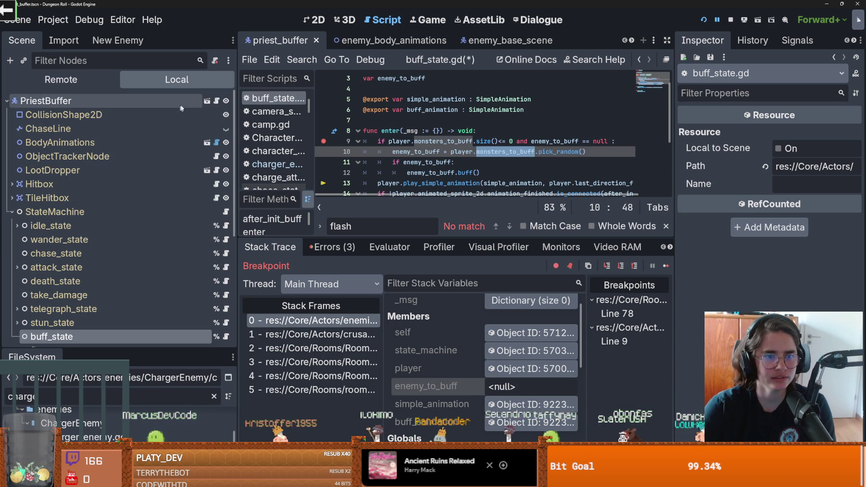
pyautogui.click(217, 101)
# - Start a return_random_enemy() function at the end of priest_buffer.gd
pyautogui.doubleClick(422, 109)
pyautogui.scroll(-3)
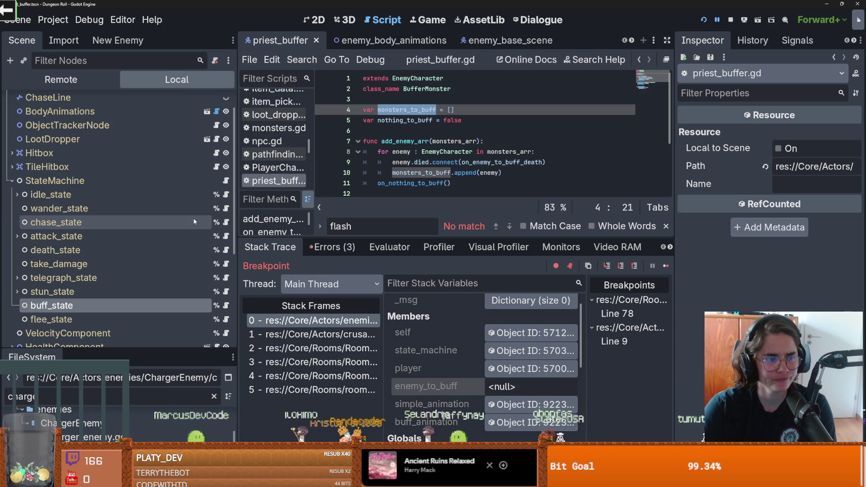
pyautogui.scroll(-3)
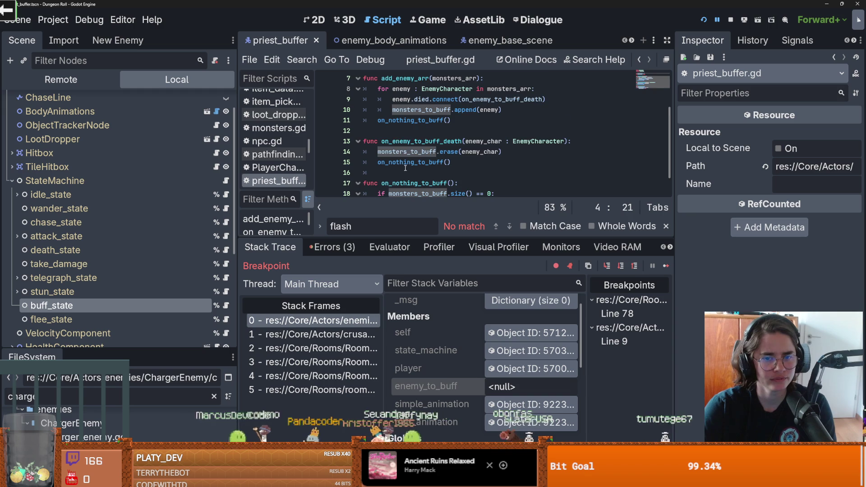
pyautogui.scroll(-3)
pyautogui.click(402, 194)
pyautogui.write('unc return_random_enemy()')
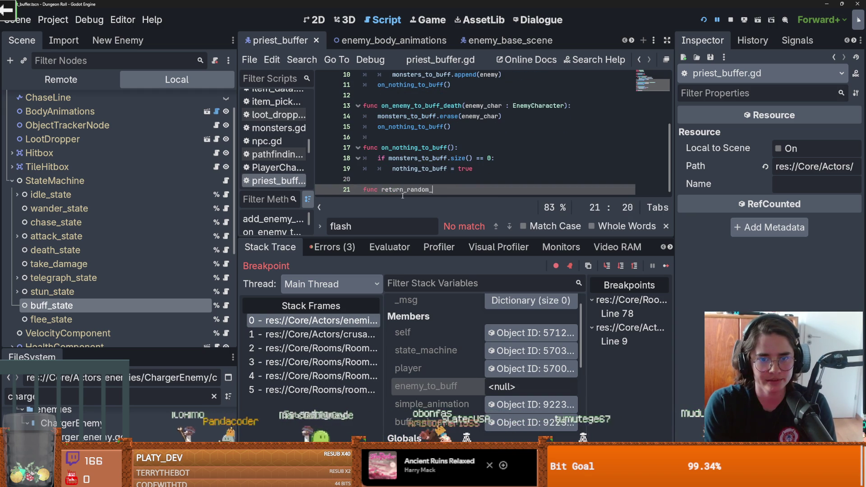
pyautogui.write(':')
pyautogui.press('Return')
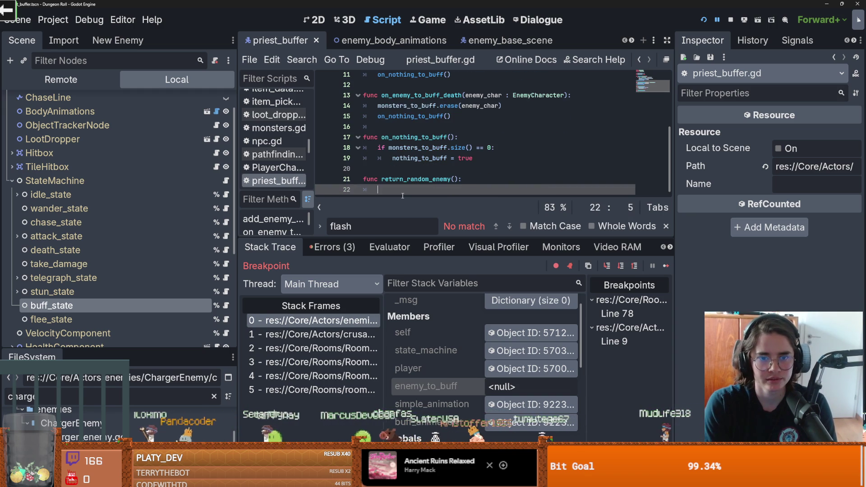
pyautogui.write('if mon')
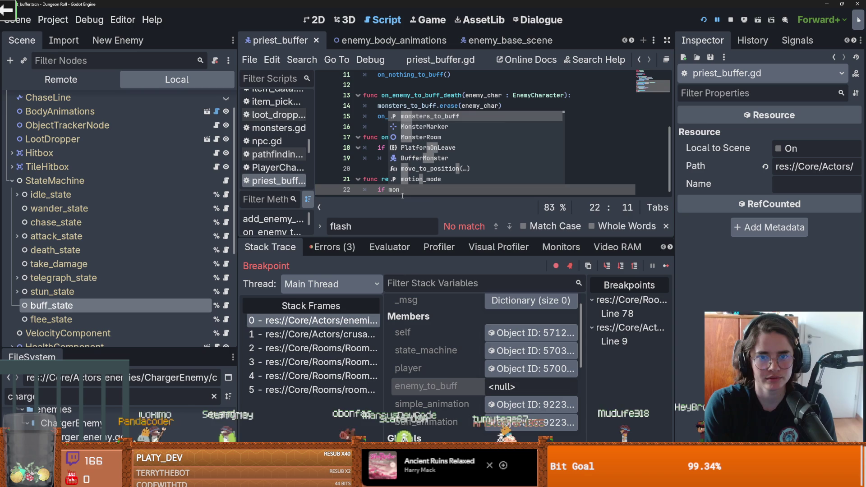
pyautogui.press('BackSpace')
pyautogui.press('BackSpace')
pyautogui.press('BackSpace')
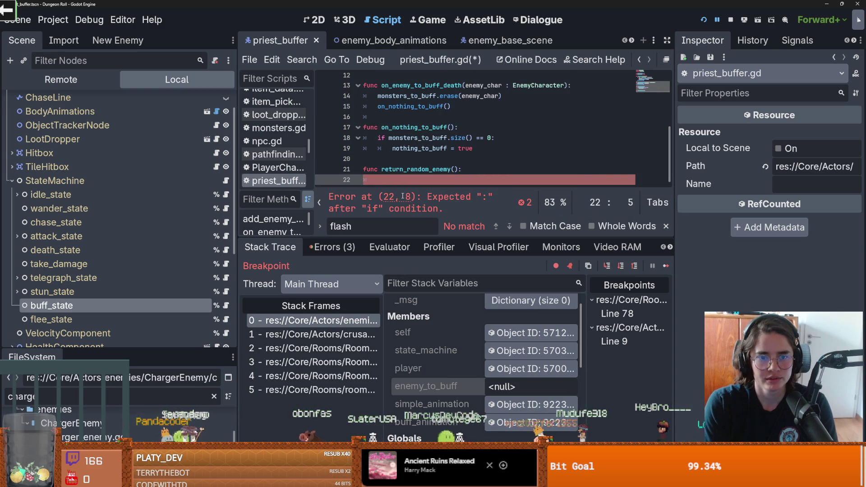
pyautogui.write('mon')
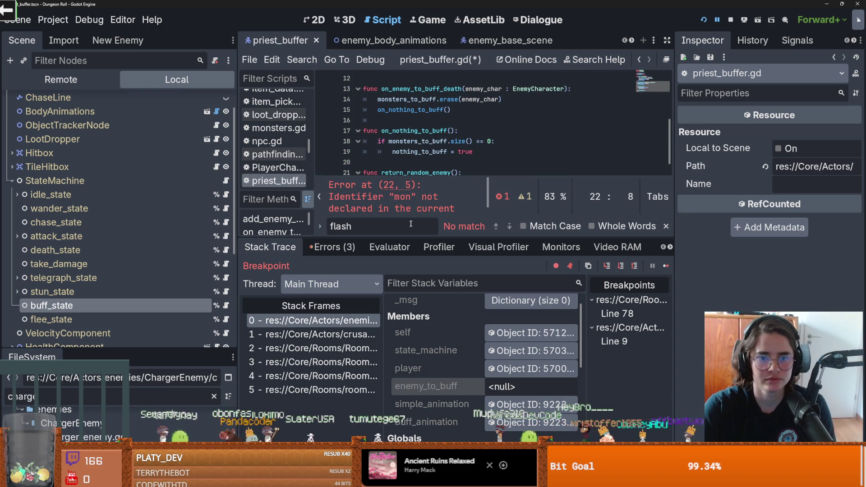
# - Make its body return monsters_to_buff.pick_random() and save priest_buffer.gd
pyautogui.moveTo(237, 203); pyautogui.dragTo(127, 204)
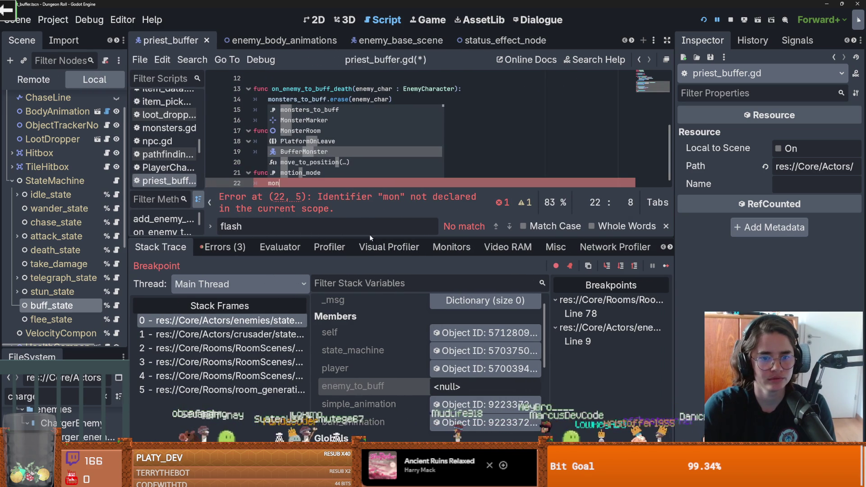
pyautogui.moveTo(370, 236); pyautogui.dragTo(332, 345)
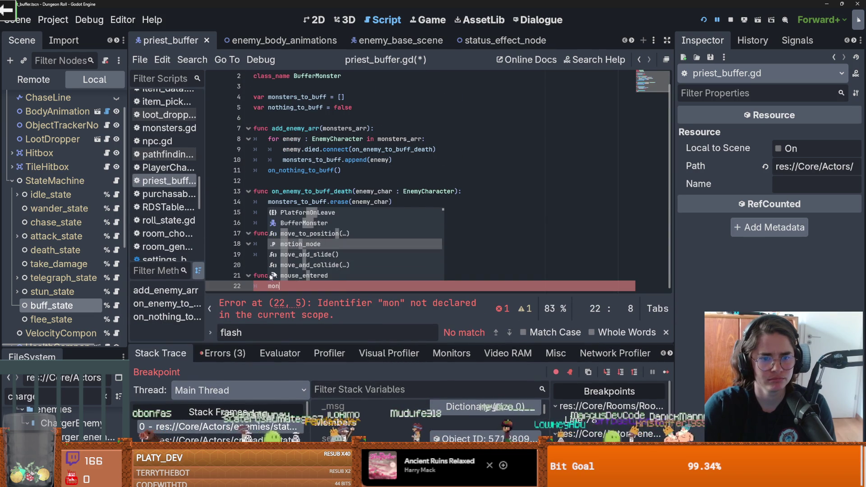
pyautogui.doubleClick(307, 244)
pyautogui.hotkey('ctrl', 'c')
pyautogui.click(391, 284)
pyautogui.press('BackSpace')
pyautogui.press('BackSpace')
pyautogui.press('BackSpace')
pyautogui.hotkey('ctrl', 'v')
pyautogui.write('.pick')
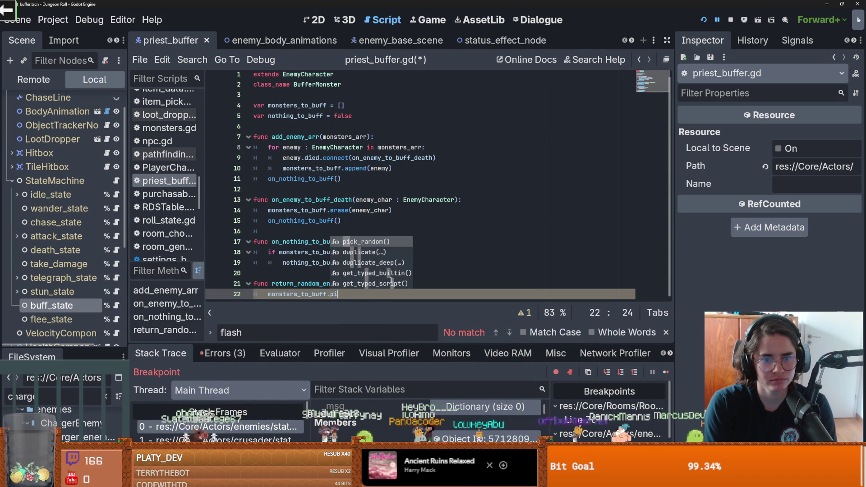
pyautogui.press('Return')
pyautogui.click(268, 296)
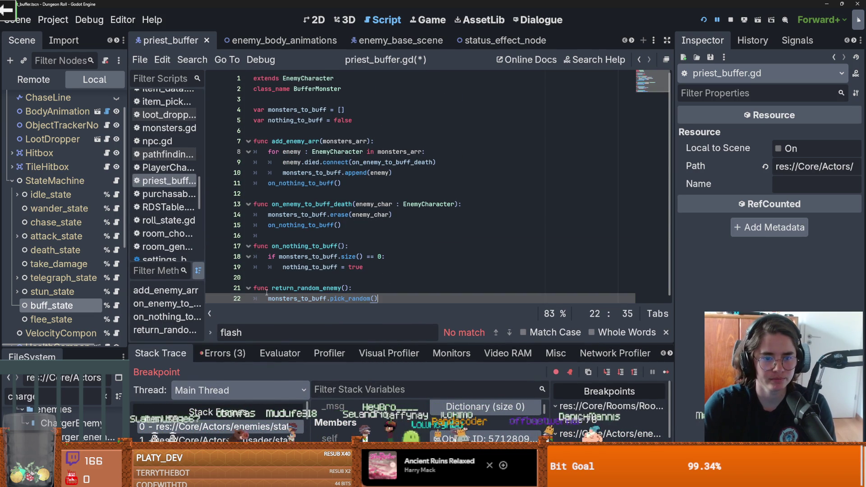
pyautogui.write('return')
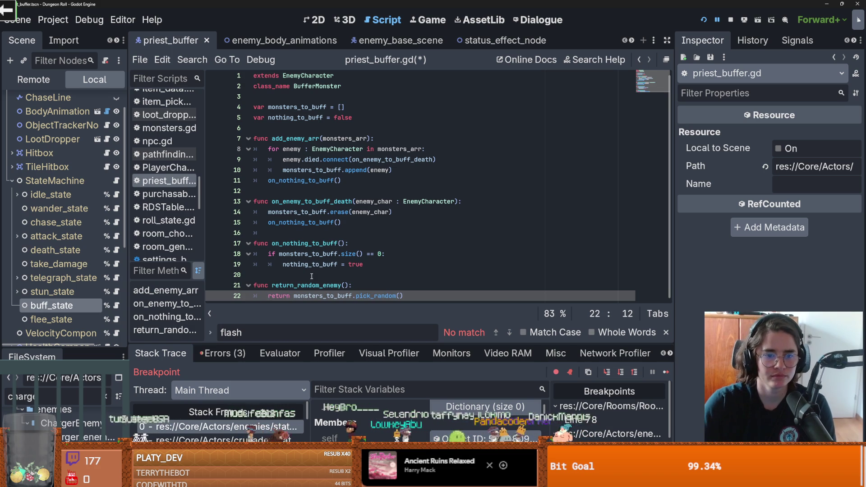
pyautogui.moveTo(349, 286); pyautogui.dragTo(272, 285)
pyautogui.hotkey('ctrl', 's')
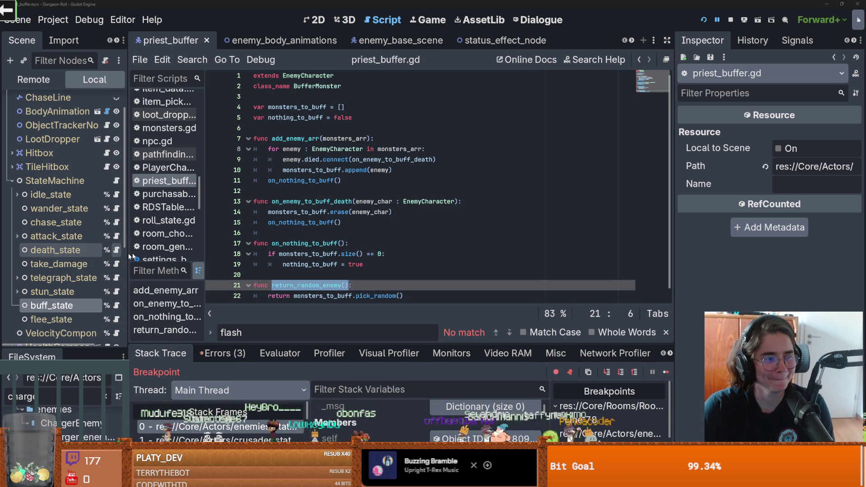
# - Select the buff_state node, save the scene, and open buff_state.gd
pyautogui.moveTo(127, 266); pyautogui.dragTo(201, 266)
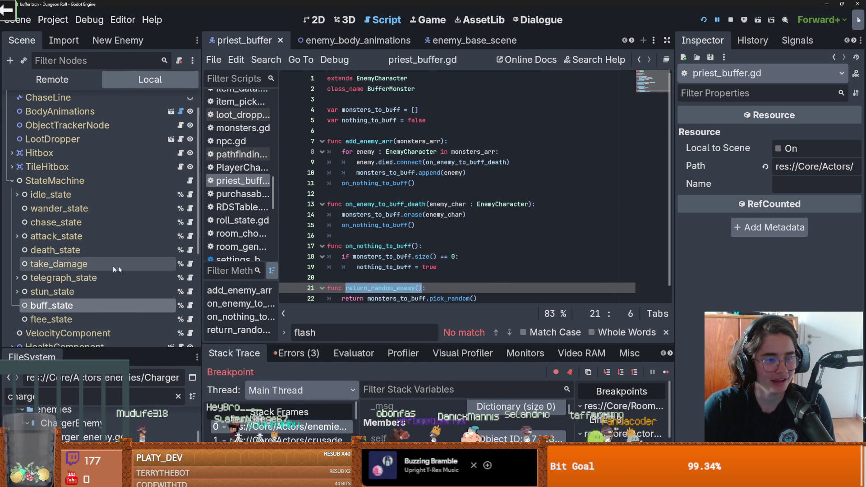
pyautogui.scroll(-3)
pyautogui.click(88, 215)
pyautogui.hotkey('ctrl', 's')
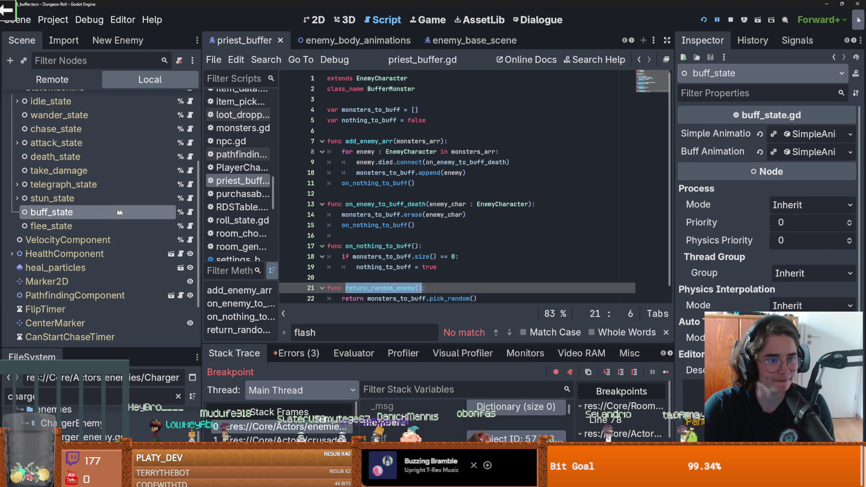
pyautogui.click(190, 212)
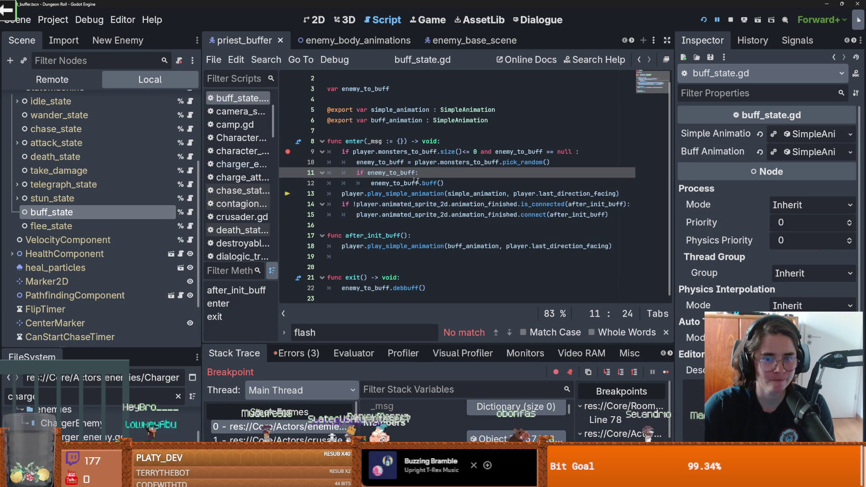
# - Replace monsters_to_buff.pick_random() on line 10 with return_random_enemy(), breakpoint it, and run
pyautogui.moveTo(436, 183); pyautogui.dragTo(422, 183)
pyautogui.click(389, 183)
pyautogui.moveTo(550, 162); pyautogui.dragTo(441, 162)
pyautogui.hotkey('ctrl', 'v')
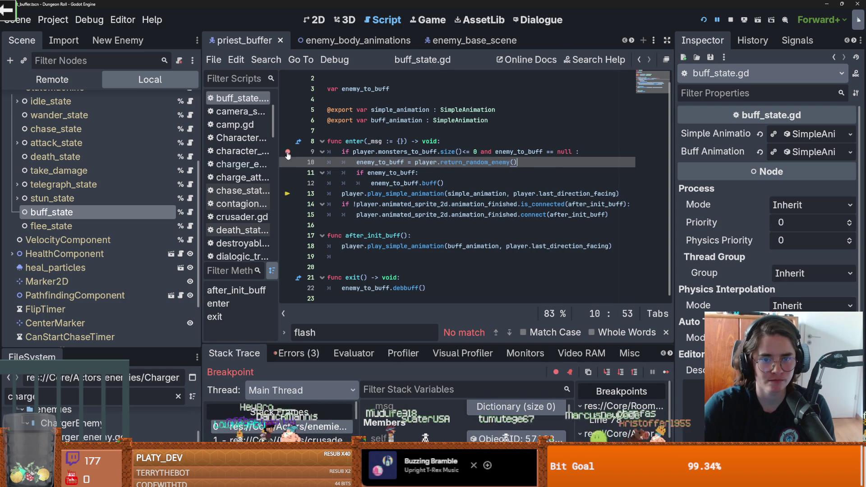
pyautogui.press('F9')
pyautogui.click(704, 20)
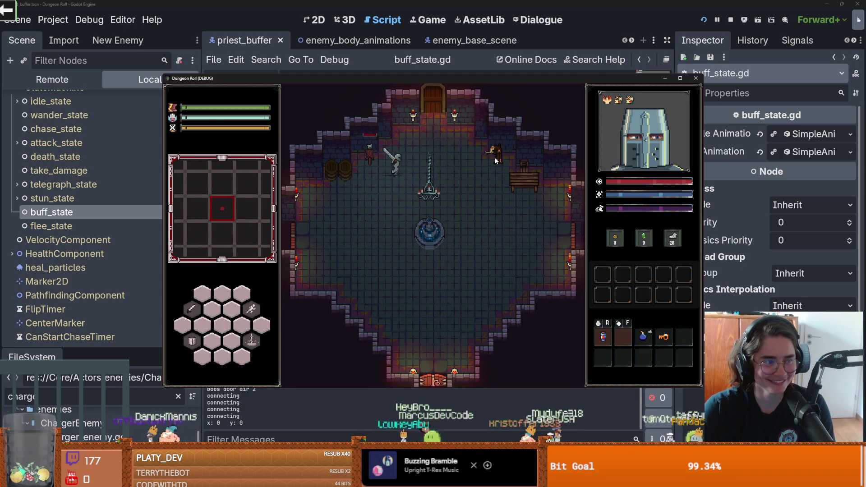
# - Walk the knight through the top door to the room cards, then close the game
pyautogui.press('w')
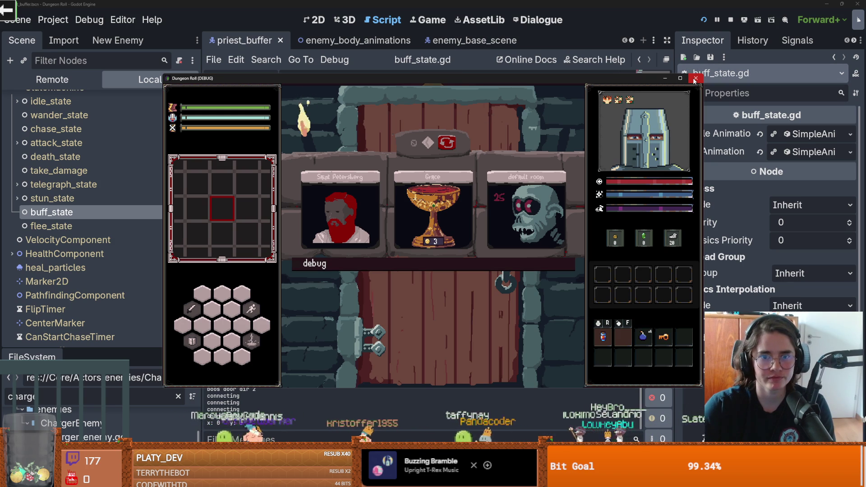
pyautogui.click(695, 79)
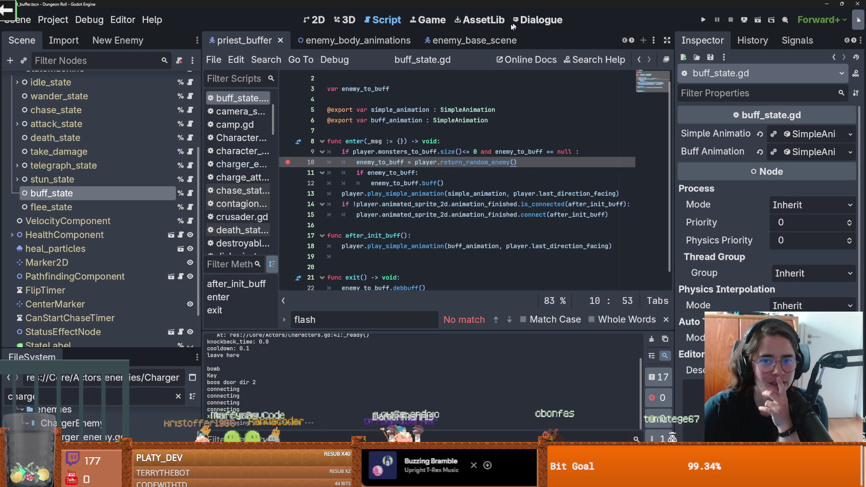
pyautogui.click(53, 19)
pyautogui.click(63, 34)
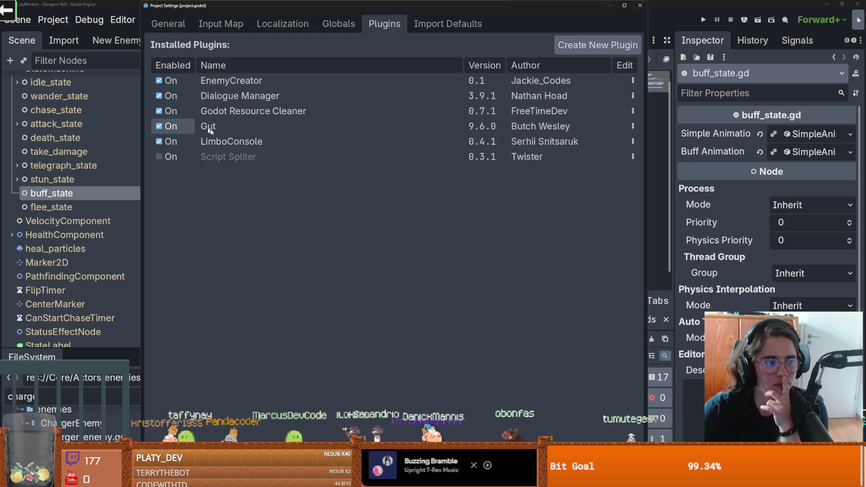
pyautogui.click(411, 142)
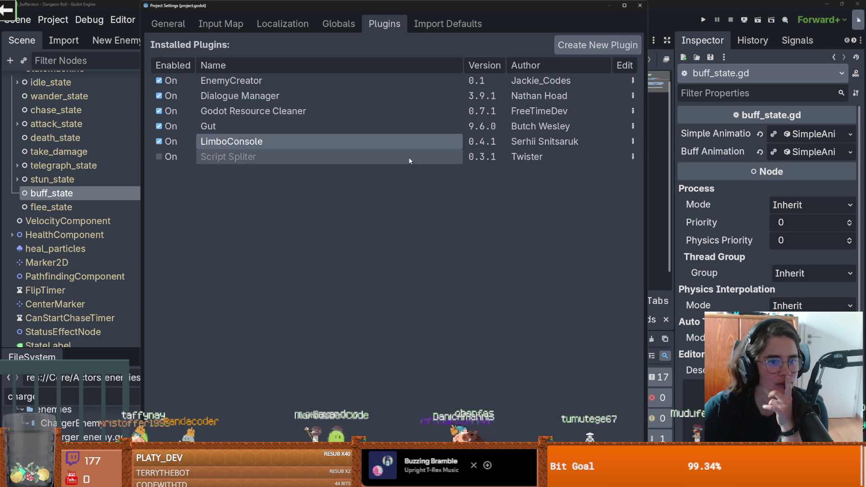
pyautogui.click(640, 5)
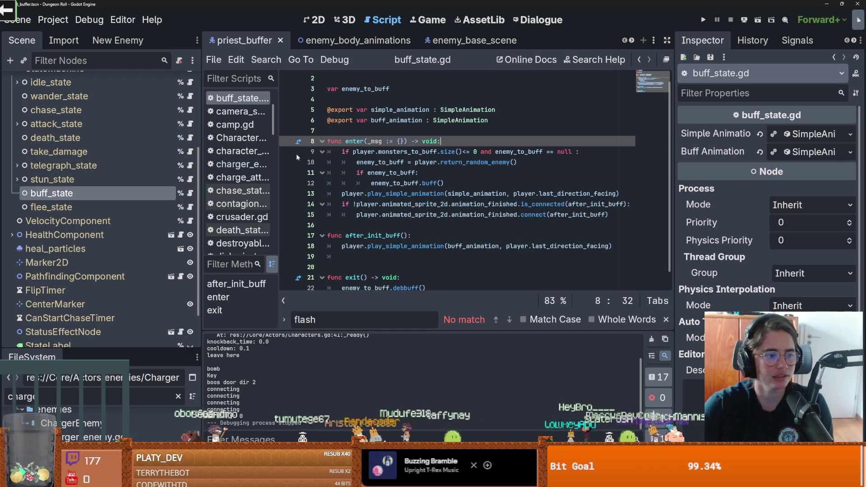
# - Run the project again, pick a debug room, resume play and walk the player up and right
pyautogui.click(372, 120)
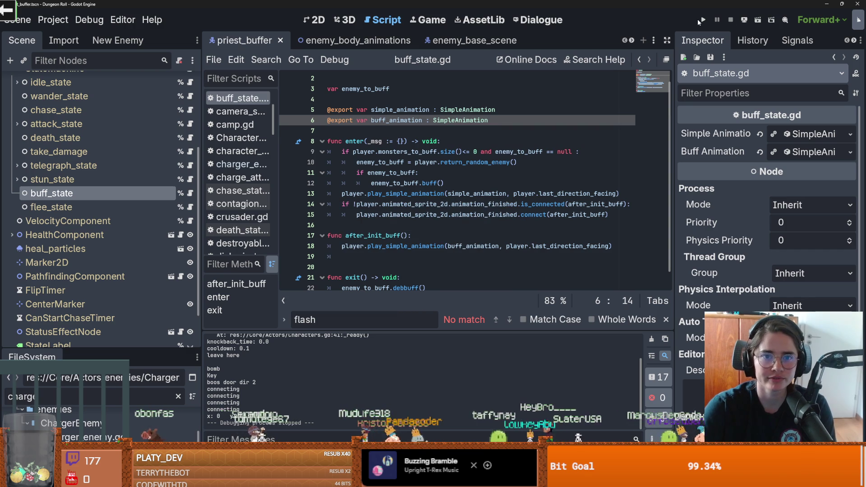
pyautogui.click(701, 20)
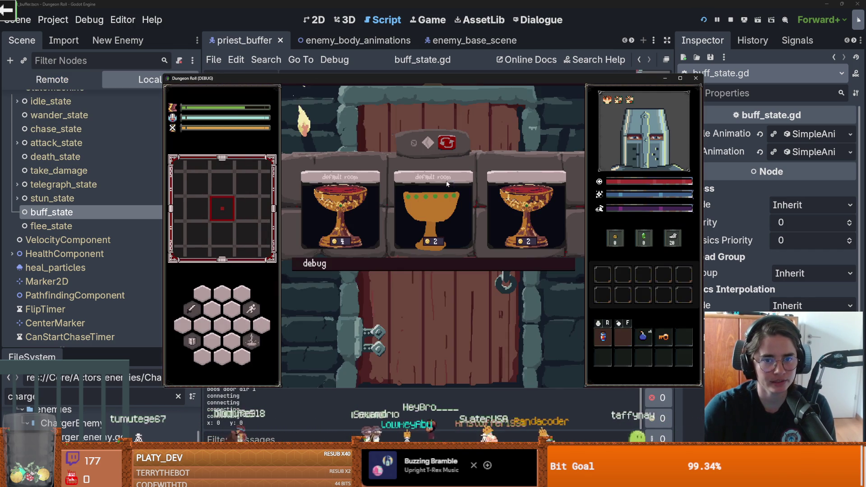
pyautogui.scroll(-3)
pyautogui.click(395, 340)
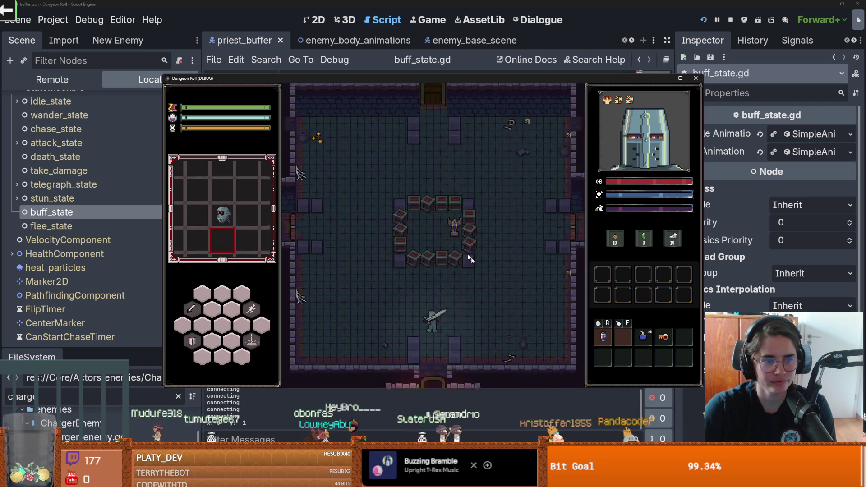
pyautogui.scroll(3)
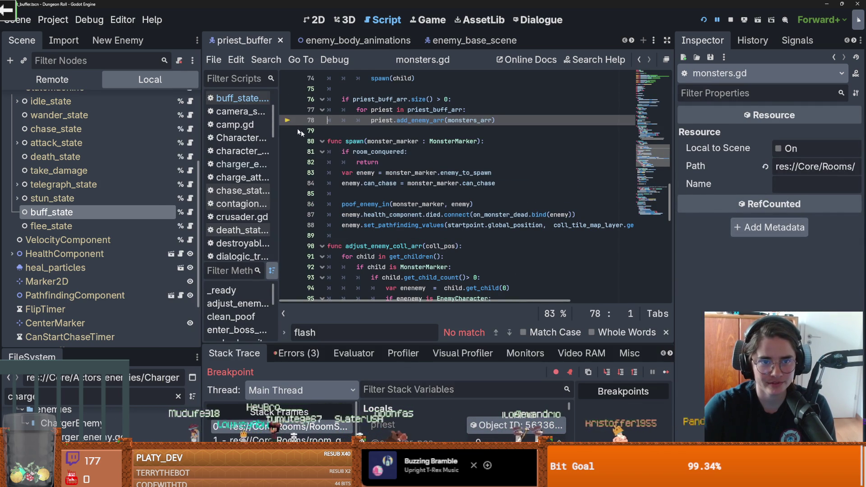
pyautogui.click(665, 372)
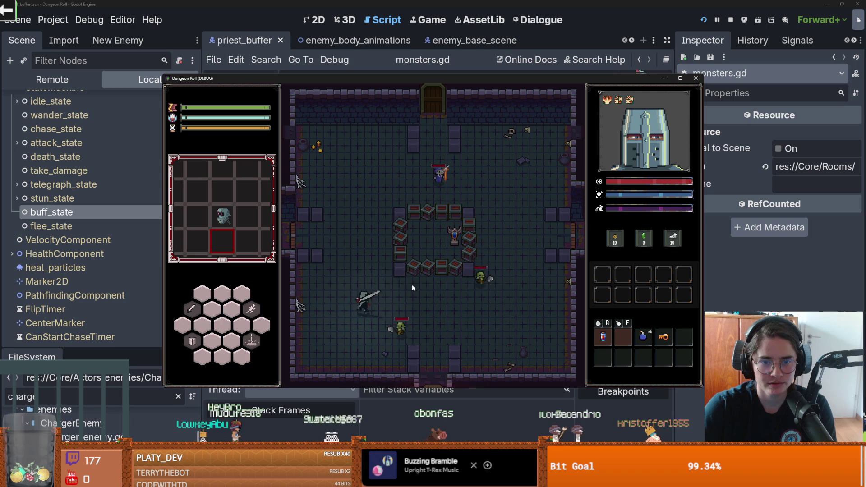
pyautogui.press('w')
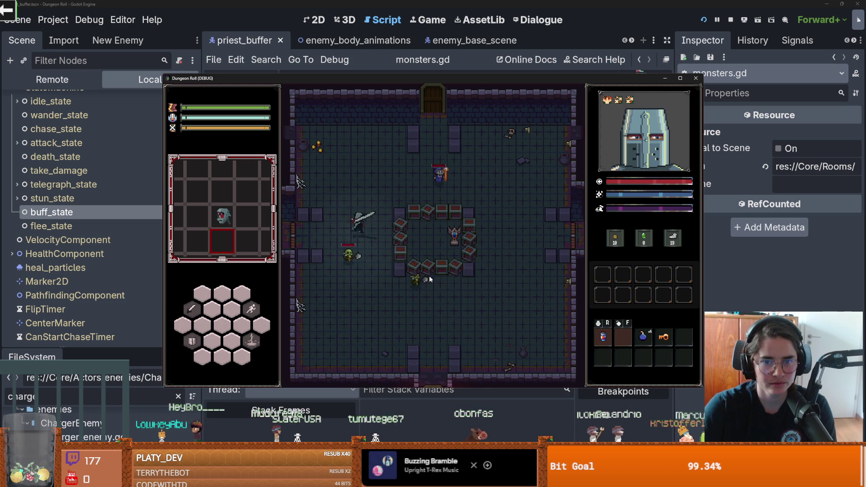
pyautogui.press('d')
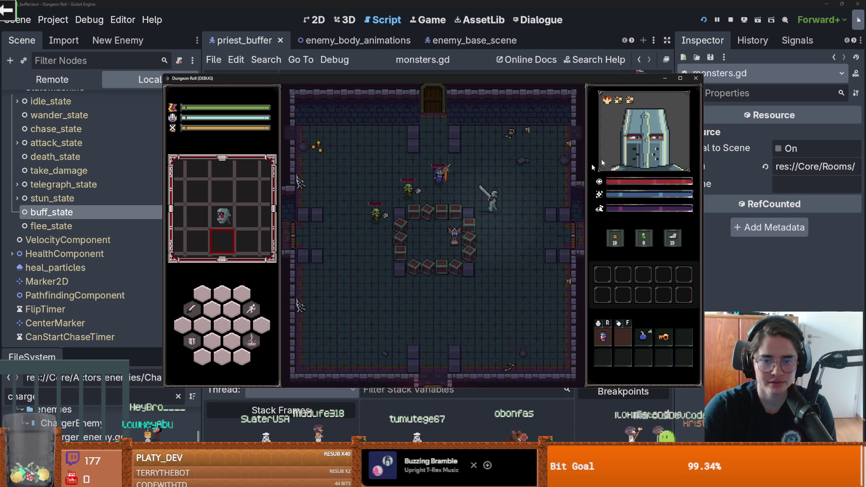
# - Stop the game, open buff_state.gd, relaunch and enter a zombie room to hit the line-9 breakpoint
pyautogui.click(696, 78)
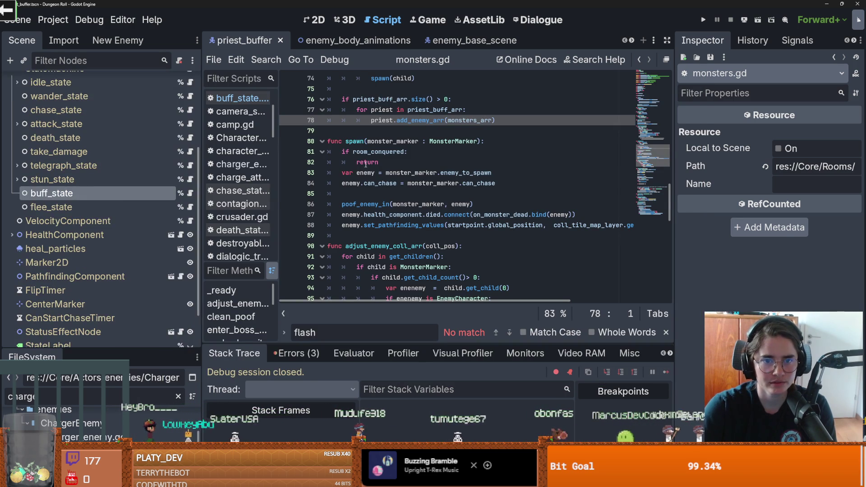
pyautogui.click(190, 193)
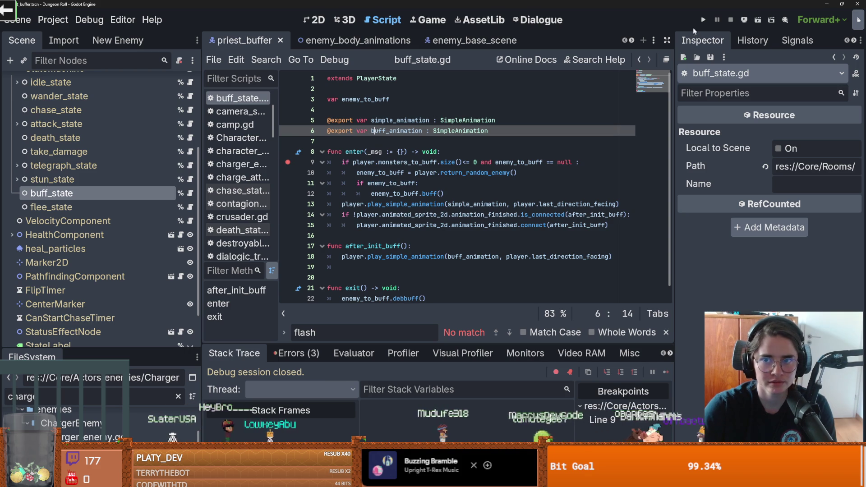
pyautogui.click(703, 19)
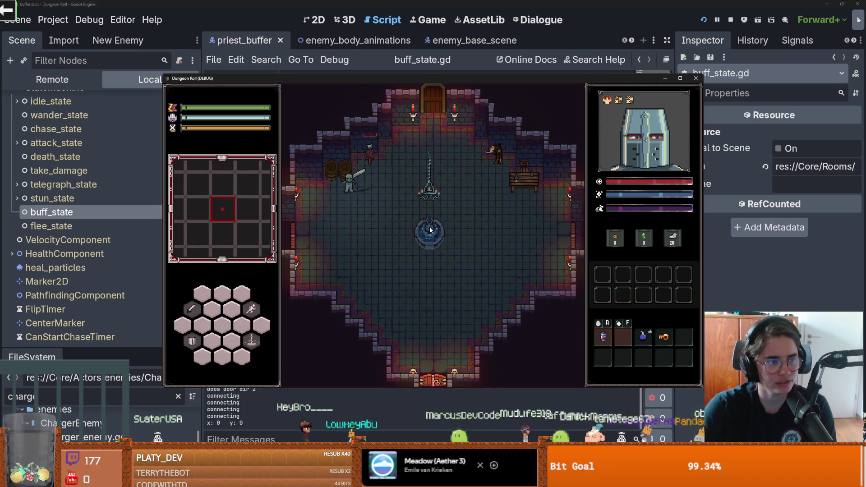
pyautogui.click(430, 230)
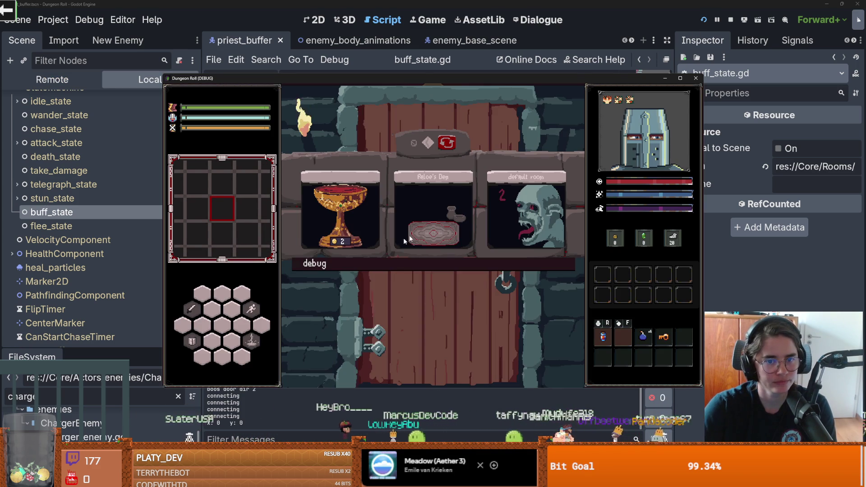
pyautogui.scroll(-3)
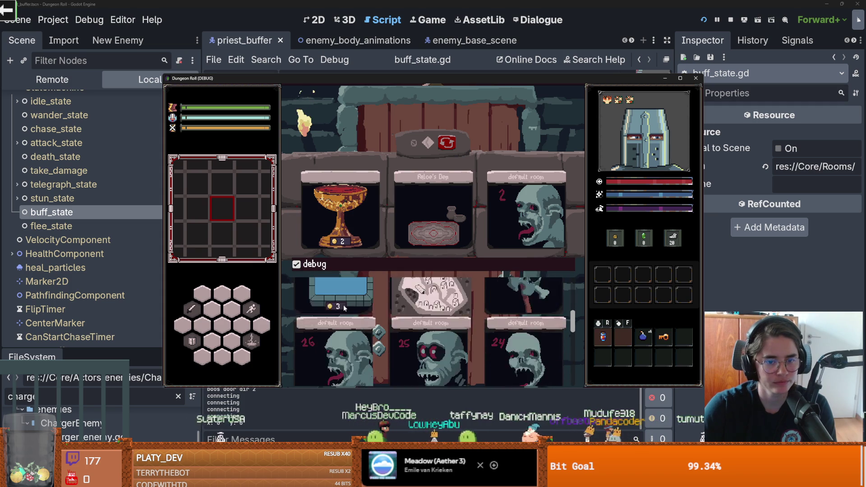
pyautogui.click(416, 238)
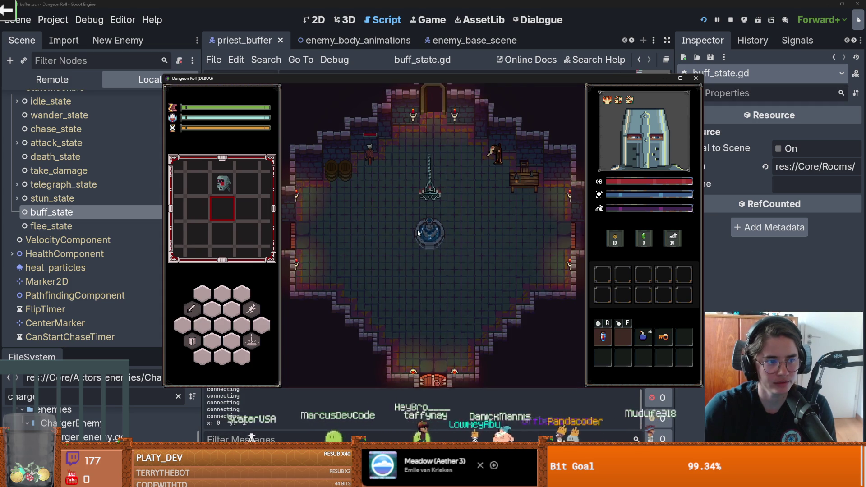
pyautogui.press('BackSpace')
pyautogui.press('BackSpace')
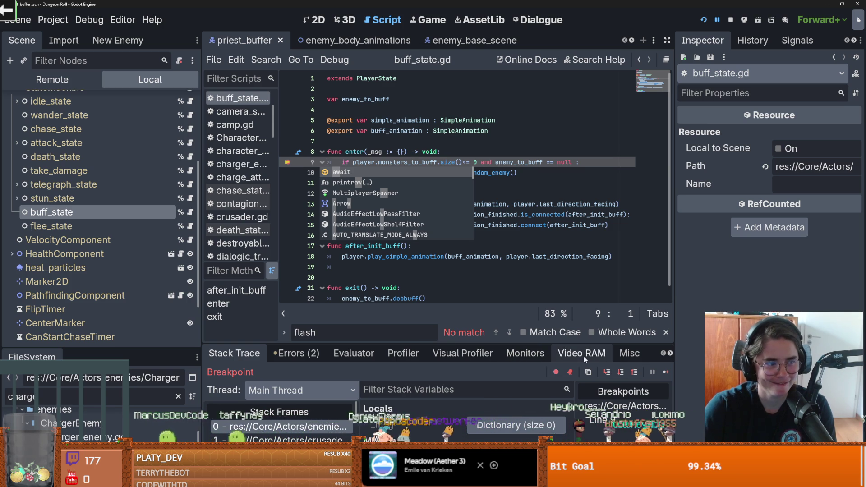
# - Step through enter() into return_random_enemy and back out to buff_state line 11
pyautogui.click(607, 373)
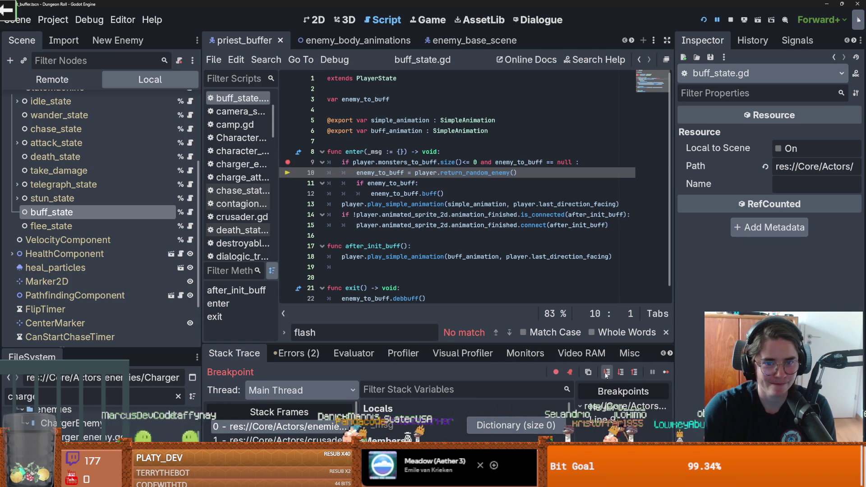
pyautogui.click(606, 373)
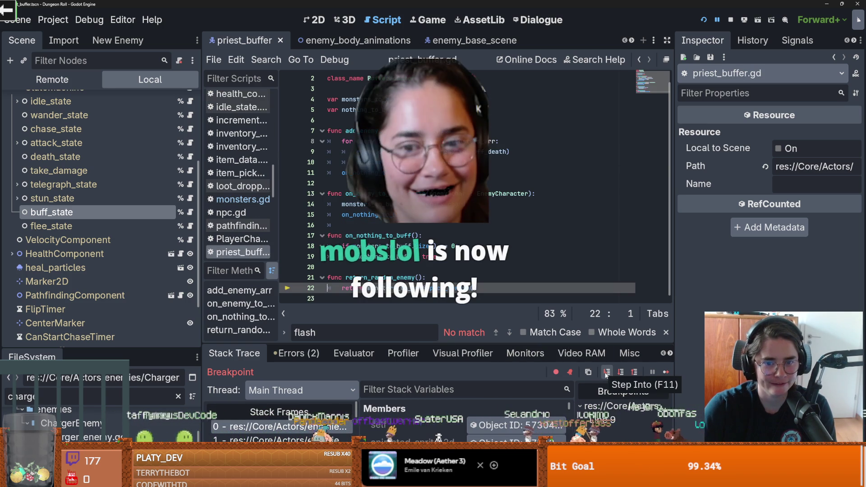
pyautogui.click(607, 373)
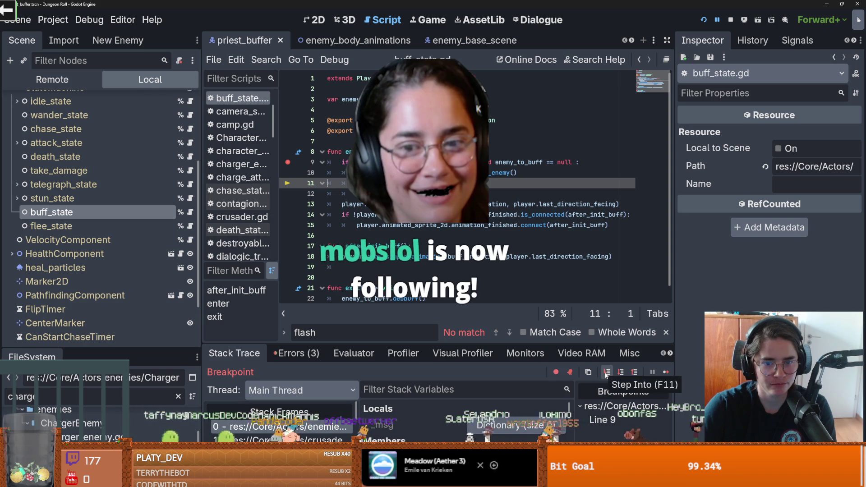
# - Confirm enemy_to_buff is still null, then open the enemy_base_scene's EnemyCharacter.gd
pyautogui.scroll(-3)
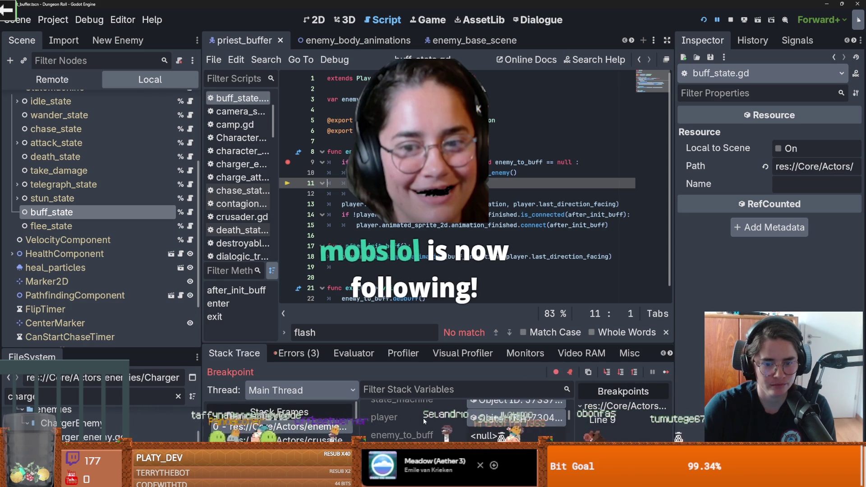
pyautogui.doubleClick(388, 184)
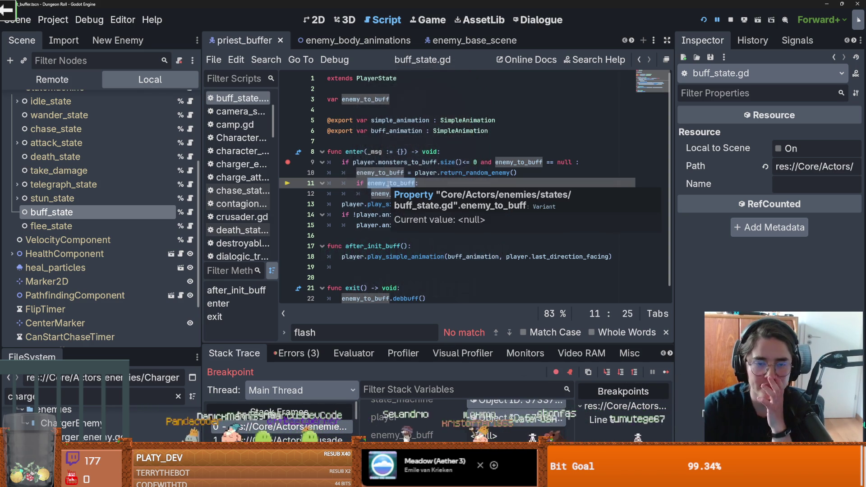
pyautogui.doubleClick(461, 176)
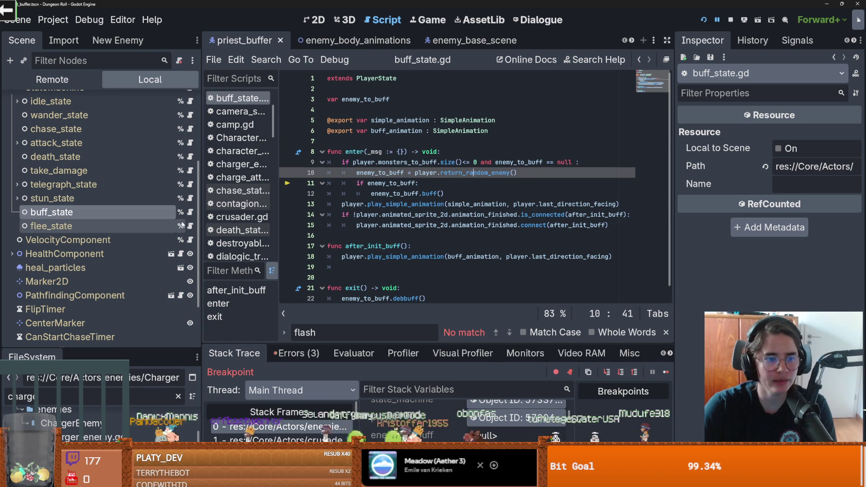
pyautogui.click(474, 175)
pyautogui.scroll(-3)
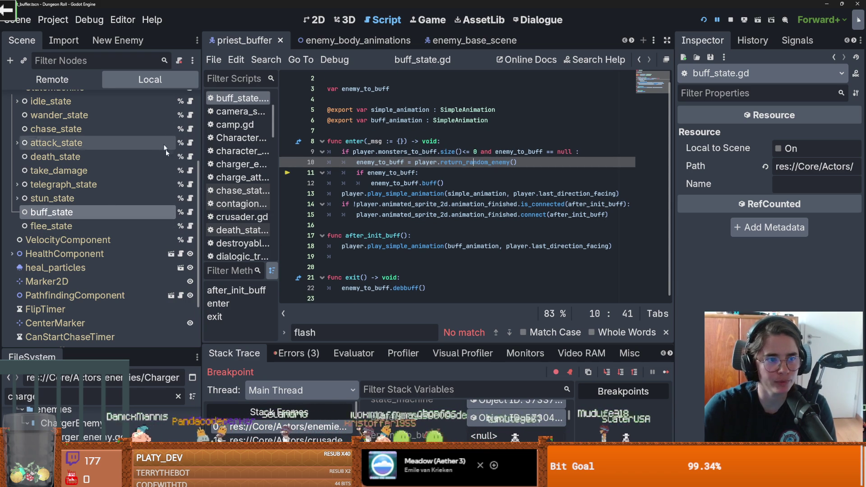
pyautogui.scroll(3)
pyautogui.click(180, 101)
pyautogui.scroll(3)
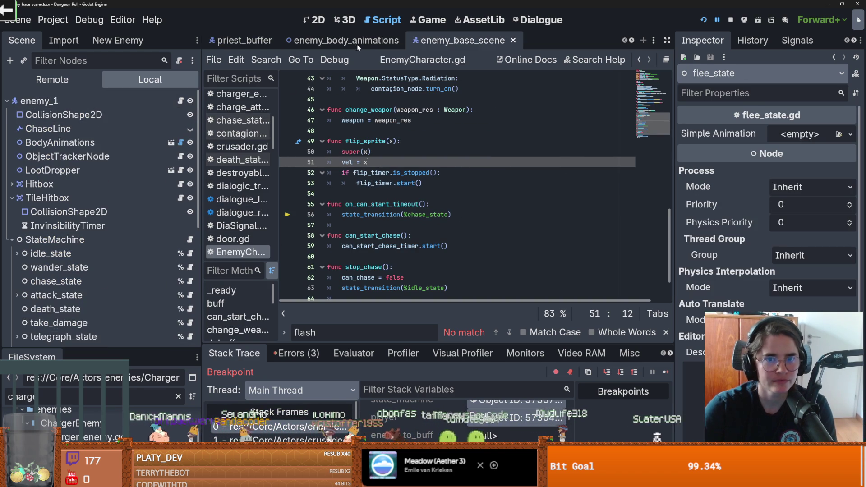
# - Change priest_buffer.gd line 22 to return monsters_to_buff[0] instead of pick_random(), then relaunch Dungeon Roll
pyautogui.click(241, 40)
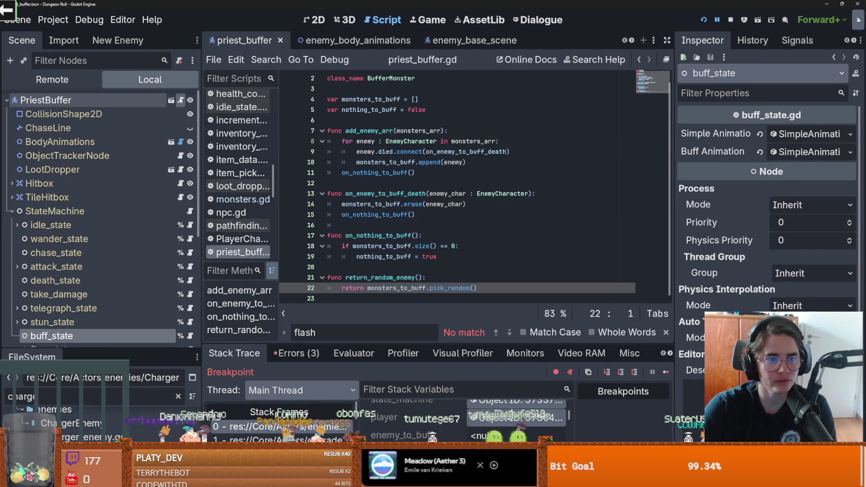
pyautogui.doubleClick(453, 288)
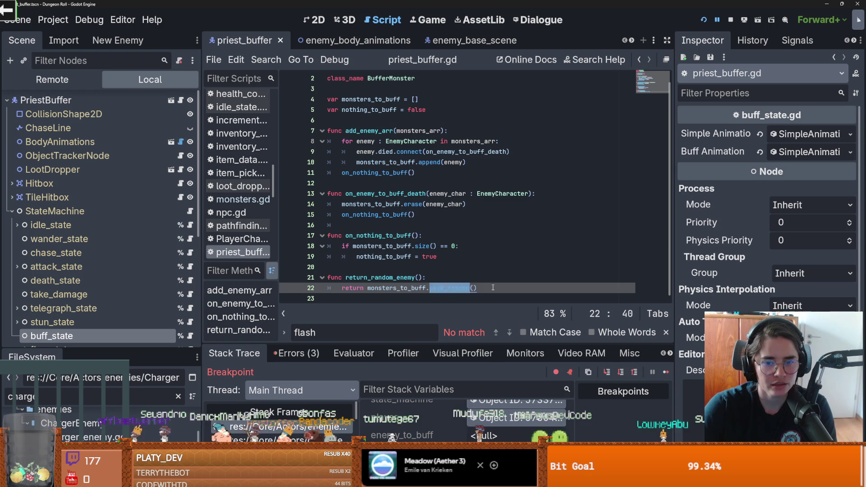
pyautogui.write('[0')
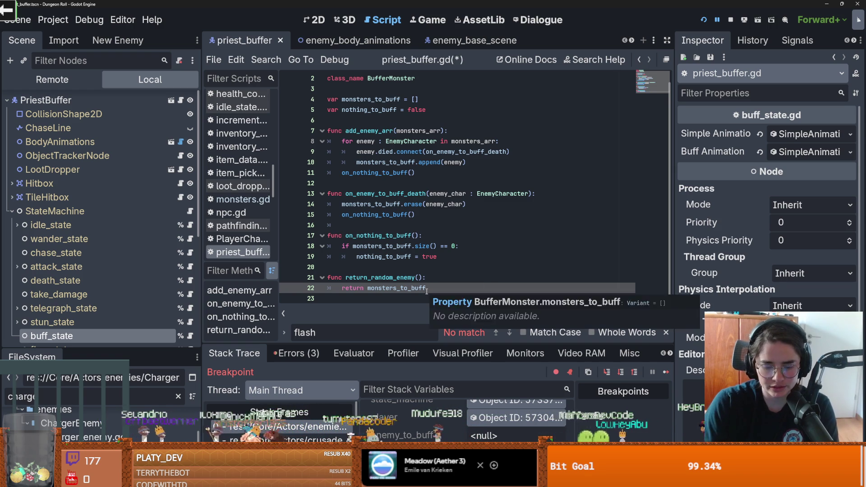
pyautogui.click(703, 21)
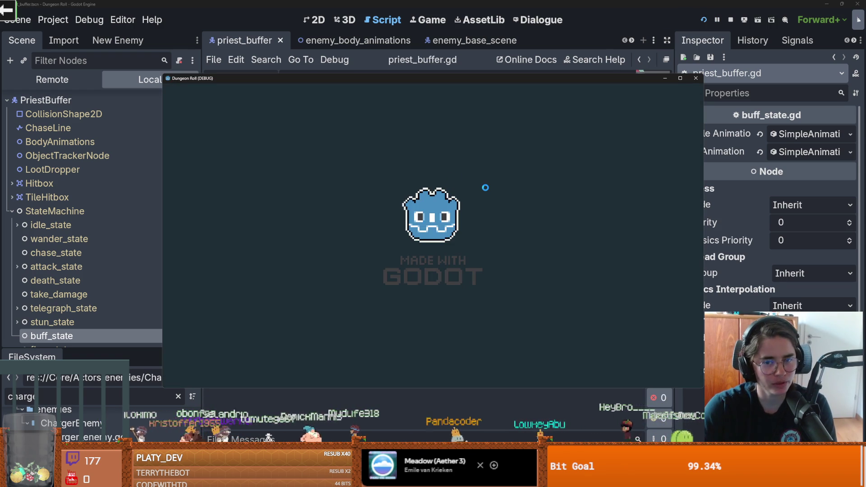
# - Walk the player through the top door and pick a room, hitting the invalid index '0' error
pyautogui.press('w')
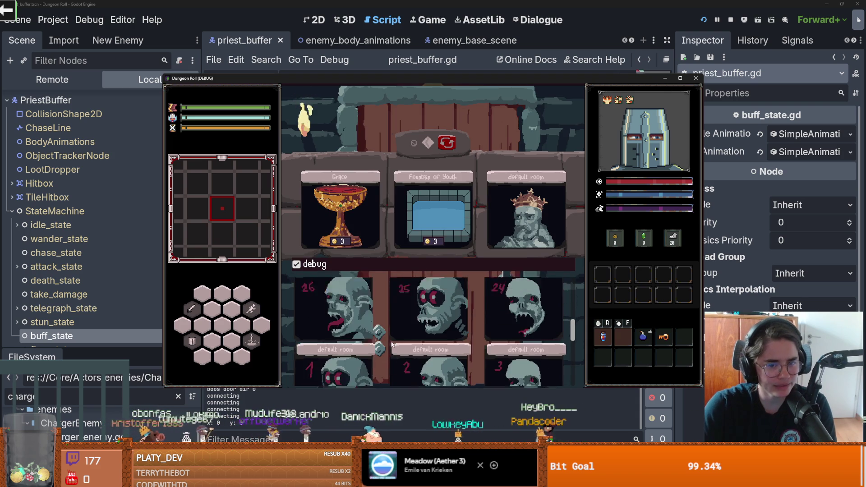
pyautogui.click(351, 354)
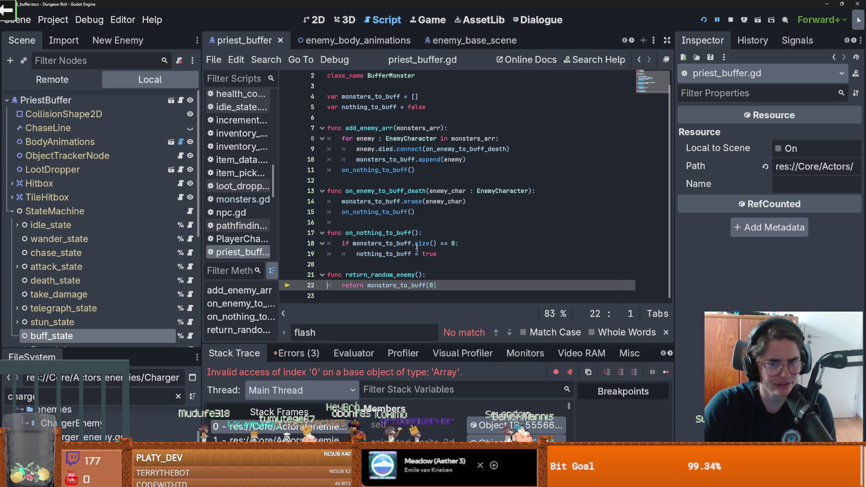
# - Enlarge the debugger and expand monsters_to_buff in Members to confirm the array is empty
pyautogui.scroll(3)
pyautogui.click(412, 168)
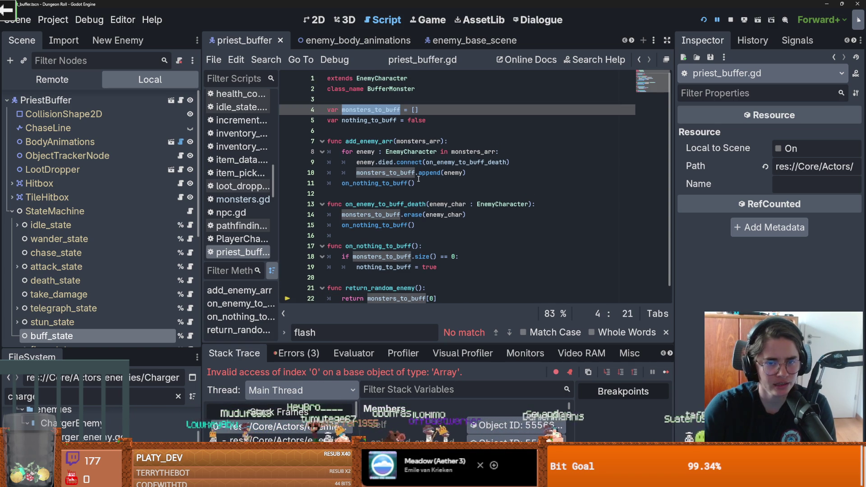
pyautogui.doubleClick(453, 173)
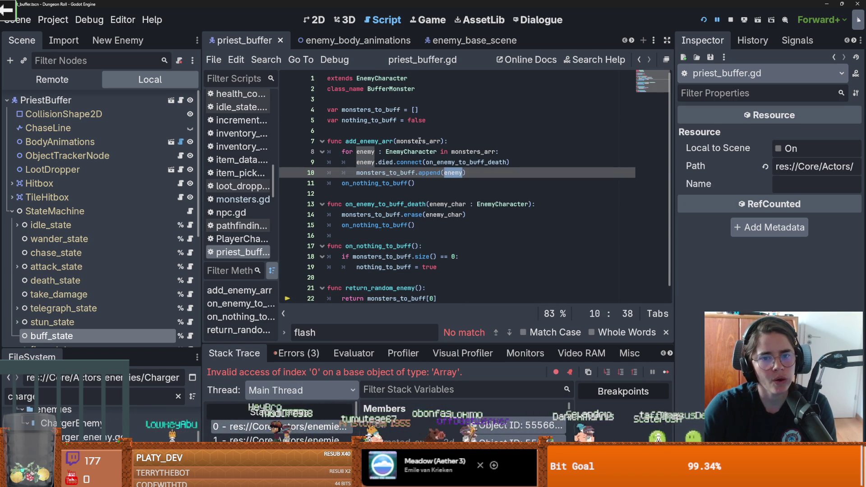
pyautogui.click(474, 151)
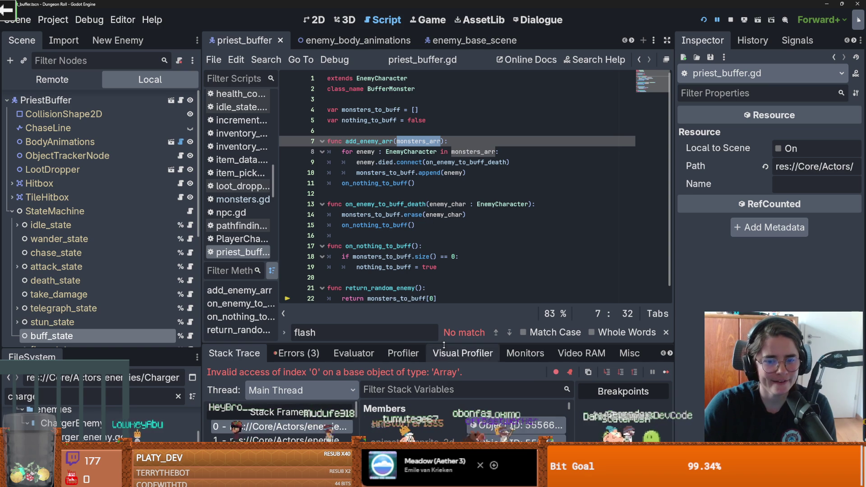
pyautogui.moveTo(444, 344); pyautogui.dragTo(420, 161)
pyautogui.scroll(-3)
pyautogui.scroll(-3)
pyautogui.click(491, 303)
pyautogui.click(491, 303)
pyautogui.moveTo(413, 164); pyautogui.dragTo(420, 337)
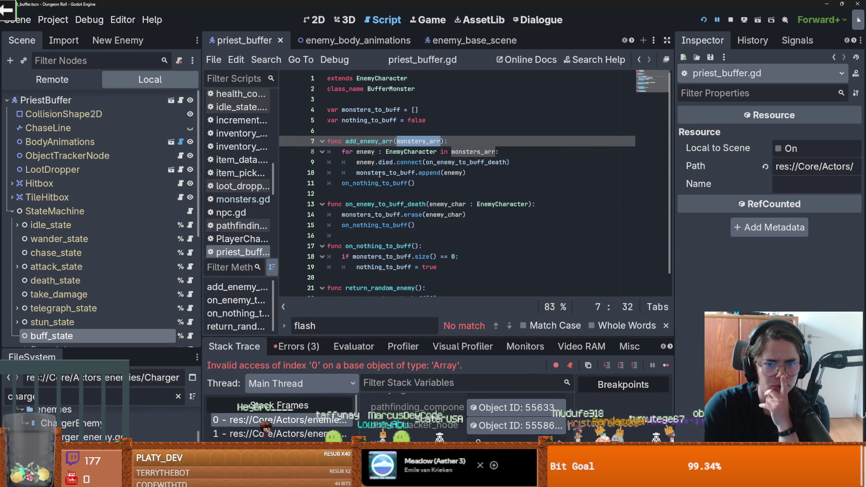
# - Load the paused priest's 'self' properties into the Inspector, then restore the code area's height
pyautogui.doubleClick(380, 174)
pyautogui.scroll(-3)
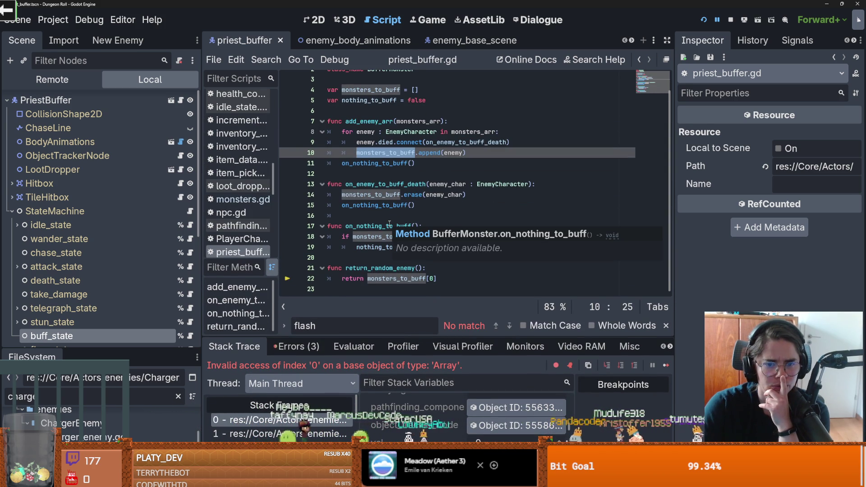
pyautogui.moveTo(389, 336); pyautogui.dragTo(393, 190)
pyautogui.scroll(3)
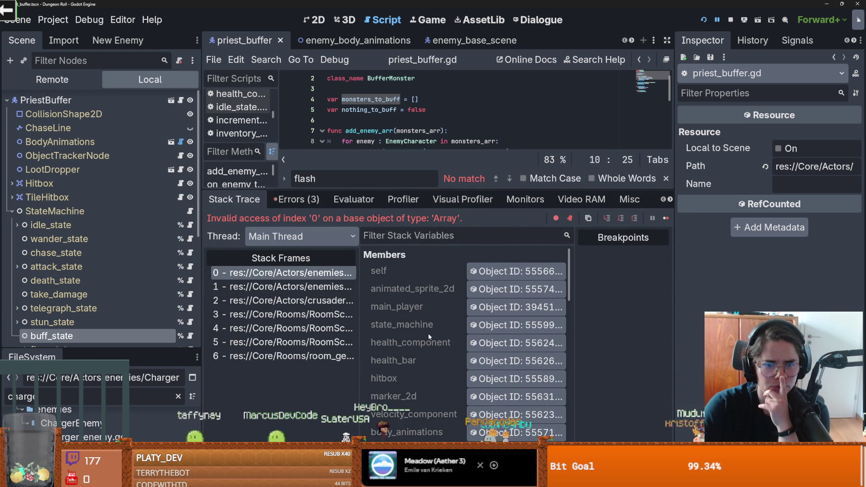
pyautogui.click(406, 271)
pyautogui.scroll(-3)
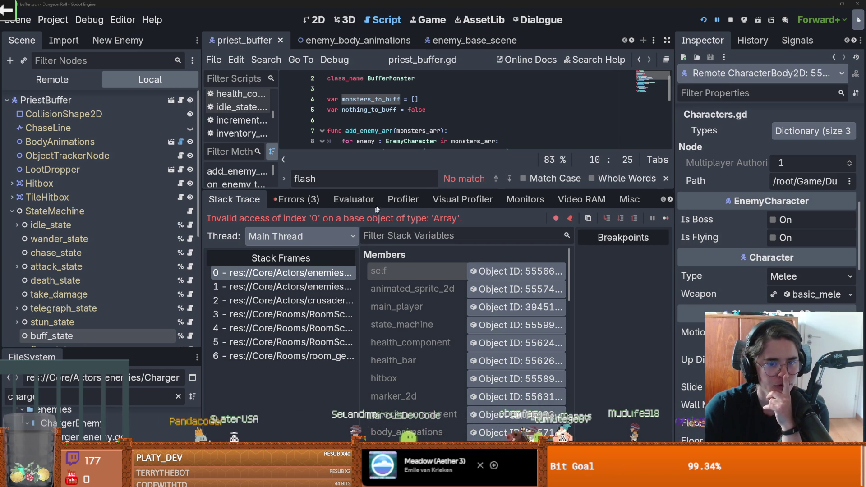
pyautogui.moveTo(387, 194); pyautogui.dragTo(389, 308)
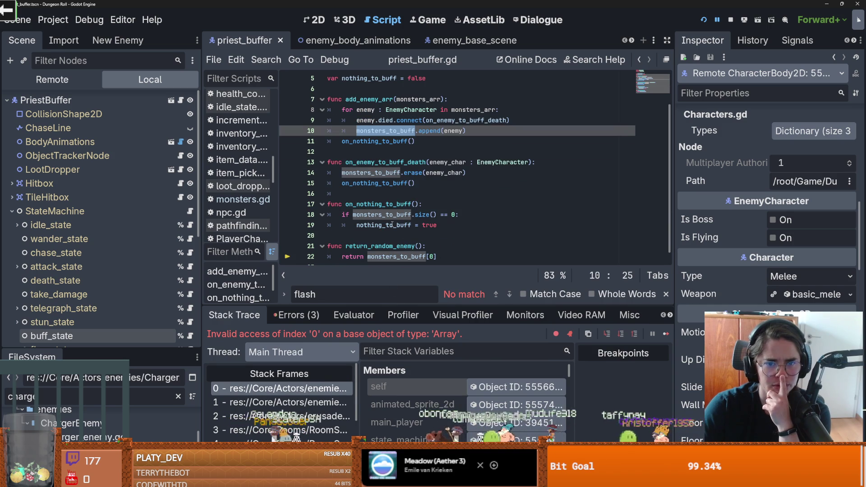
# - Review uses of on_nothing_to_buff, on_enemy_to_buff_death and monsters_to_buff, then open buff_state.gd
pyautogui.doubleClick(384, 184)
pyautogui.click(388, 173)
pyautogui.doubleClick(387, 162)
pyautogui.scroll(-3)
pyautogui.doubleClick(389, 195)
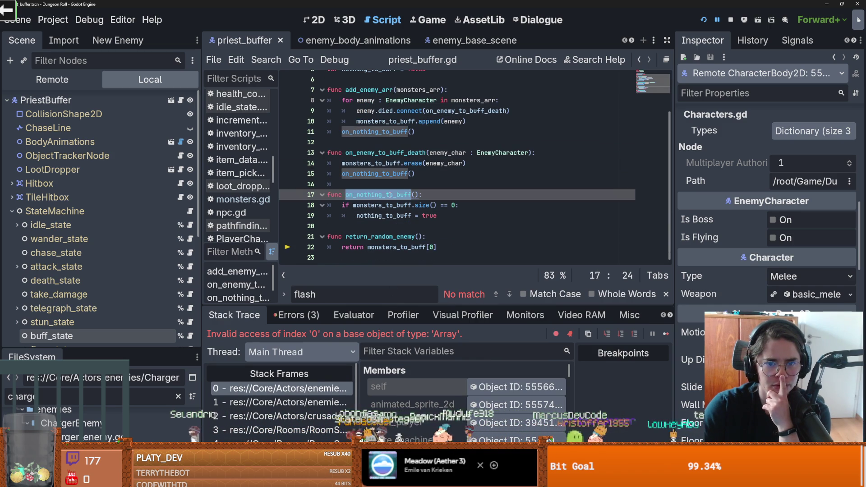
pyautogui.doubleClick(390, 206)
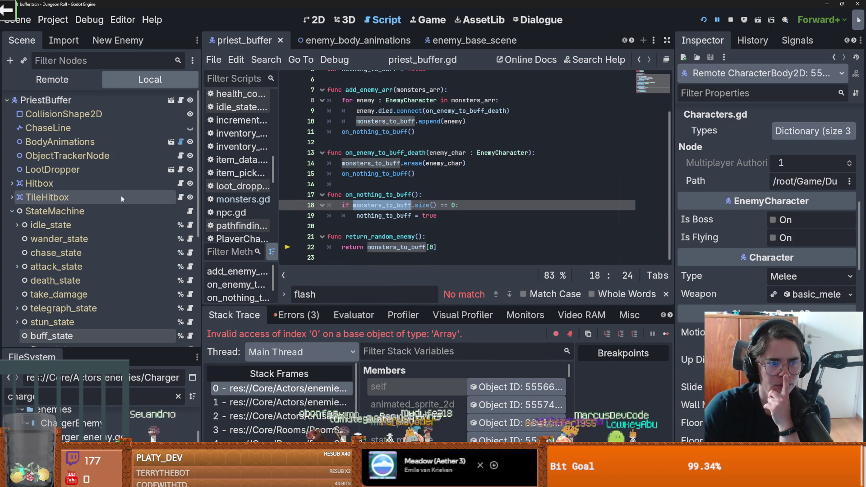
pyautogui.scroll(-3)
pyautogui.click(190, 305)
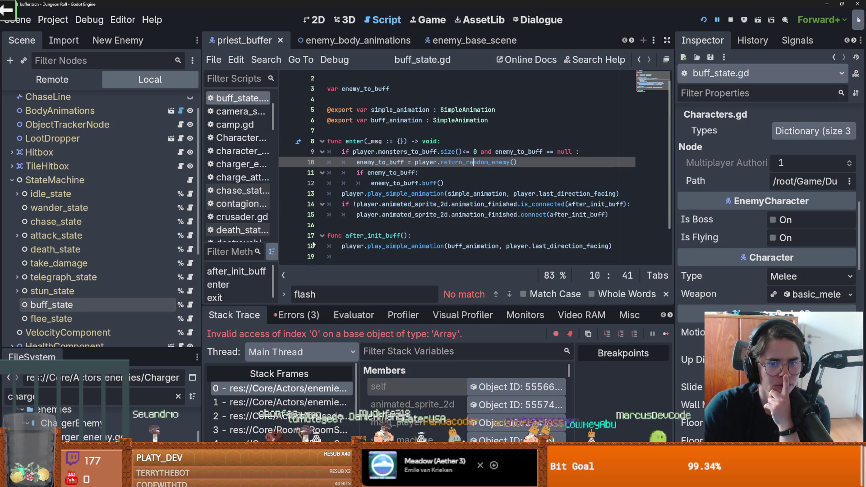
pyautogui.scroll(3)
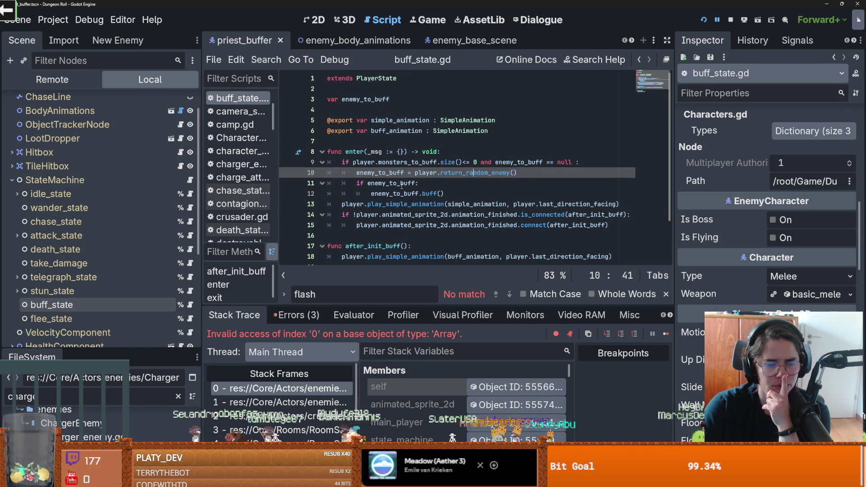
pyautogui.doubleClick(396, 173)
# - Change line 9's comparison from '<=' to '>' so enter requires monsters_to_buff.size() > 0
pyautogui.click(462, 162)
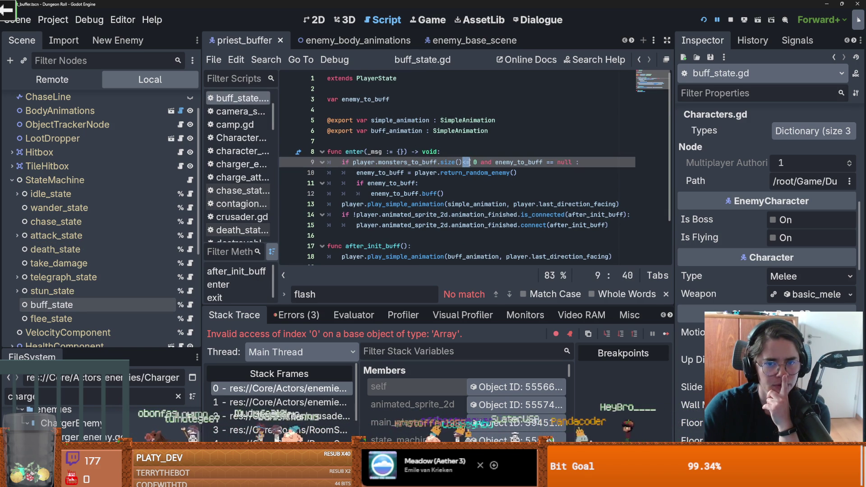
pyautogui.press('BackSpace')
pyautogui.press('BackSpace')
pyautogui.write('>')
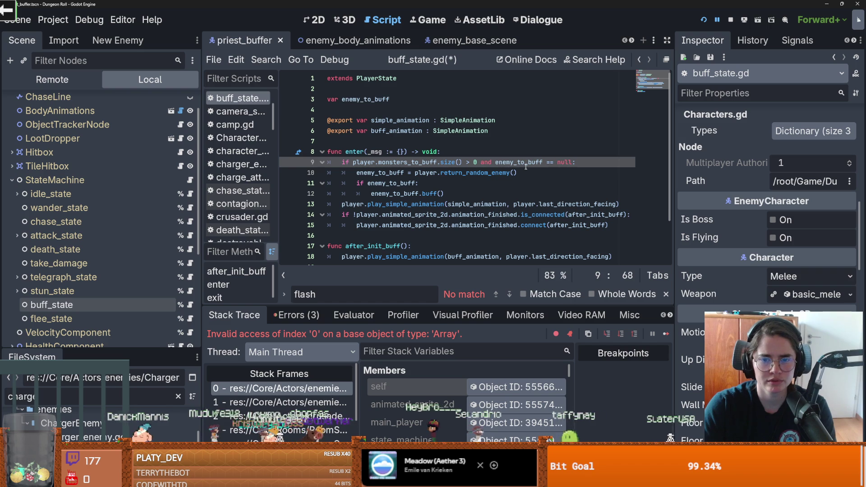
pyautogui.doubleClick(526, 163)
# - Jump to monsters_to_buff's definition and search all project files for add_enemy_arr
pyautogui.click(389, 162)
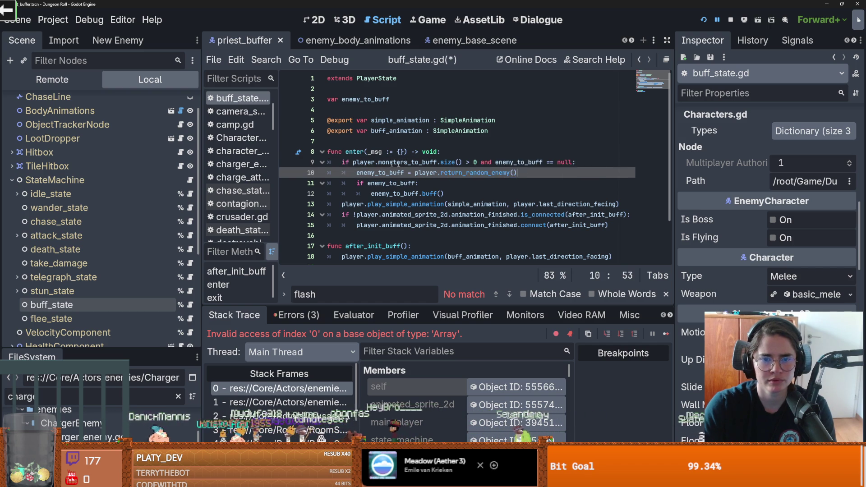
pyautogui.doubleClick(389, 163)
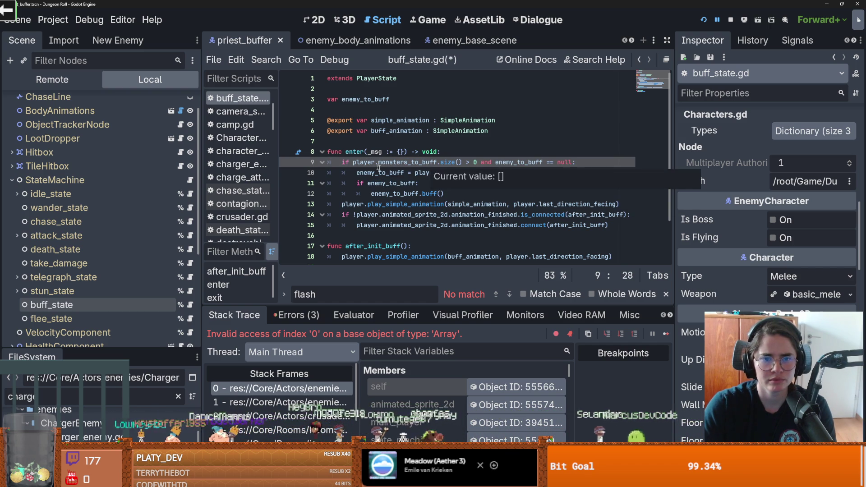
pyautogui.doubleClick(380, 172)
pyautogui.scroll(3)
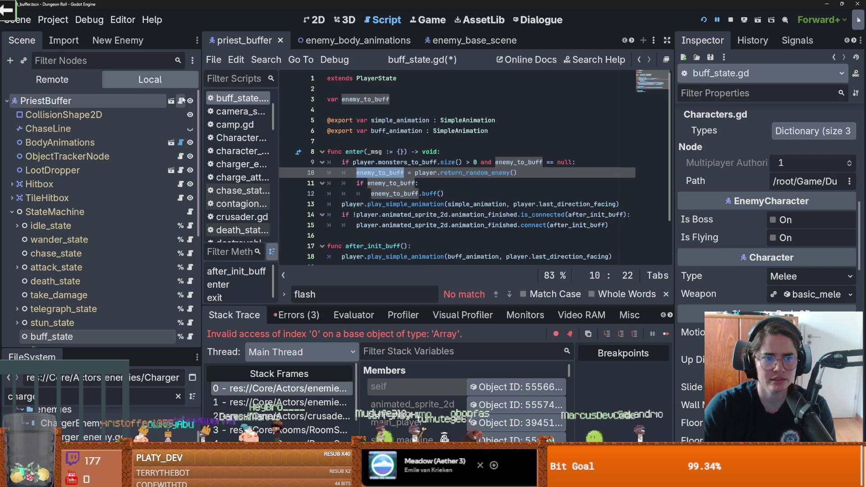
pyautogui.click(391, 163)
pyautogui.doubleClick(372, 141)
pyautogui.click(265, 59)
pyautogui.click(289, 136)
pyautogui.click(433, 301)
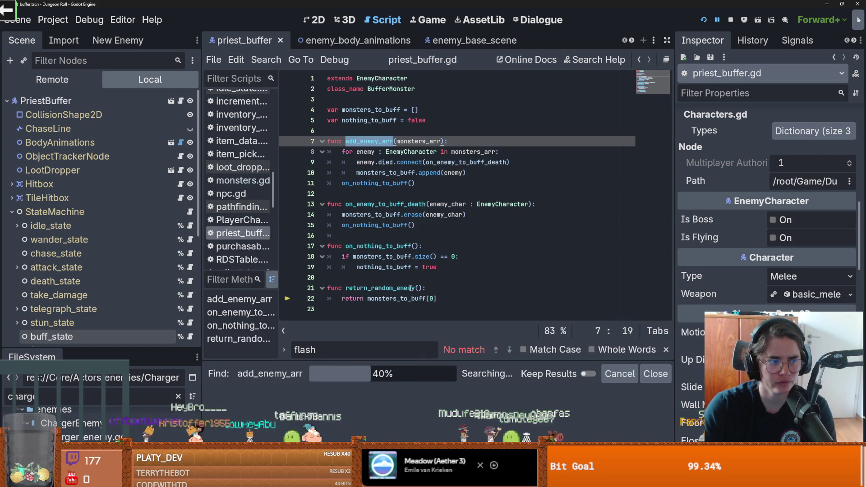
# - Review monsters.gd's add_enemy_arr call and buff_state.gd, then open the StateMachine node's state_machine.gd
pyautogui.click(322, 430)
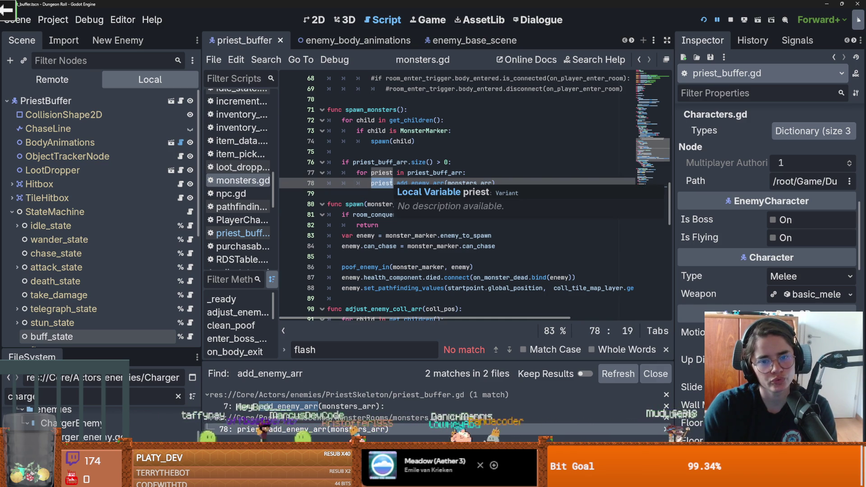
pyautogui.scroll(-3)
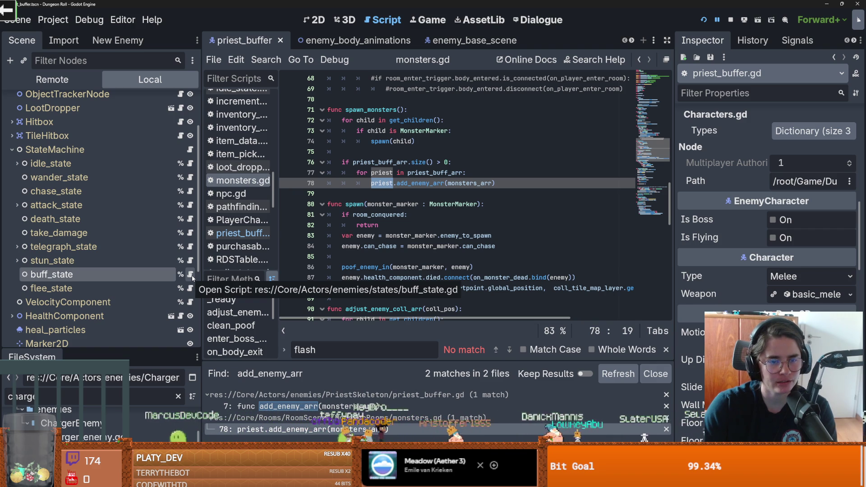
pyautogui.click(191, 275)
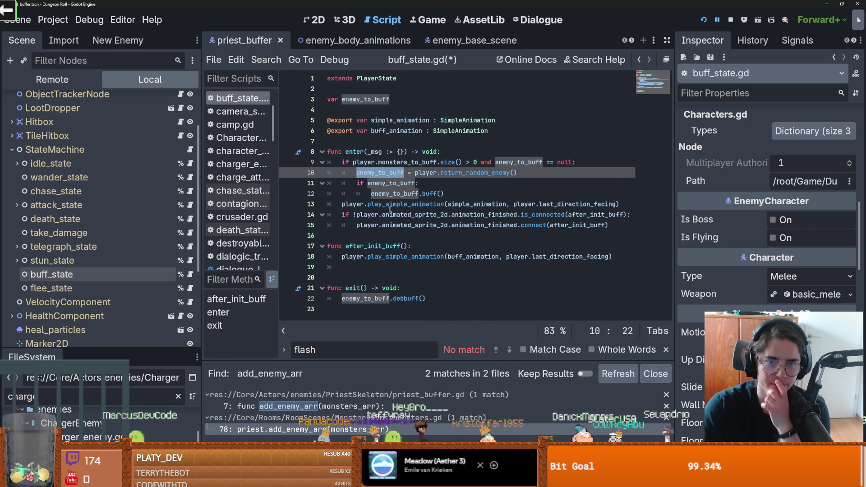
pyautogui.click(373, 204)
pyautogui.click(90, 150)
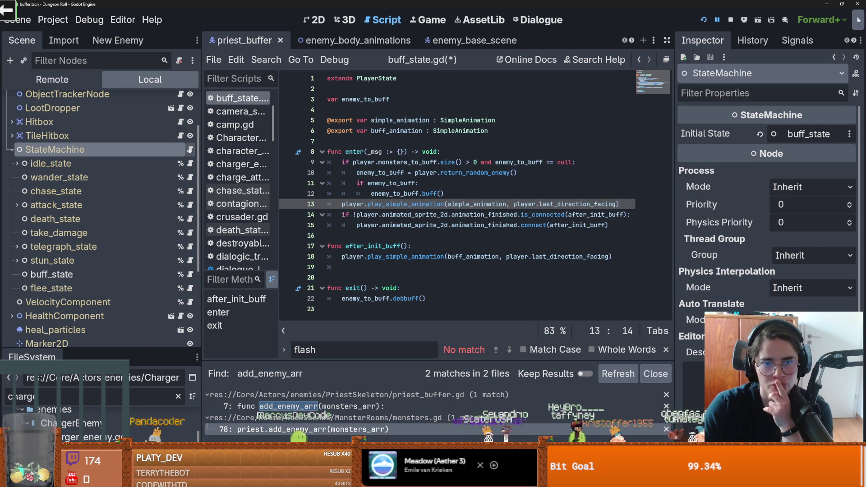
pyautogui.click(190, 153)
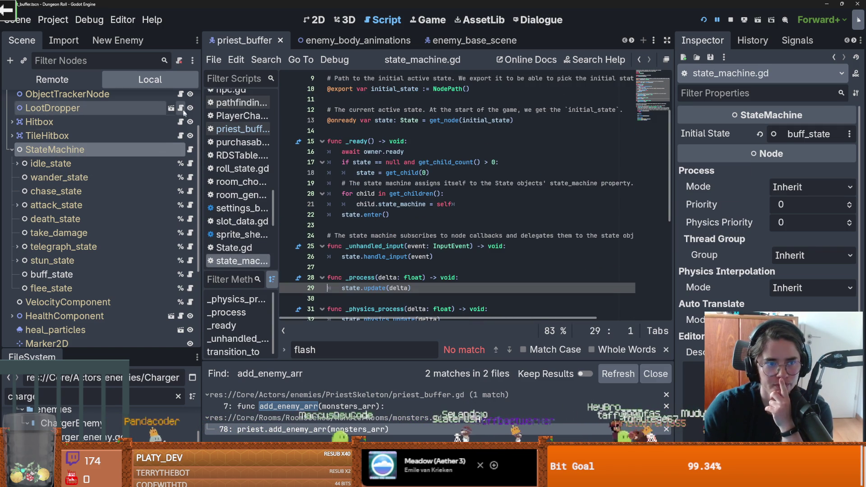
# - Read through state_machine.gd's _ready and initial_state logic, then launch the game with F5
pyautogui.scroll(3)
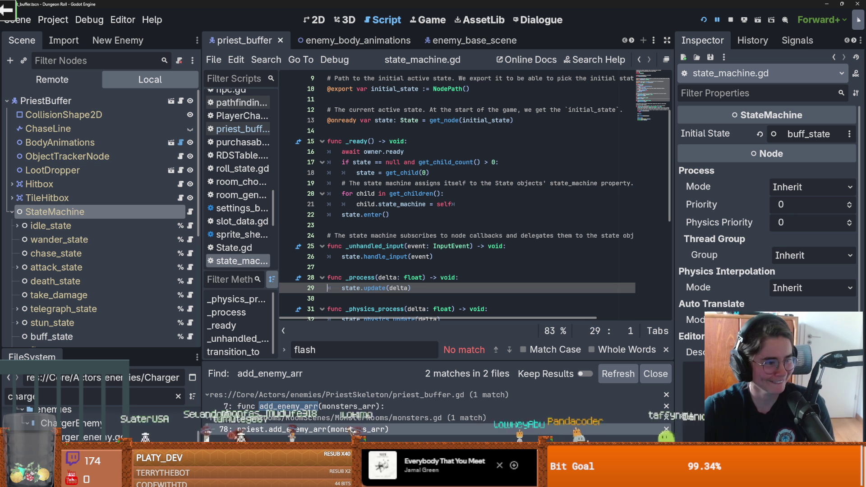
pyautogui.scroll(3)
pyautogui.click(529, 214)
pyautogui.click(424, 216)
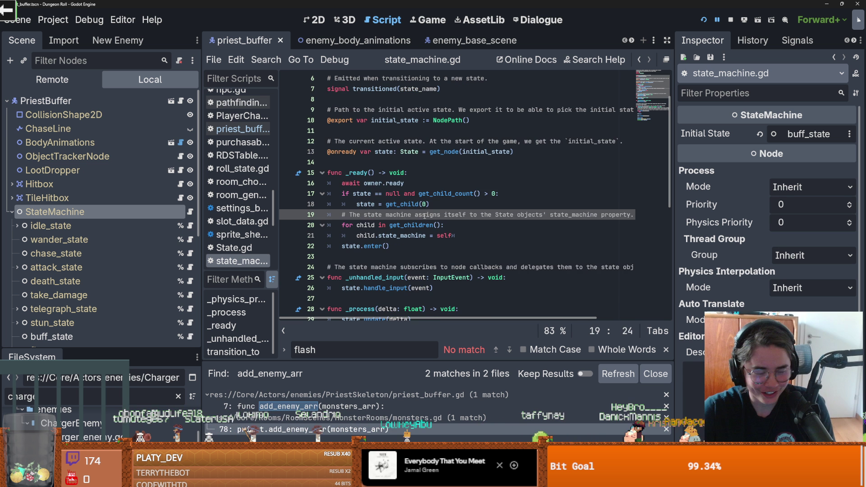
pyautogui.click(470, 161)
pyautogui.press('F5')
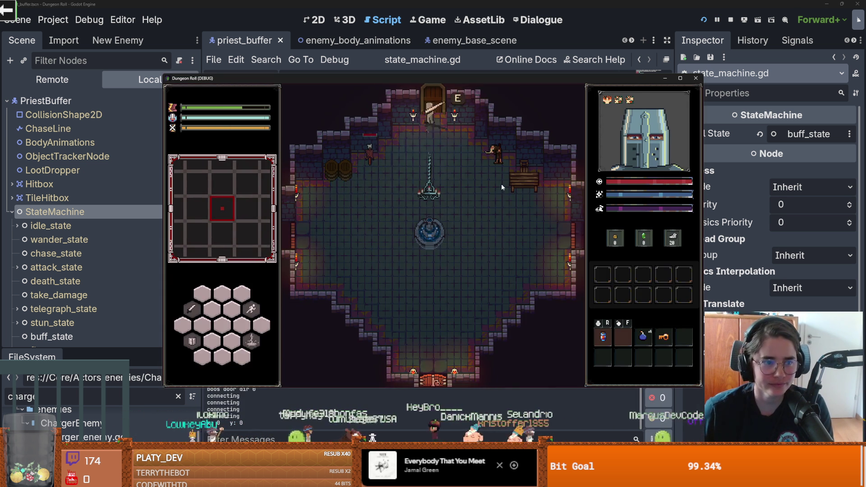
# - Enable debug room selection, enter an enemy room, walk the knight toward the priest, then stop the game
pyautogui.click(370, 266)
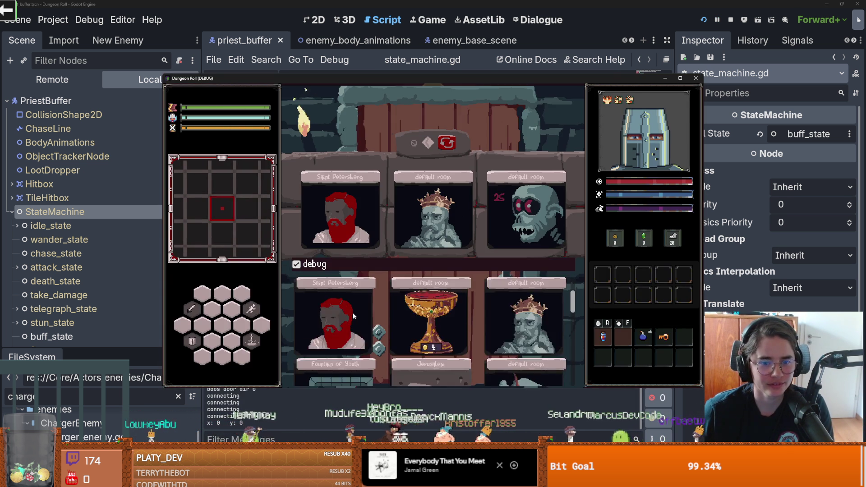
pyautogui.click(348, 329)
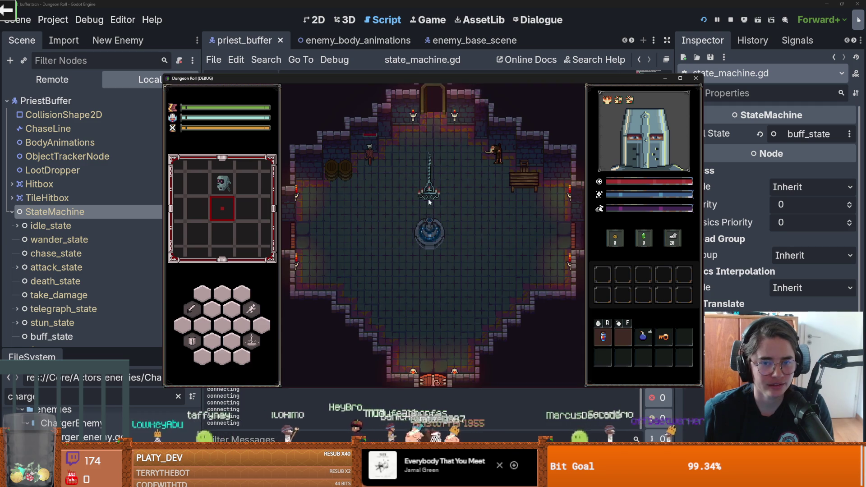
pyautogui.press('w')
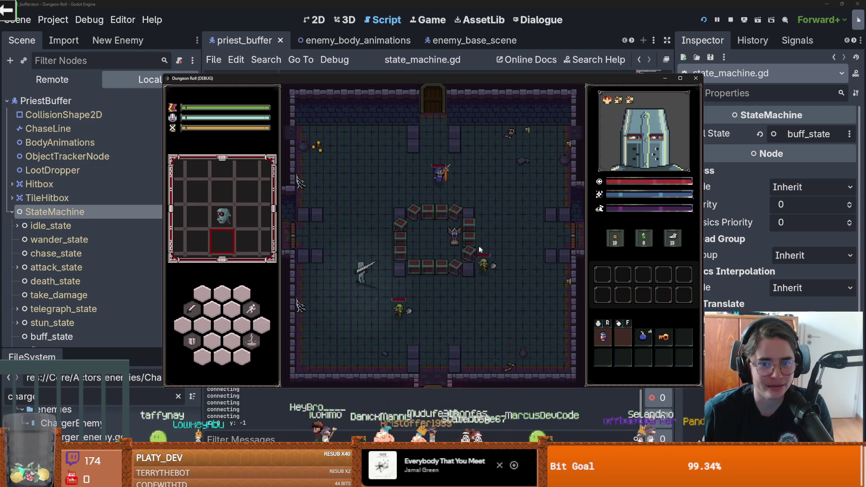
pyautogui.press('d')
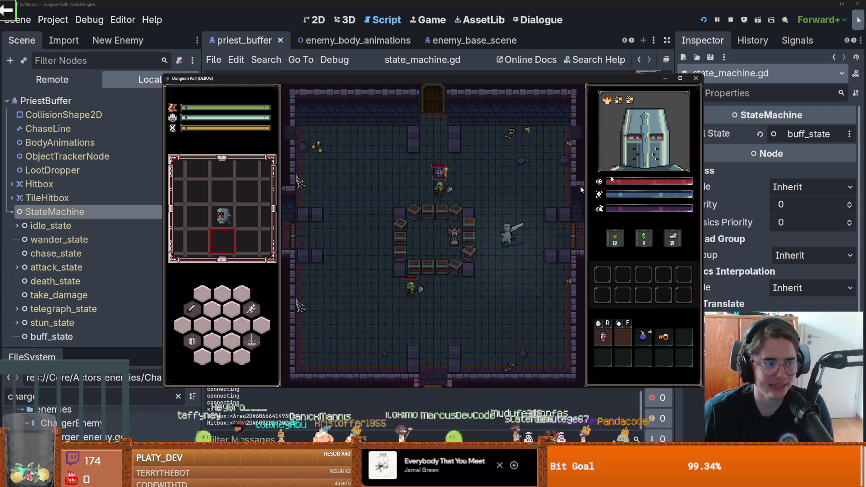
pyautogui.press('F8')
pyautogui.hotkey('ctrl', 's')
pyautogui.click(492, 193)
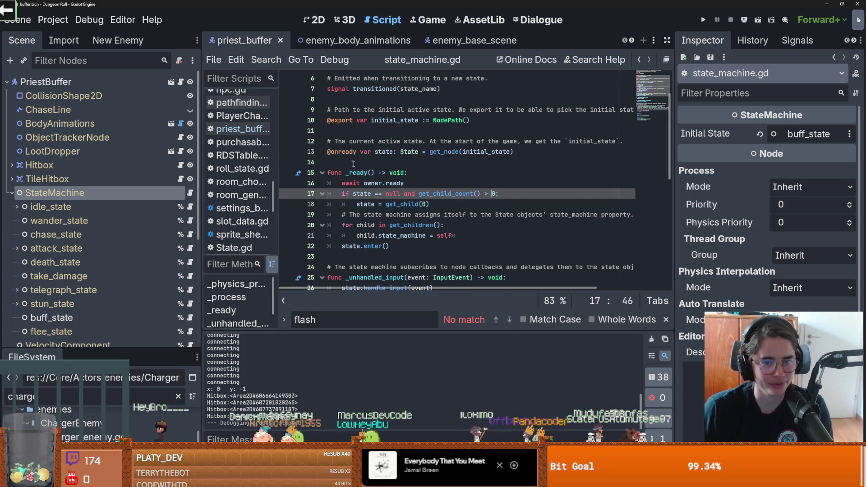
pyautogui.click(360, 165)
pyautogui.hotkey('ctrl', 's')
pyautogui.scroll(-3)
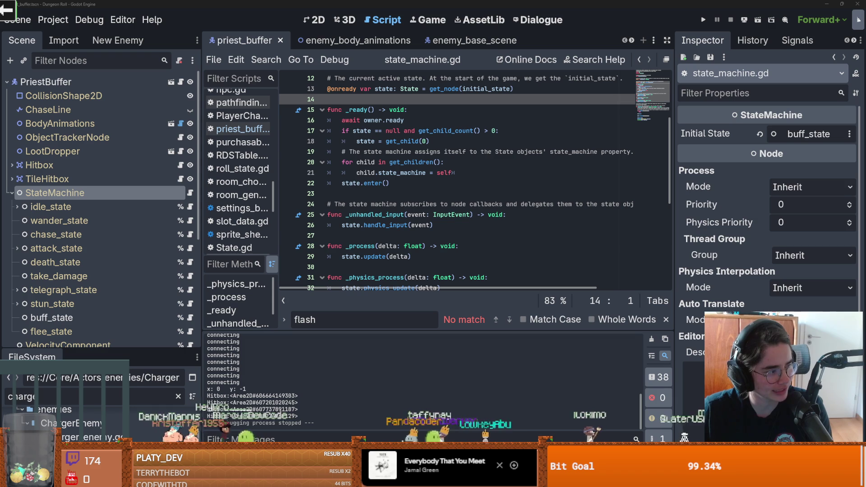
pyautogui.click(374, 236)
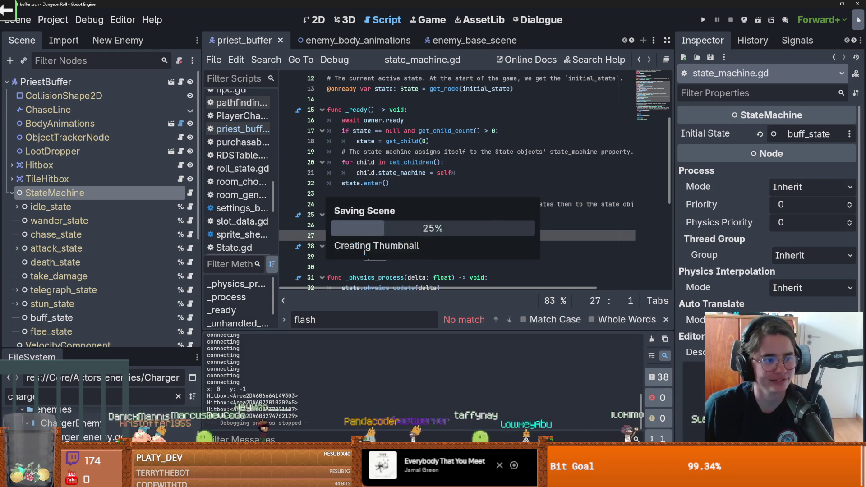
pyautogui.click(11, 193)
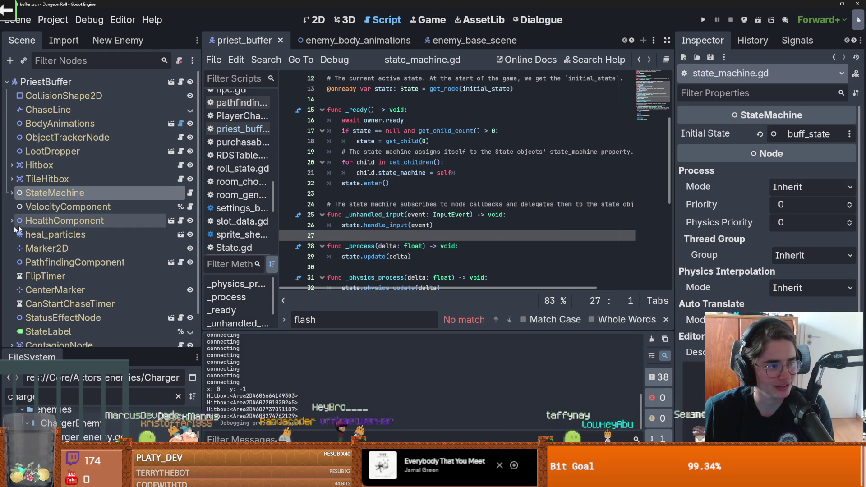
pyautogui.press('Right')
pyautogui.hotkey('ctrl', 's')
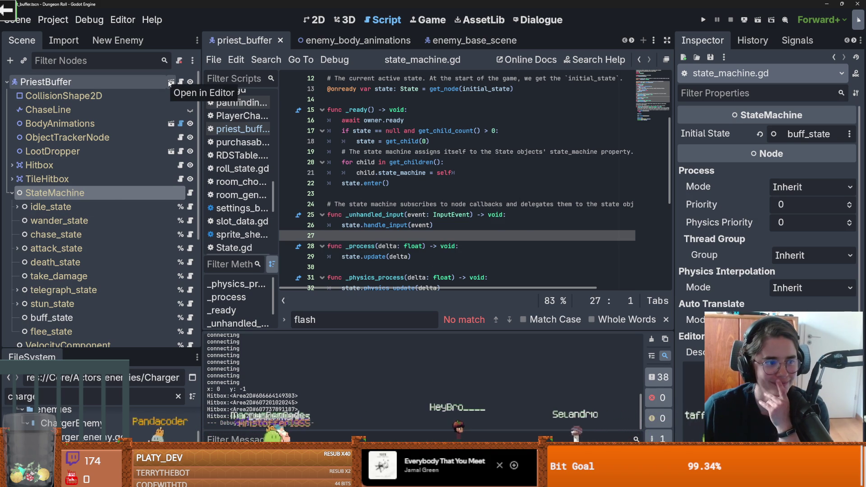
pyautogui.click(181, 82)
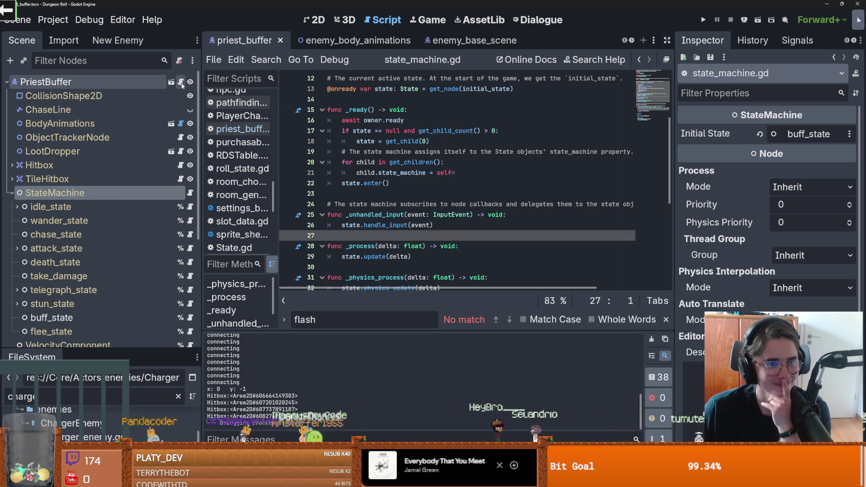
pyautogui.doubleClick(378, 183)
pyautogui.doubleClick(365, 151)
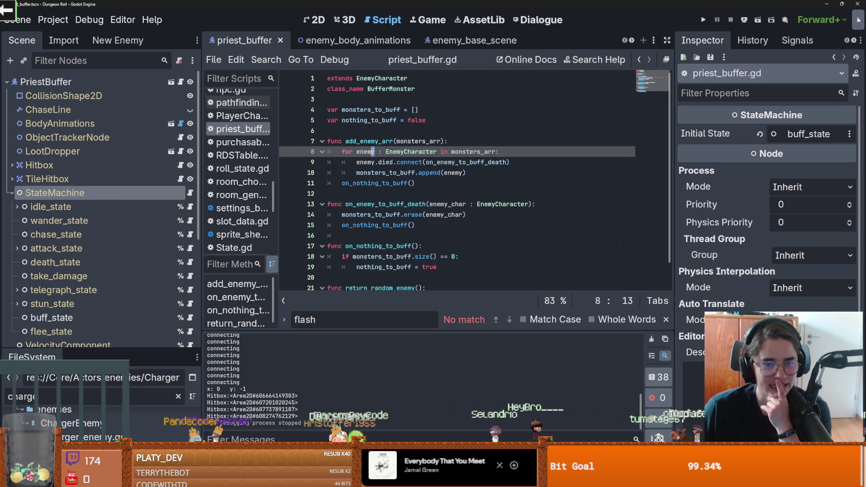
pyautogui.doubleClick(379, 141)
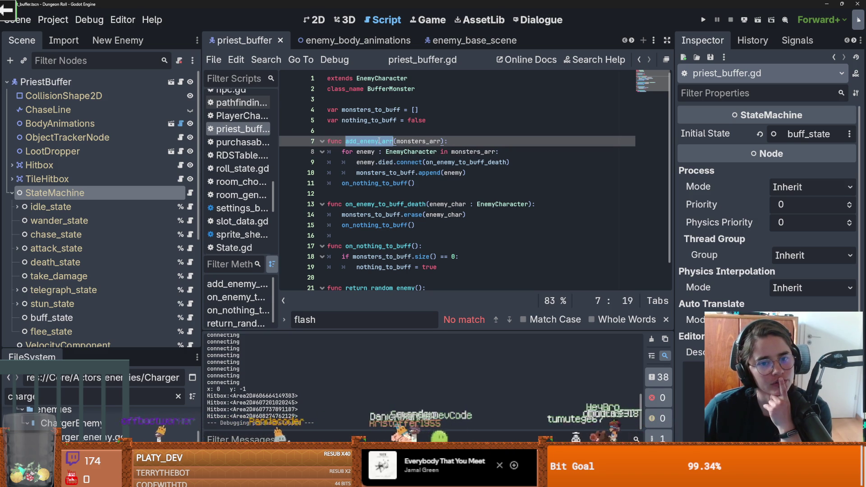
pyautogui.scroll(-3)
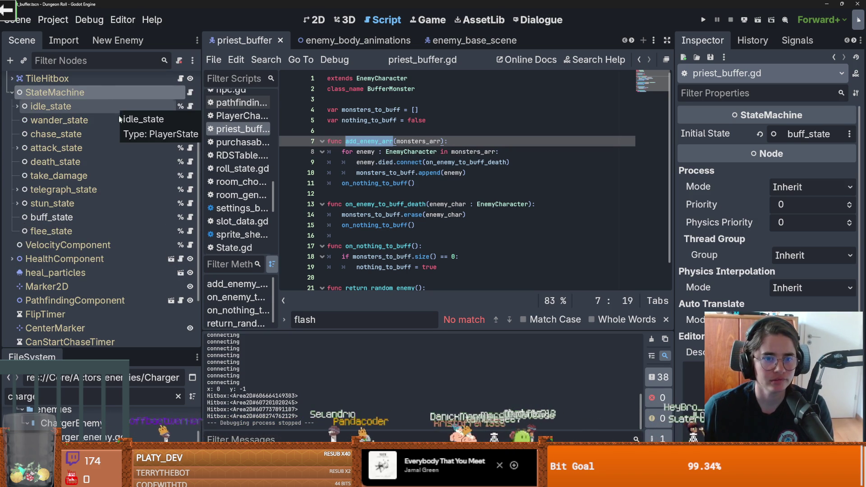
# - Revert the priest's Initial State to idle_state and add a new line after on_nothing_to_buff()
pyautogui.click(761, 134)
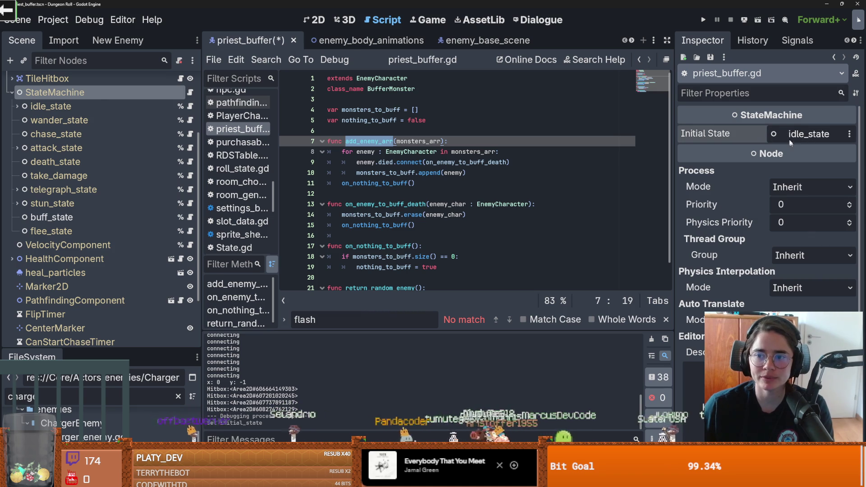
pyautogui.click(418, 180)
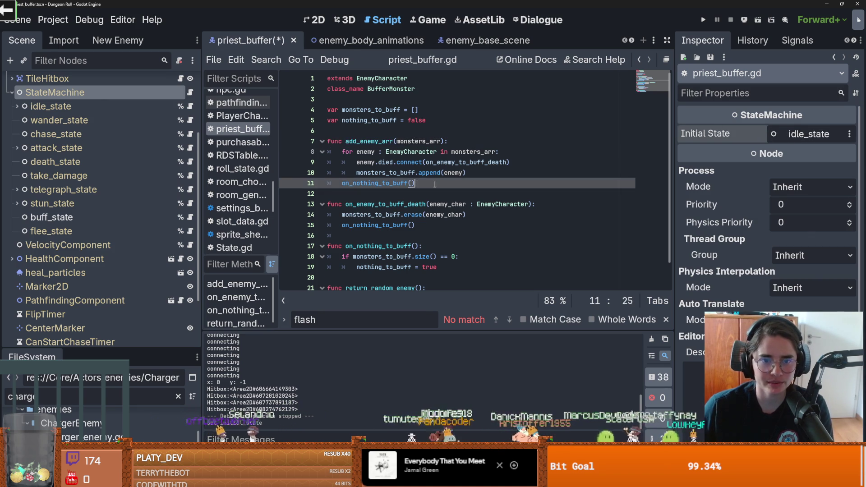
pyautogui.press('Return')
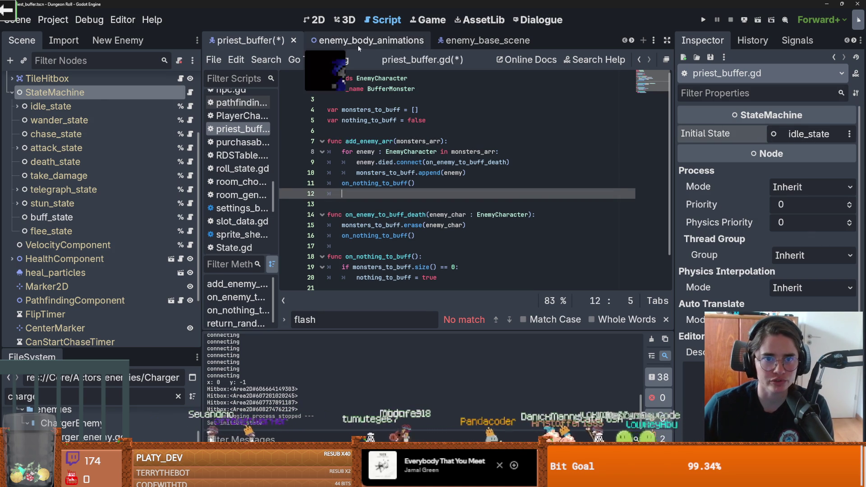
pyautogui.hotkey('ctrl', 's')
# - Copy state_transition from the enemy script and make add_enemy_arr call state_transition(%buff_state)
pyautogui.click(372, 41)
pyautogui.scroll(3)
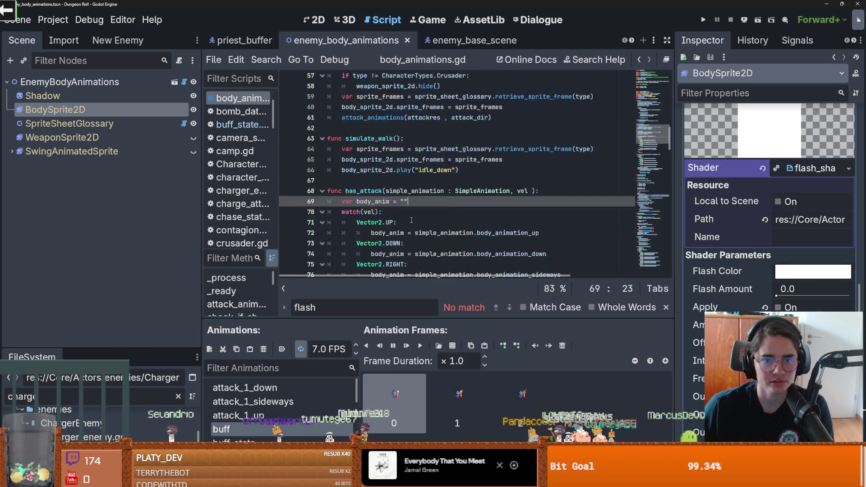
pyautogui.hotkey('ctrl', 'Tab')
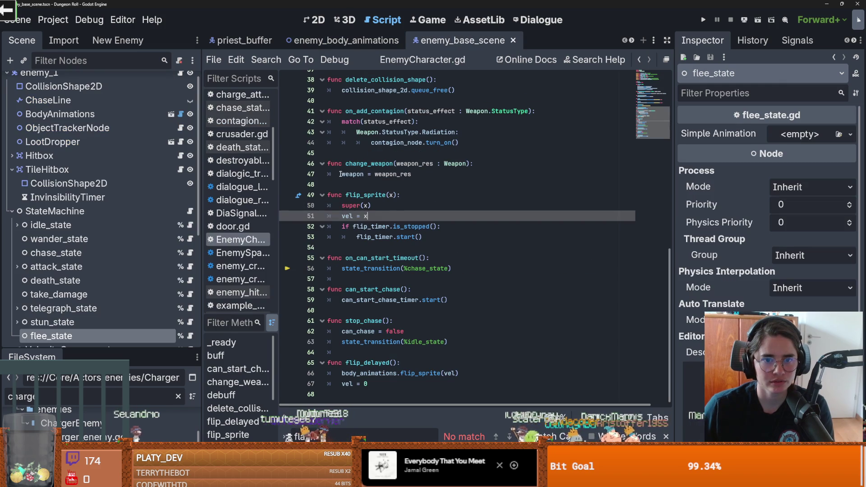
pyautogui.moveTo(451, 268); pyautogui.dragTo(338, 274)
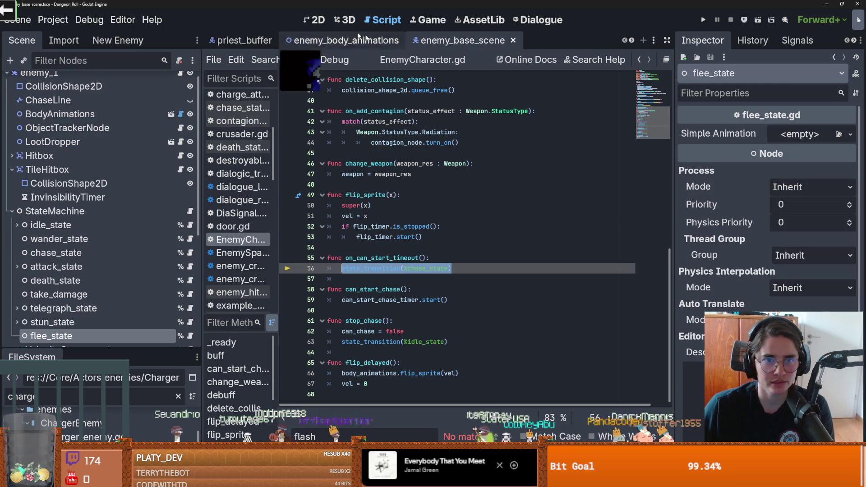
pyautogui.hotkey('ctrl', 'shift', 'Tab')
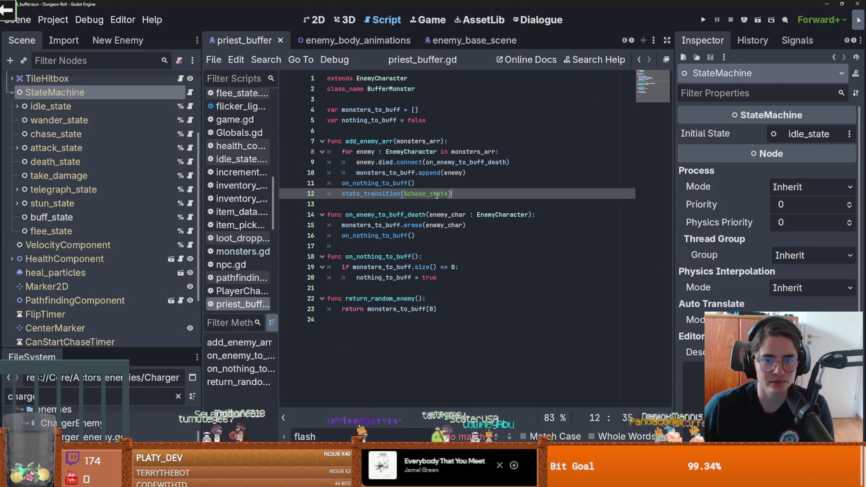
pyautogui.press('BackSpace')
pyautogui.scroll(-3)
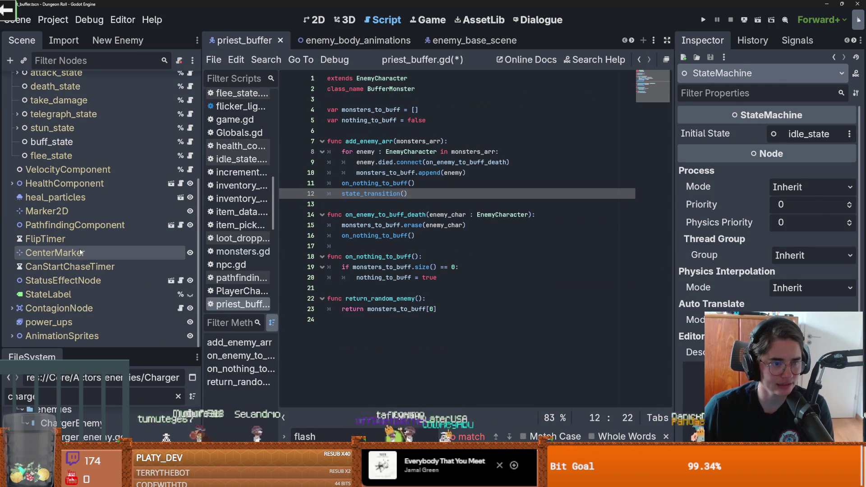
pyautogui.scroll(3)
pyautogui.moveTo(51, 208); pyautogui.dragTo(402, 203)
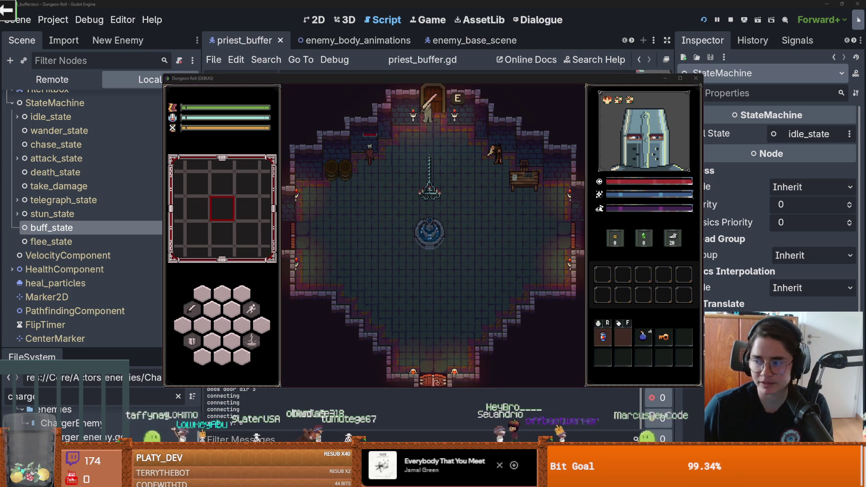
# - Enter a debug room from the door's room selection; the game breaks on the invalid debbuff() call
pyautogui.press('e')
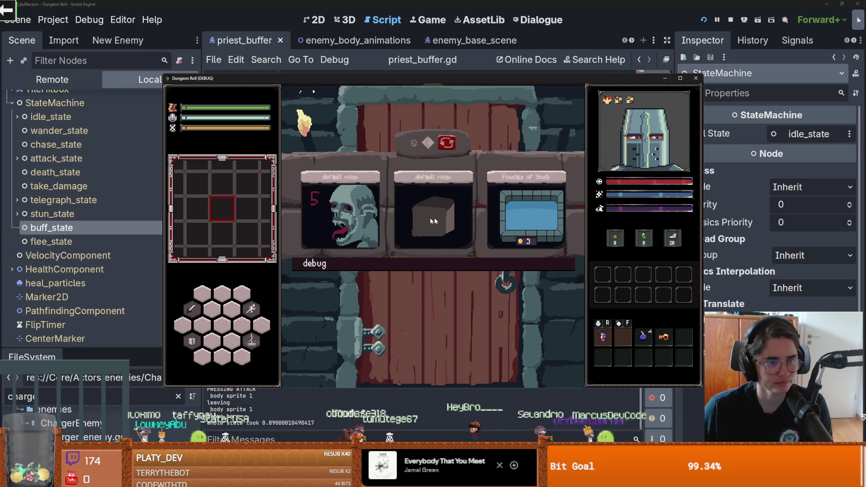
pyautogui.click(370, 264)
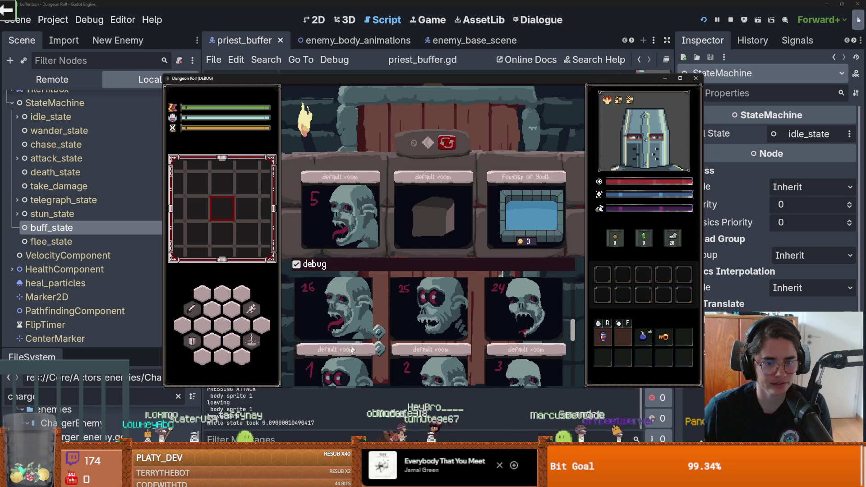
pyautogui.click(424, 316)
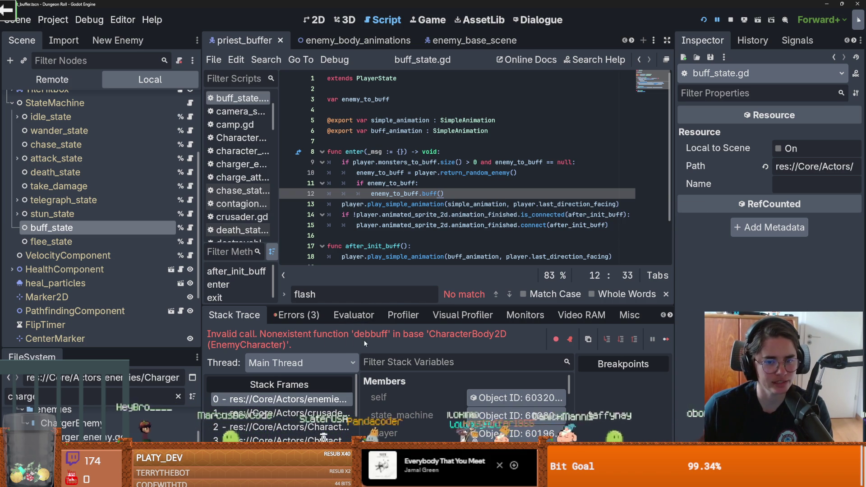
# - Correct the debbuff typo to debuff() in buff_state's exit function and save the script
pyautogui.click(411, 204)
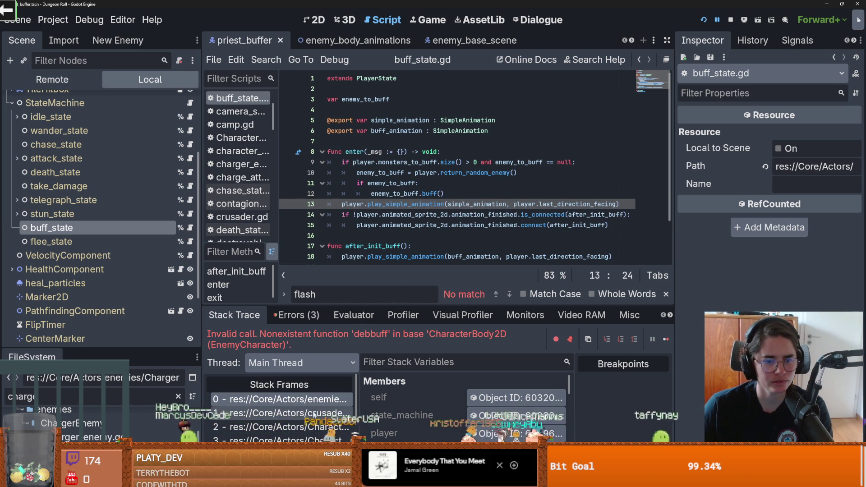
pyautogui.click(314, 400)
pyautogui.press('BackSpace')
pyautogui.hotkey('ctrl', 's')
# - Search the project for debuff() and open its definition in EnemyCharacter.gd
pyautogui.click(267, 60)
pyautogui.click(275, 137)
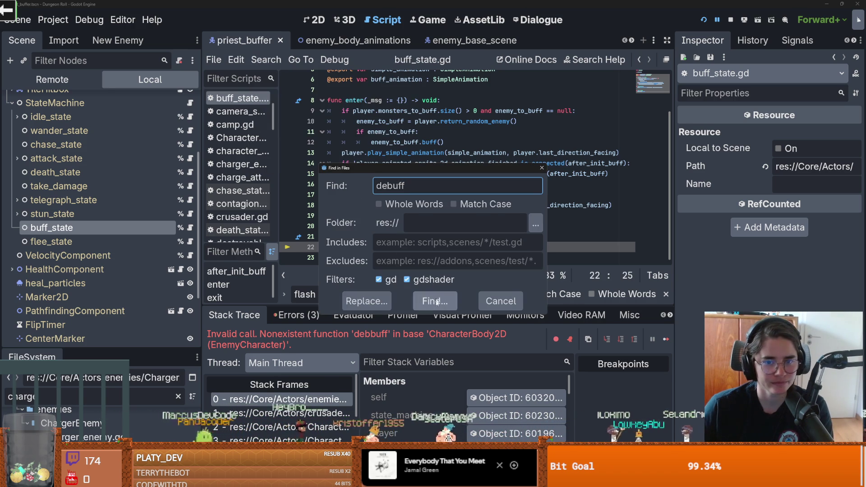
pyautogui.click(435, 301)
pyautogui.scroll(-3)
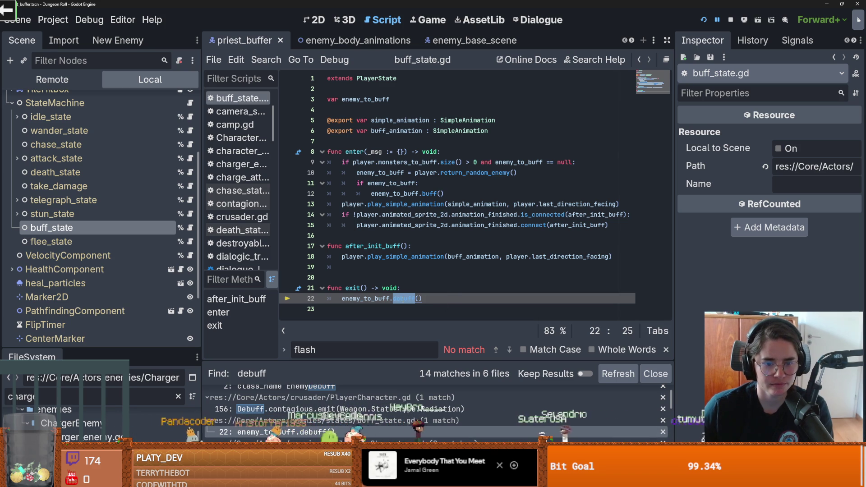
pyautogui.moveTo(422, 298); pyautogui.dragTo(391, 299)
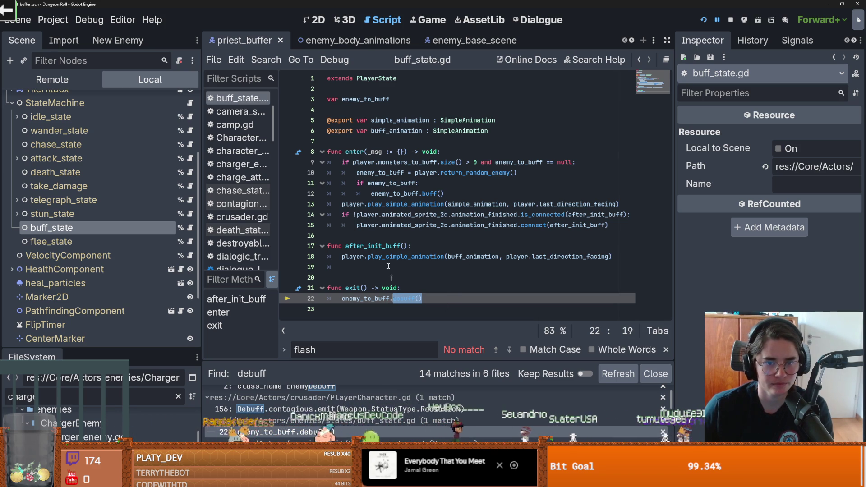
pyautogui.click(266, 59)
pyautogui.click(289, 135)
pyautogui.click(439, 306)
pyautogui.click(315, 429)
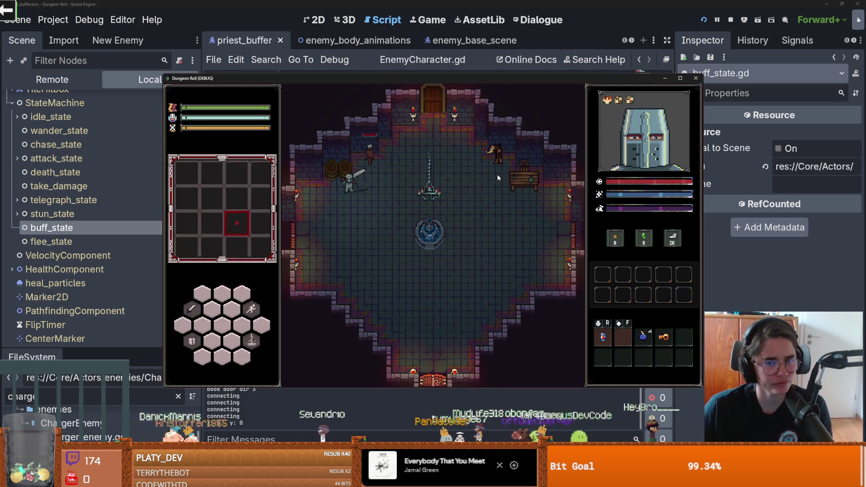
# - Enter a room from the door and hit the priest with a three-swing sword combo
pyautogui.press('e')
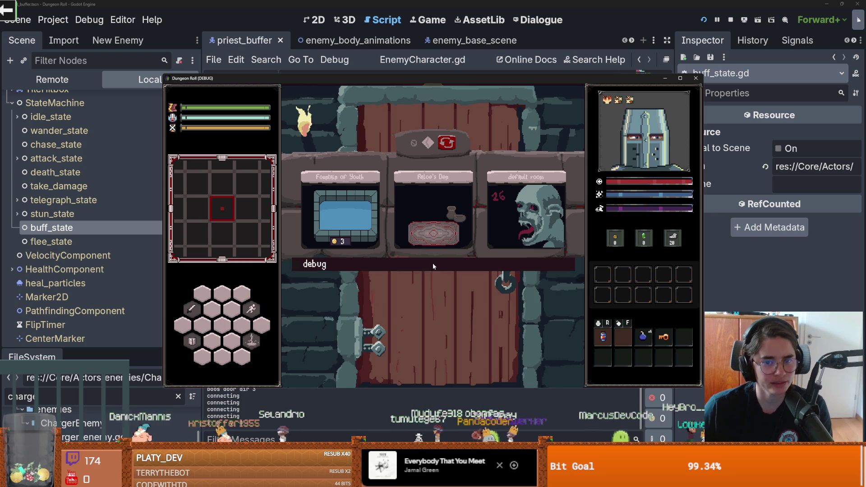
pyautogui.click(372, 344)
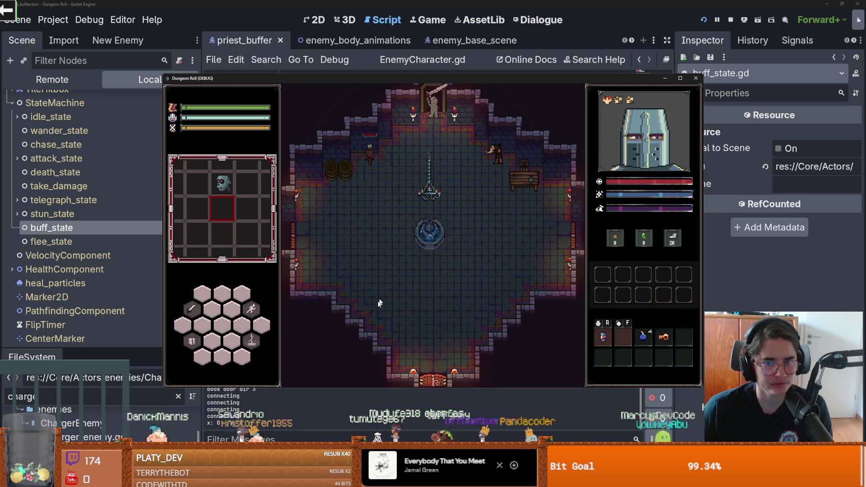
pyautogui.press('w')
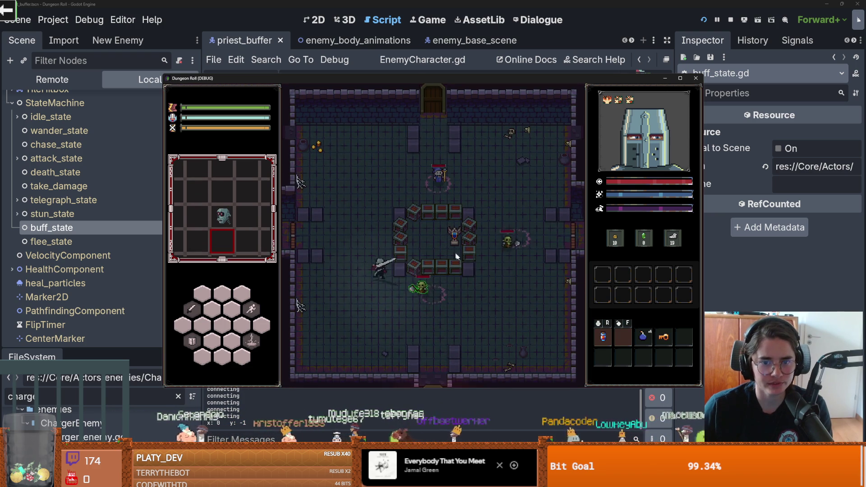
pyautogui.click(494, 196)
pyautogui.click(494, 196)
pyautogui.click(493, 196)
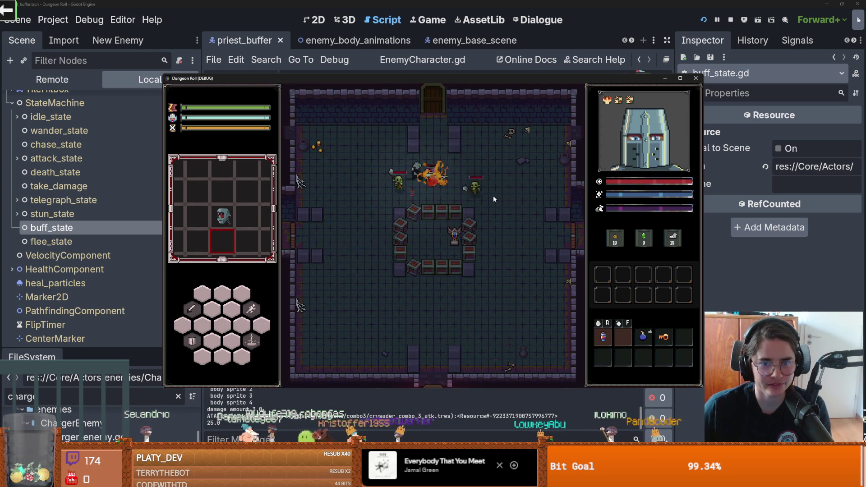
# - Move the knight around the room past the crates and goblins, then stop the game
pyautogui.press('a')
pyautogui.press('s')
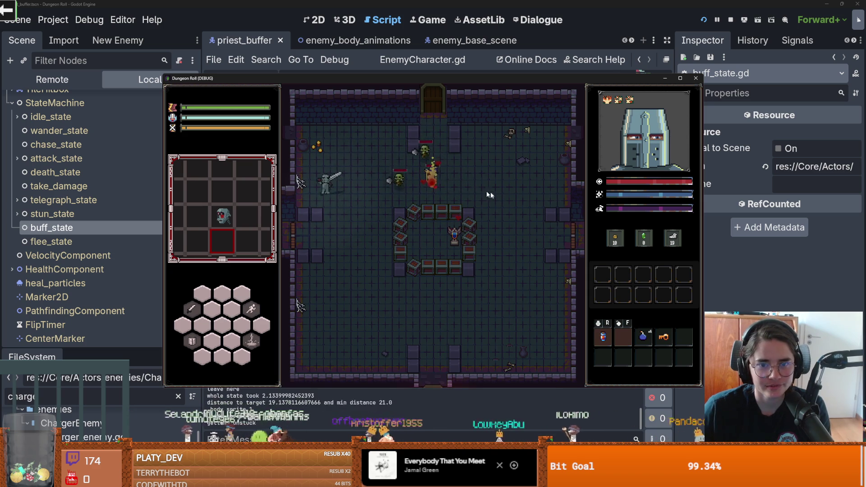
pyautogui.press('d')
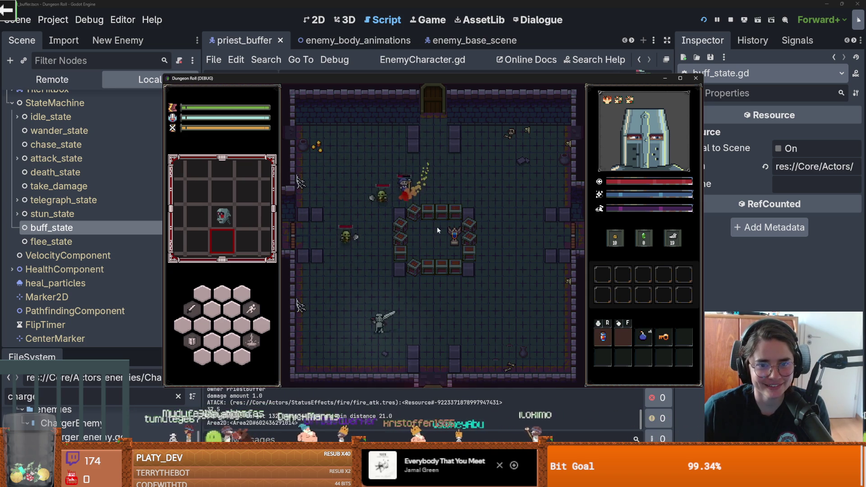
pyautogui.press('d')
pyautogui.press('w')
pyautogui.press('w')
pyautogui.press('a')
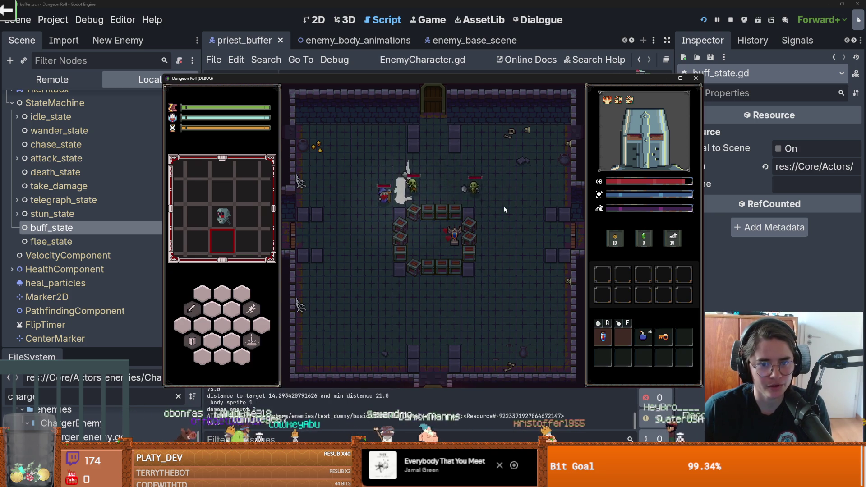
pyautogui.press('a')
pyautogui.press('s')
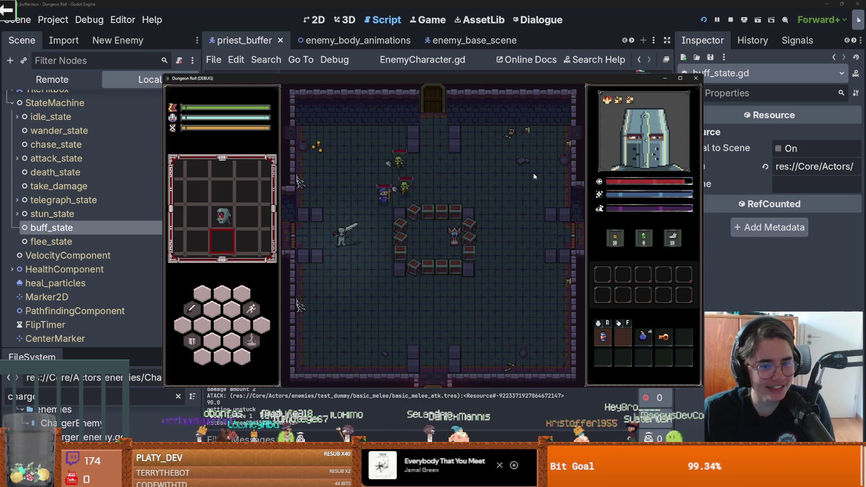
pyautogui.press('d')
pyautogui.press('w')
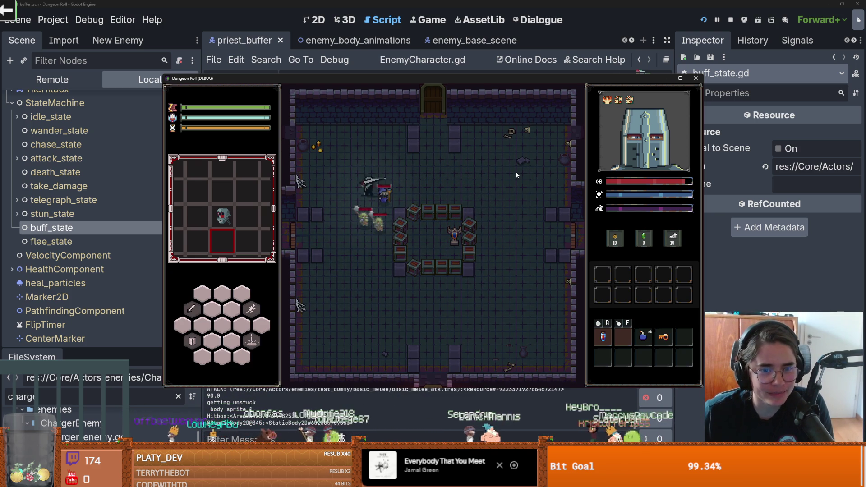
pyautogui.press('d')
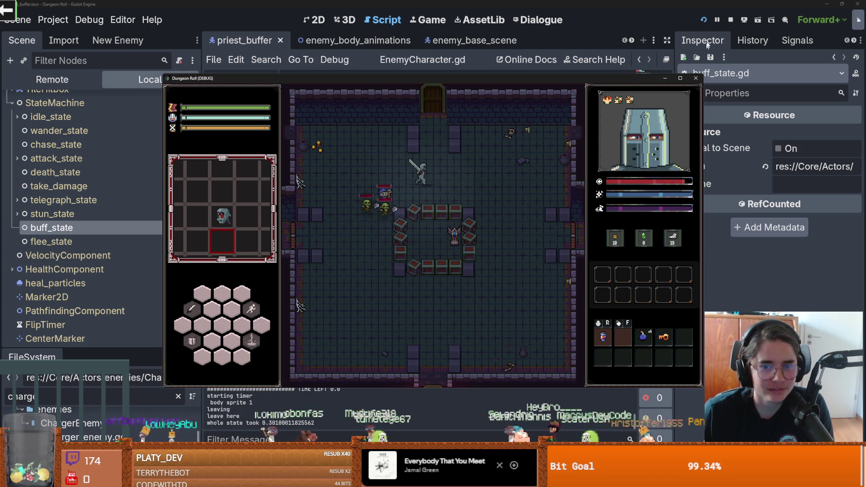
pyautogui.click(731, 19)
# - Open the take_damage state's script and locate the stun_state transition
pyautogui.click(360, 194)
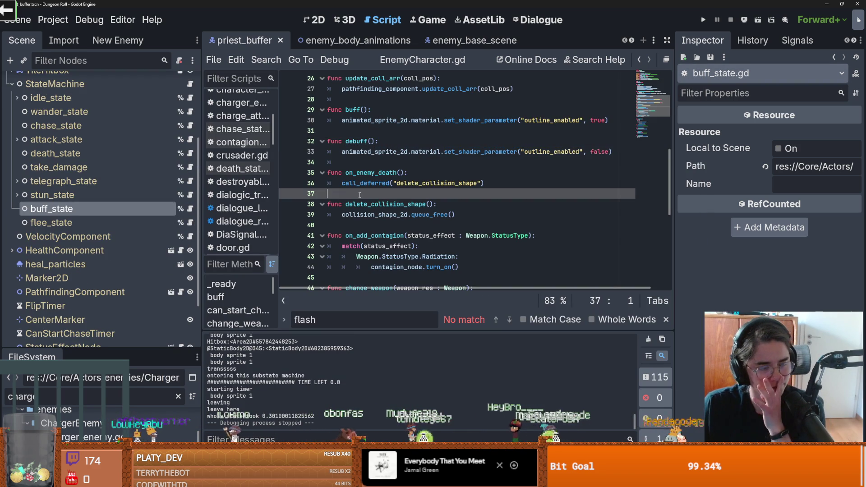
pyautogui.click(135, 153)
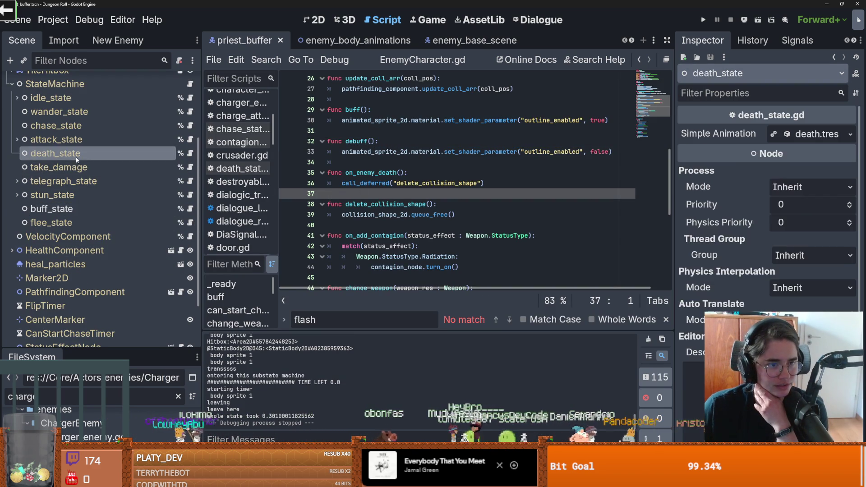
pyautogui.click(135, 167)
pyautogui.click(190, 167)
pyautogui.scroll(3)
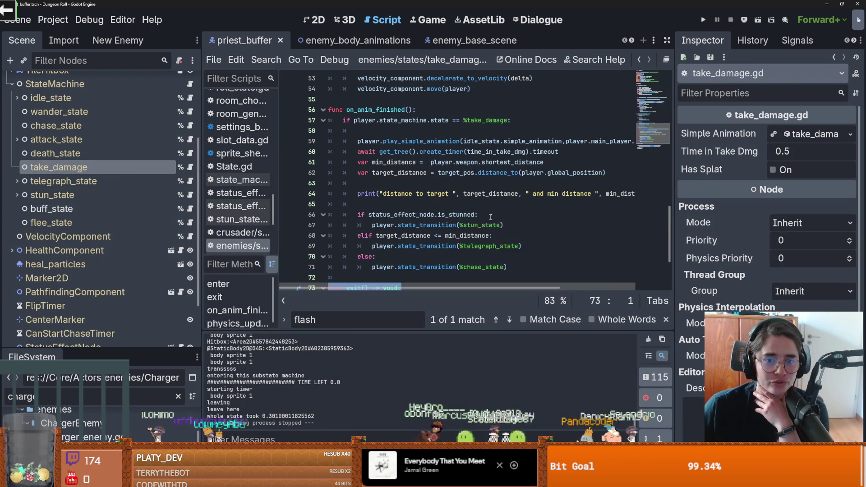
pyautogui.click(378, 225)
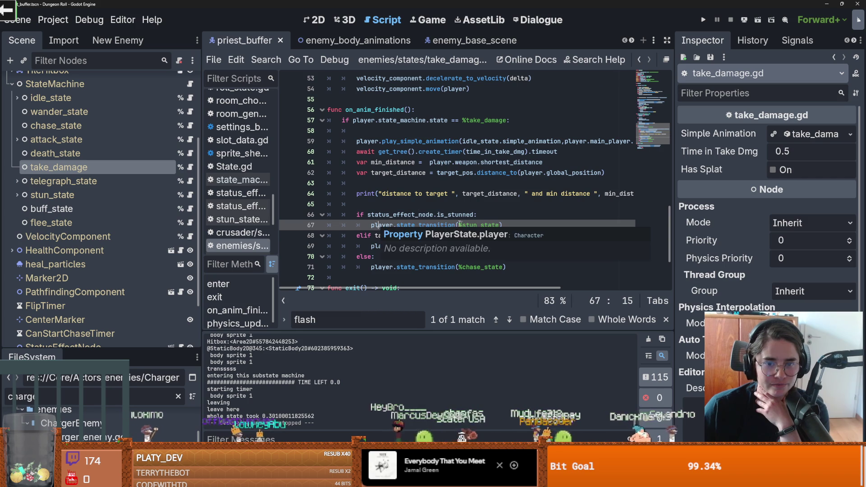
# - Review on_anim_finished's is_stunned check, target_distance, telegraph_state and chase_state transitions
pyautogui.click(429, 207)
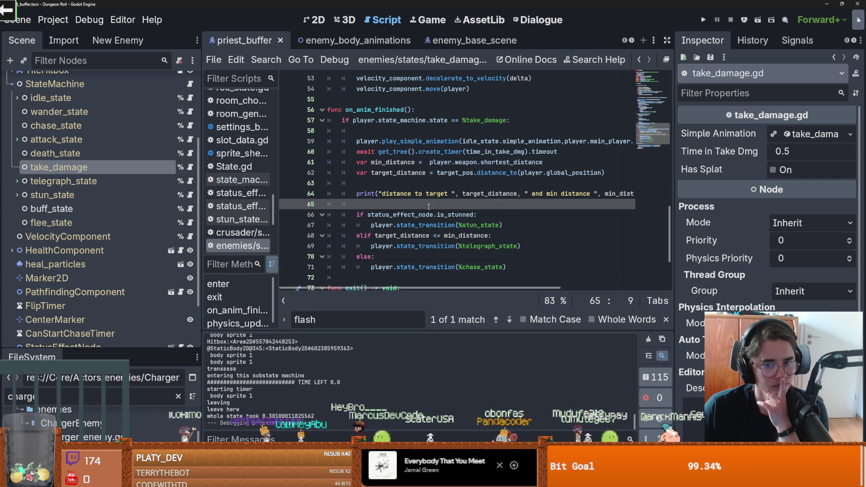
pyautogui.scroll(-3)
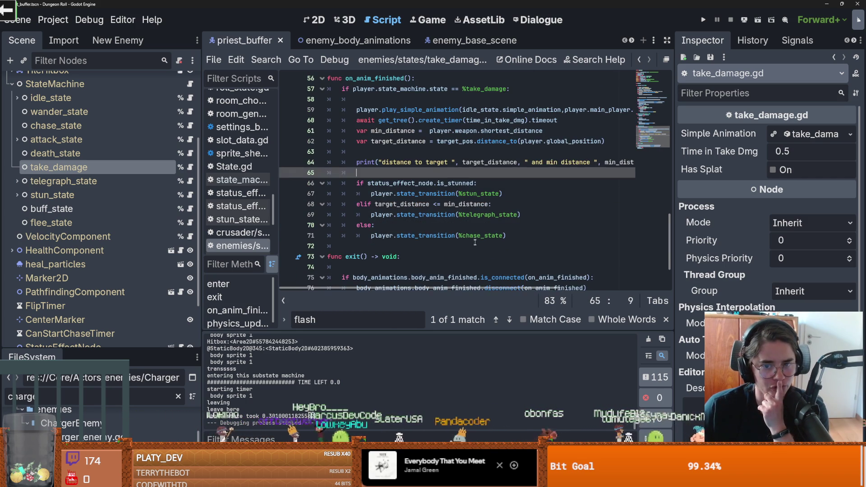
pyautogui.doubleClick(402, 204)
pyautogui.doubleClick(401, 184)
pyautogui.click(459, 184)
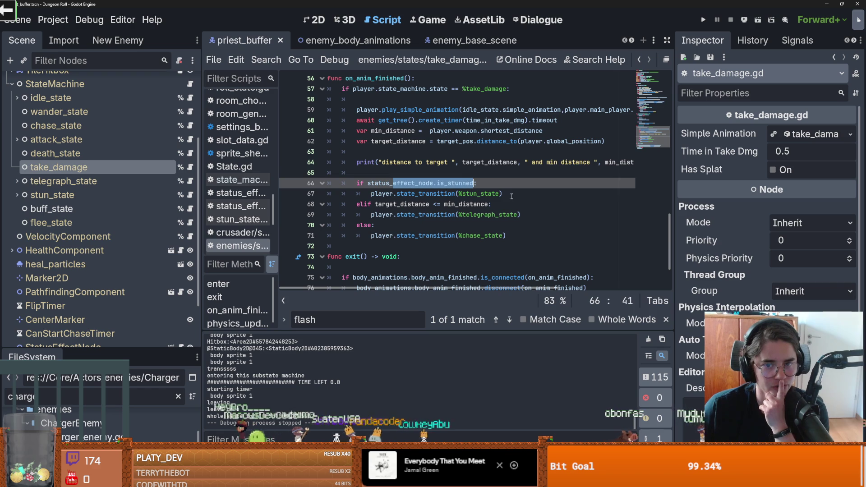
pyautogui.moveTo(378, 204); pyautogui.dragTo(389, 204)
pyautogui.click(409, 215)
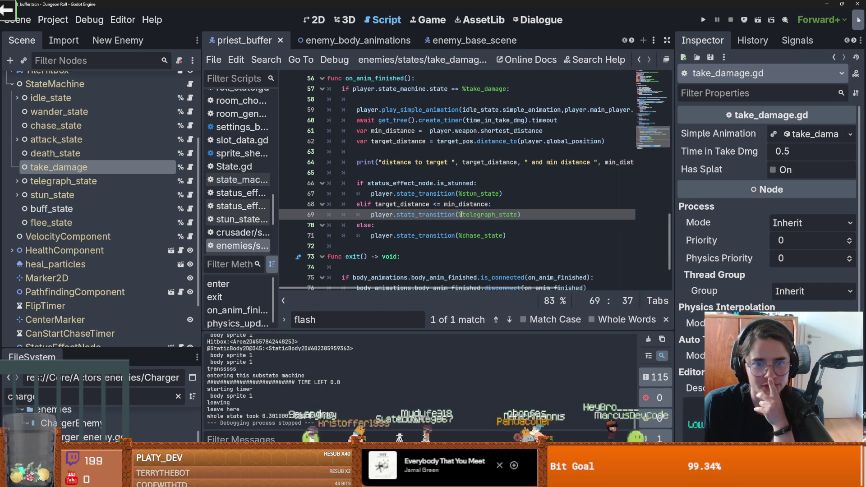
pyautogui.scroll(3)
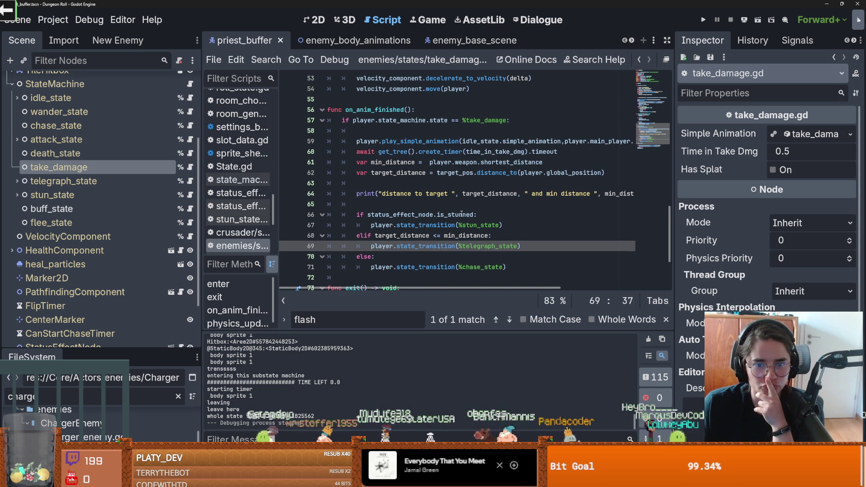
pyautogui.scroll(-3)
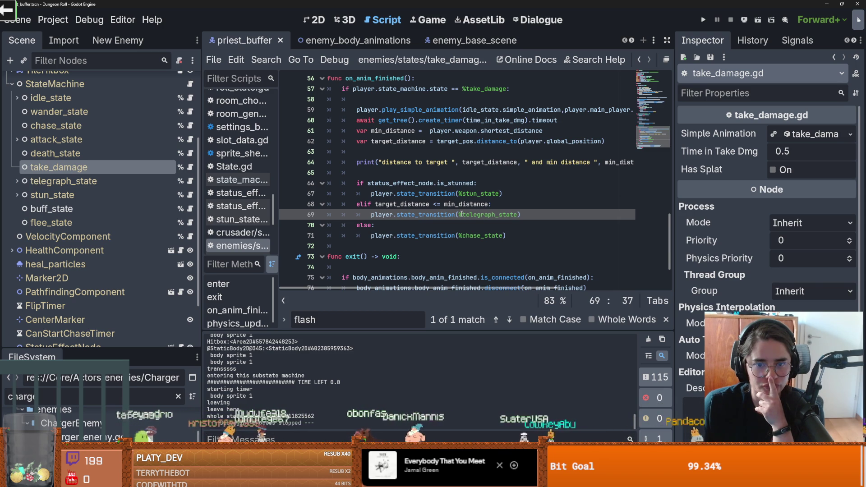
pyautogui.click(483, 235)
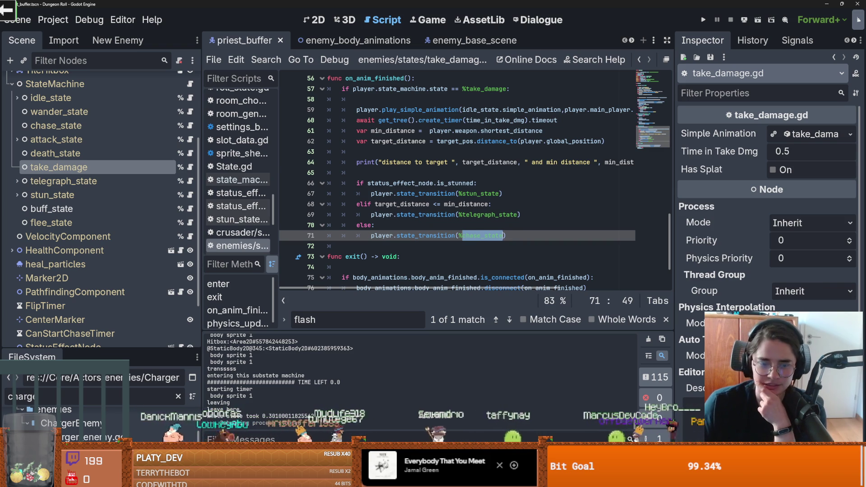
pyautogui.click(255, 449)
pyautogui.click(295, 449)
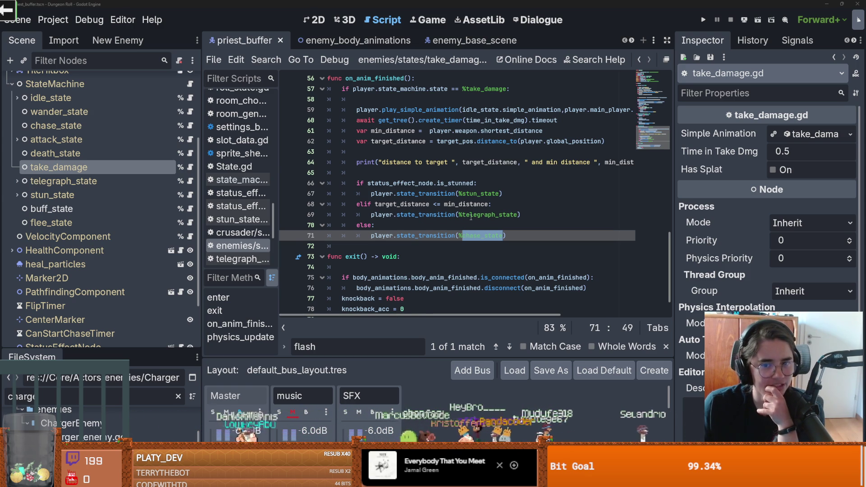
# - Insert a blank line right after the stun_state transition in on_anim_finished
pyautogui.doubleClick(471, 214)
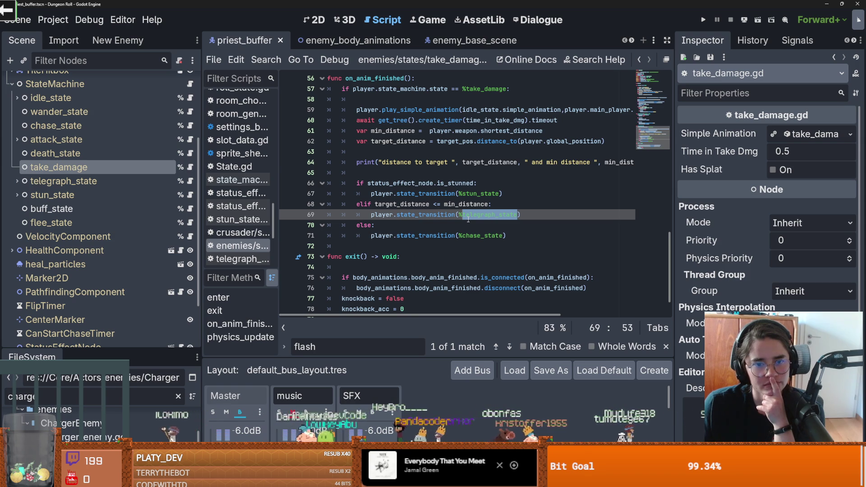
pyautogui.click(523, 195)
pyautogui.press('Return')
pyautogui.press('BackSpace')
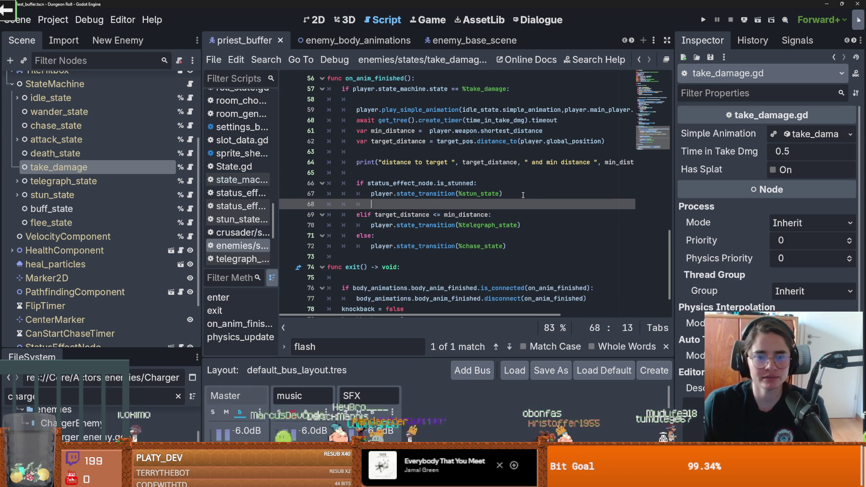
# - Add 'if player is BufferMonster:' calling player.state_transition(%buff_state), then save and run the game
pyautogui.write('if player ')
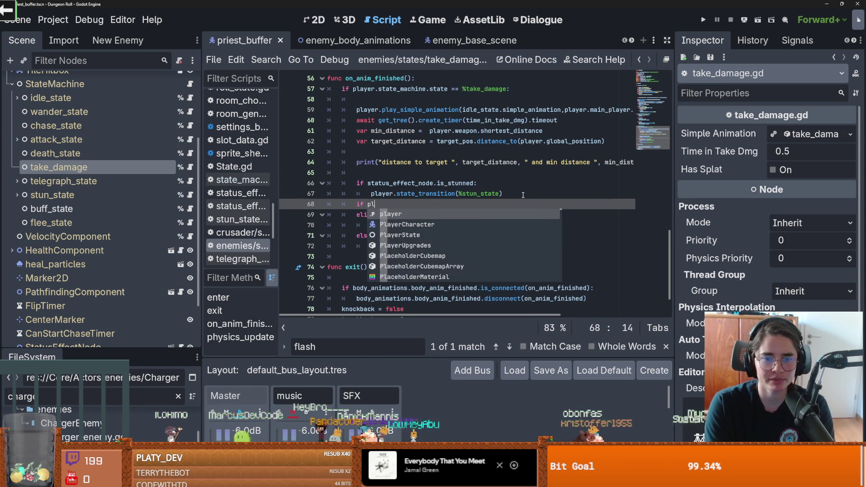
pyautogui.write('is BufferMonster:')
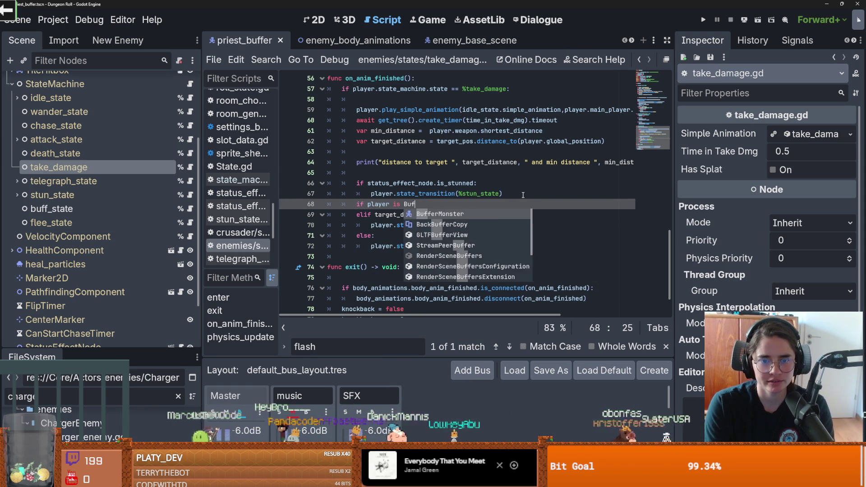
pyautogui.press('Return')
pyautogui.write('player.l')
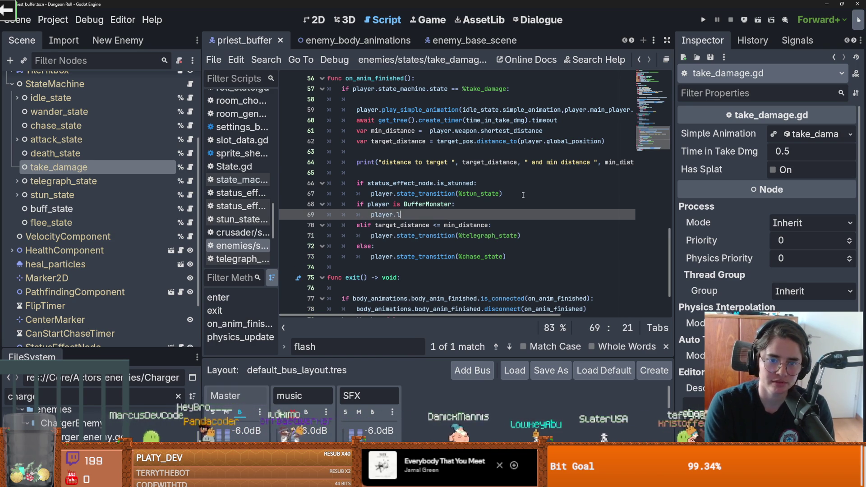
pyautogui.press('BackSpace')
pyautogui.click(428, 204)
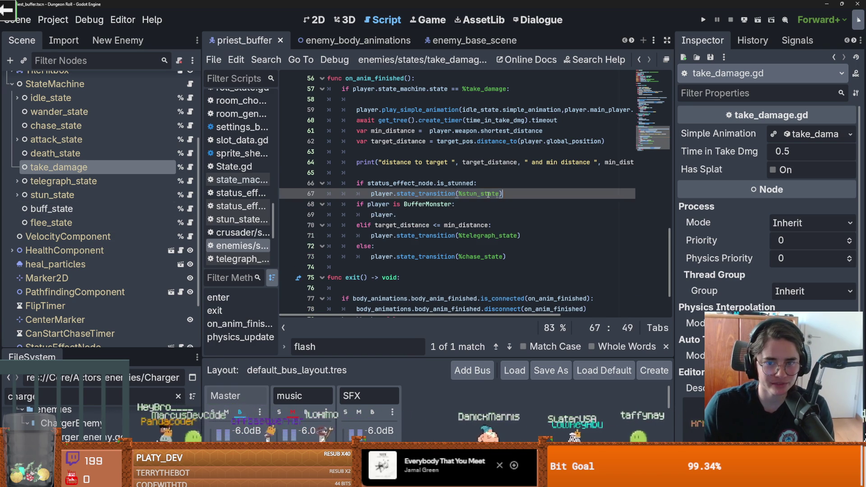
pyautogui.click(407, 214)
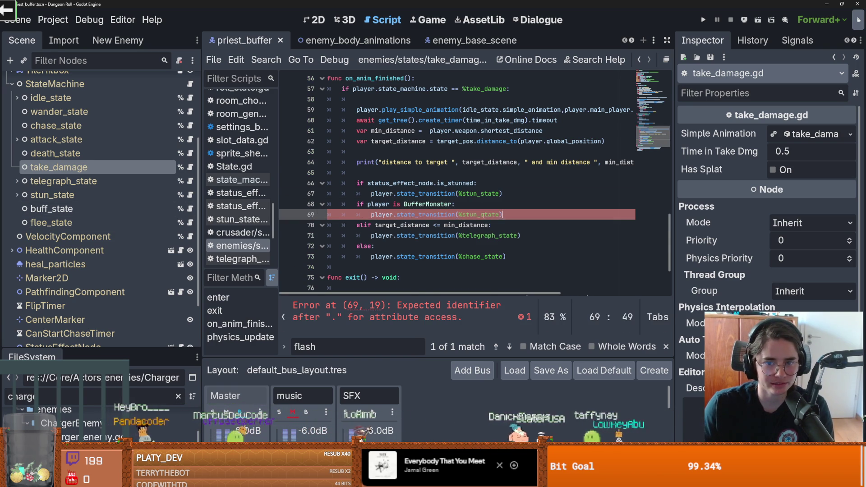
pyautogui.moveTo(499, 215); pyautogui.dragTo(459, 214)
pyautogui.press('BackSpace')
pyautogui.moveTo(51, 209); pyautogui.dragTo(457, 215)
pyautogui.press('F5')
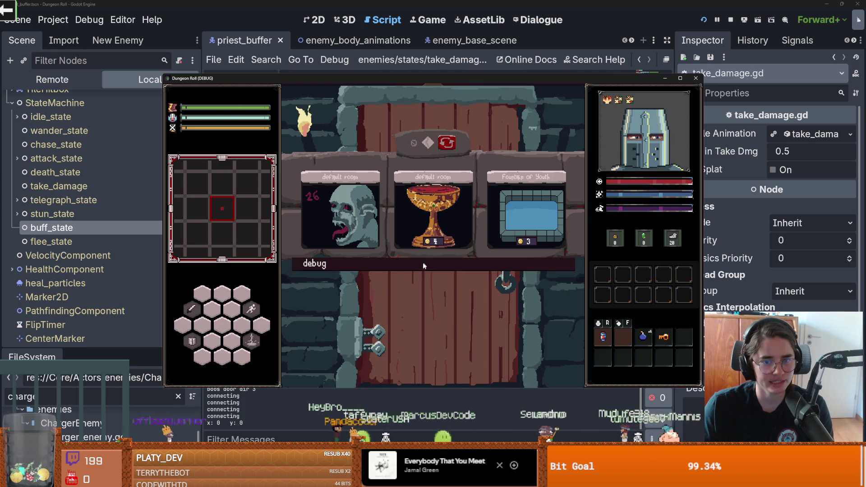
# - Enable debug rooms, enter a dungeon room, and swing the sword at an enemy
pyautogui.click(311, 264)
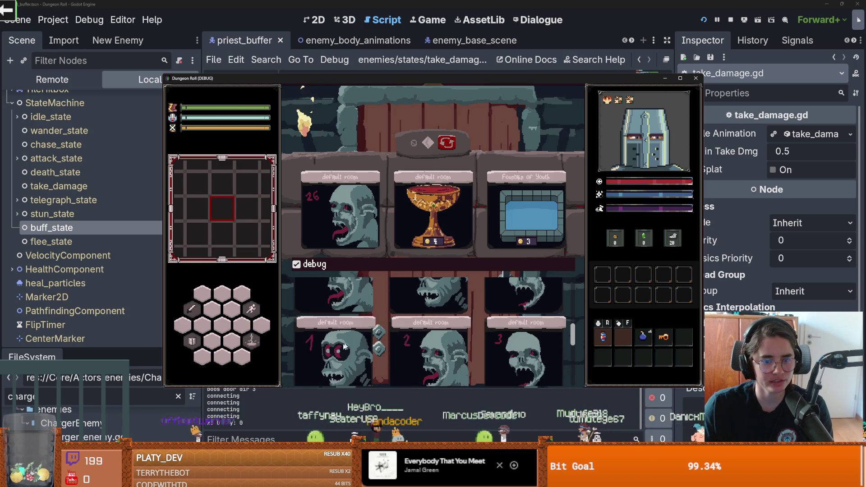
pyautogui.click(354, 337)
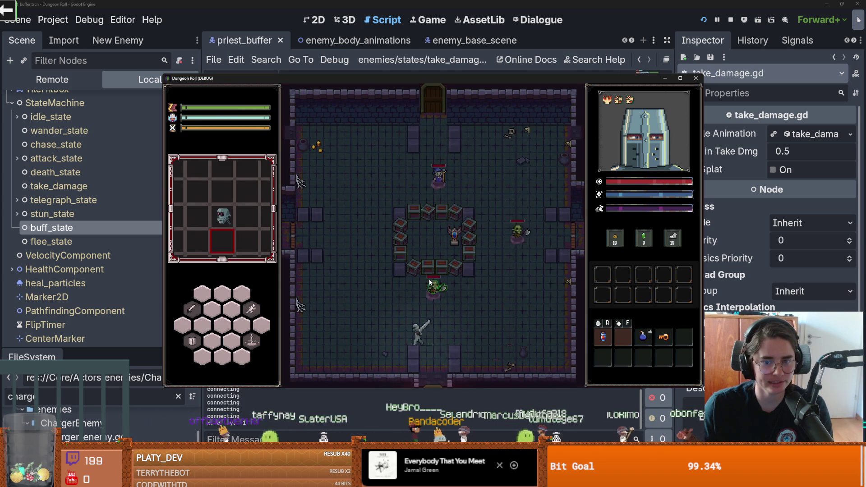
pyautogui.press('w')
pyautogui.press('d')
pyautogui.click(478, 202)
# - Walk the knight around the room, stop the game, and open buff_state.gd
pyautogui.press('d')
pyautogui.press('s')
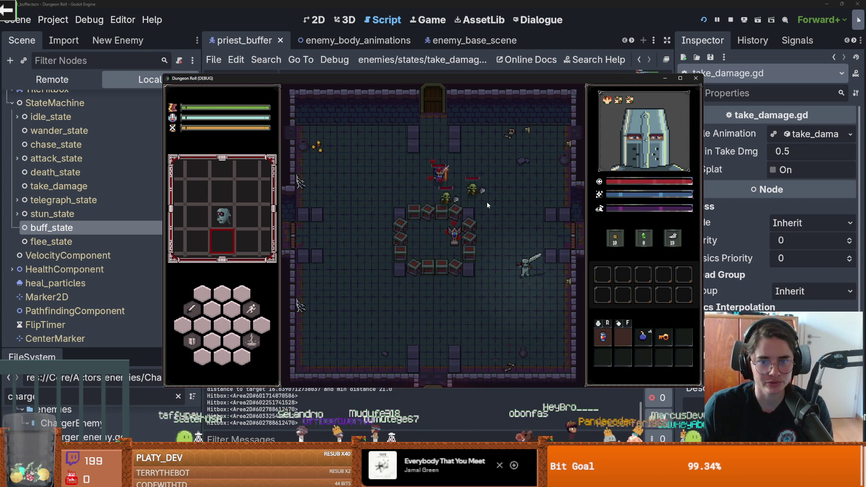
pyautogui.press('s')
pyautogui.press('a')
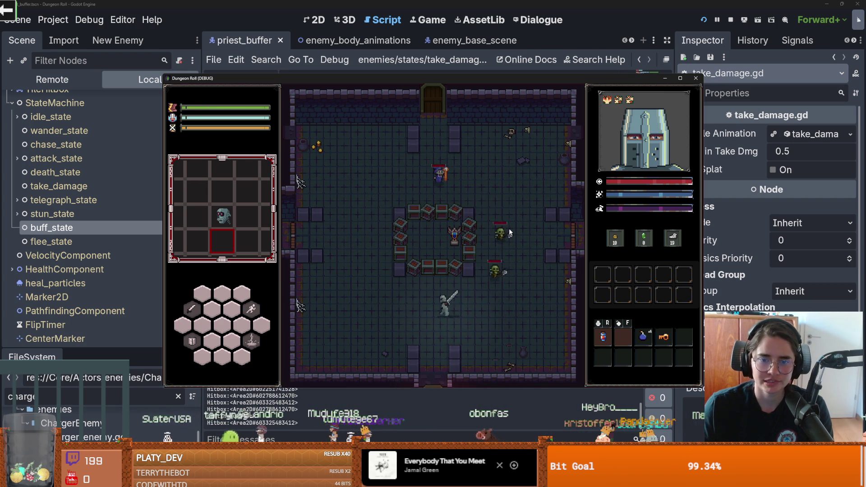
pyautogui.press('a')
pyautogui.press('w')
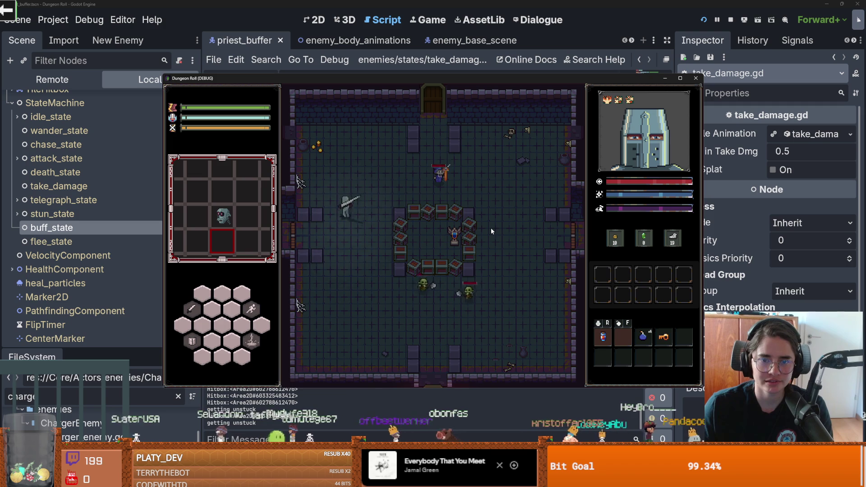
pyautogui.press('d')
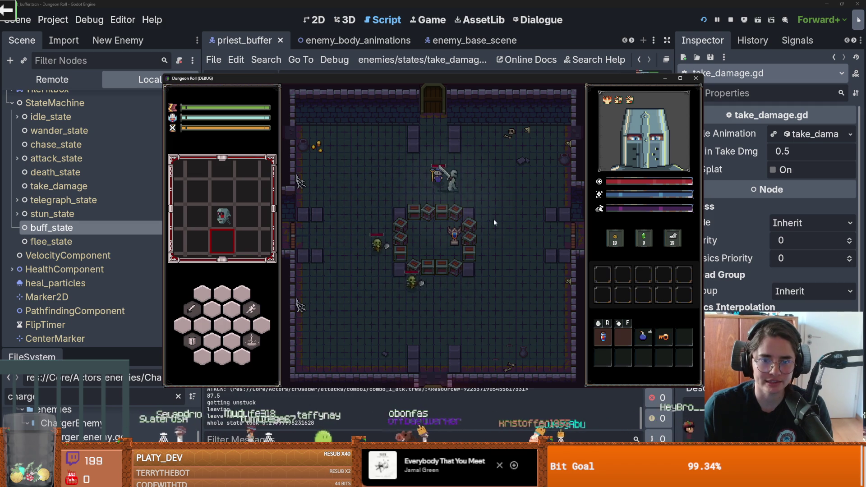
pyautogui.press('d')
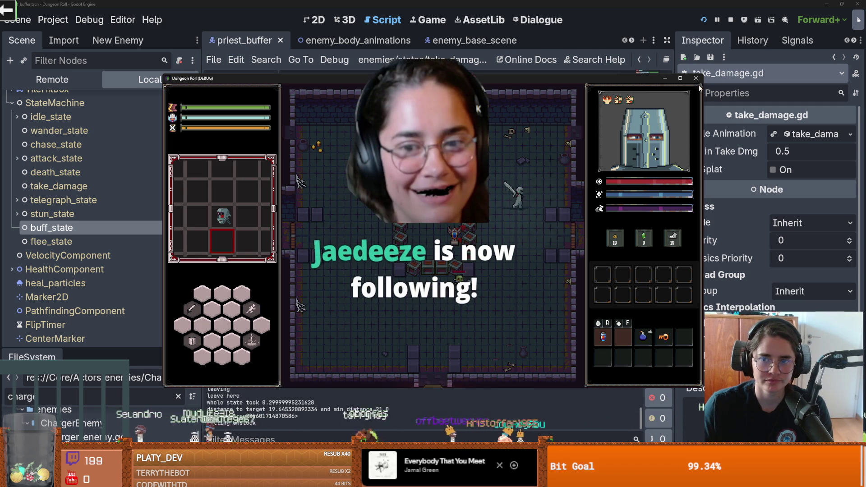
pyautogui.press('s')
pyautogui.press('a')
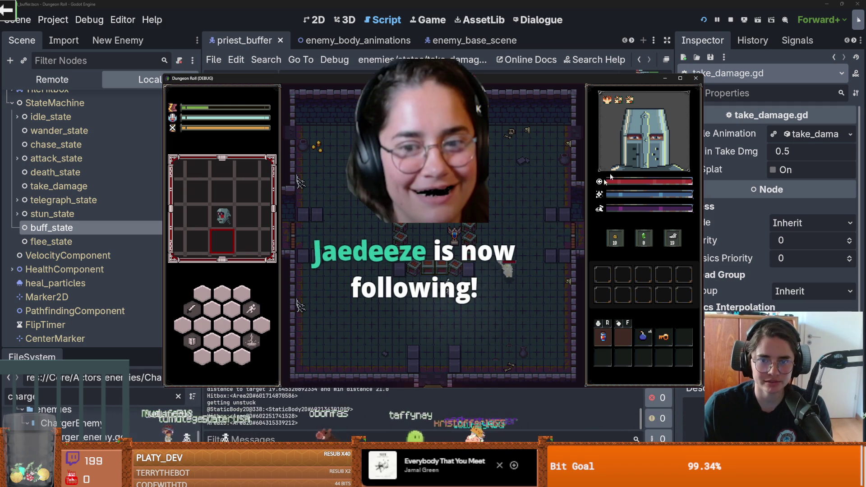
pyautogui.click(696, 79)
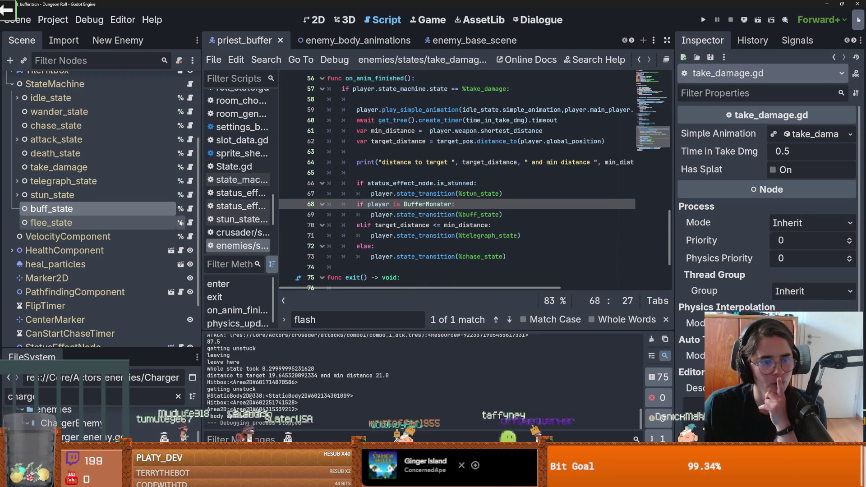
pyautogui.click(190, 208)
# - Add an 'elif enemy_to_buff:' line after the buff call in enter()
pyautogui.doubleClick(375, 162)
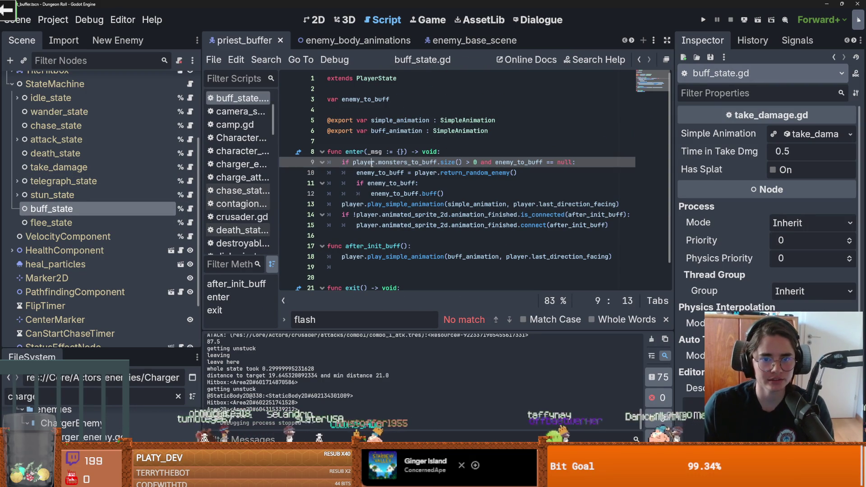
pyautogui.doubleClick(539, 162)
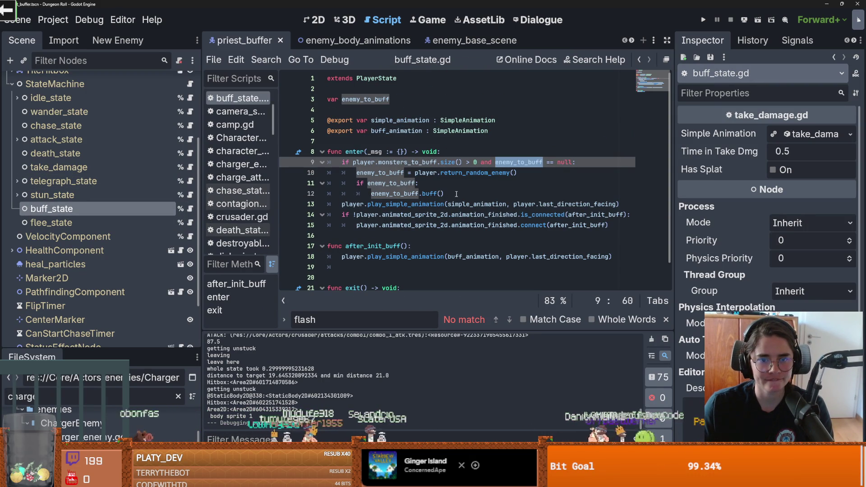
pyautogui.click(456, 195)
pyautogui.press('Return')
pyautogui.write('elif ene')
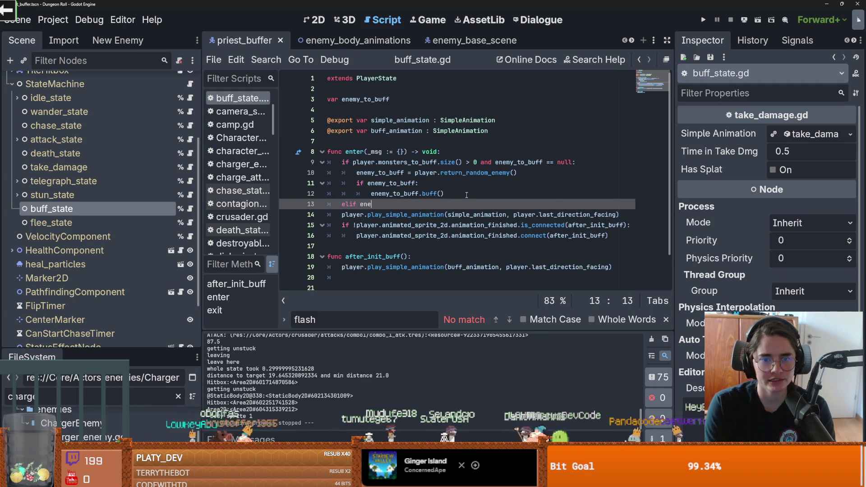
pyautogui.press('Return')
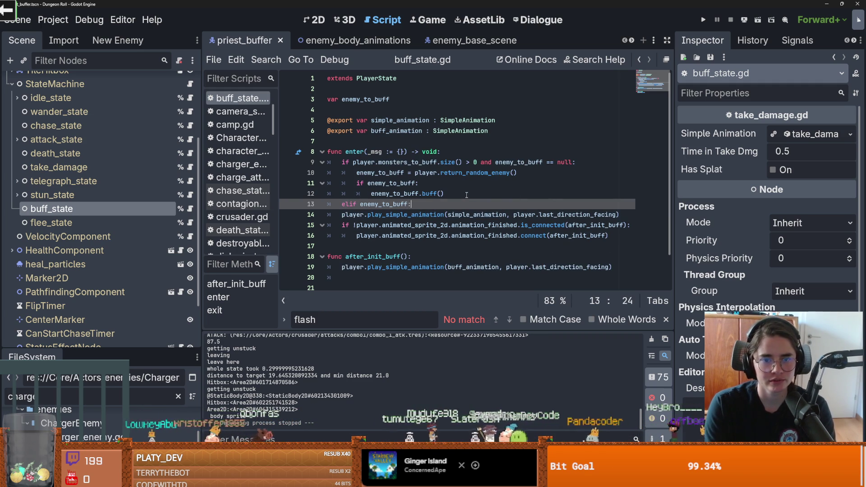
pyautogui.press('Return')
# - Copy enemy_to_buff.buff() from line 12 into the elif block, then run the game
pyautogui.moveTo(466, 195); pyautogui.dragTo(375, 194)
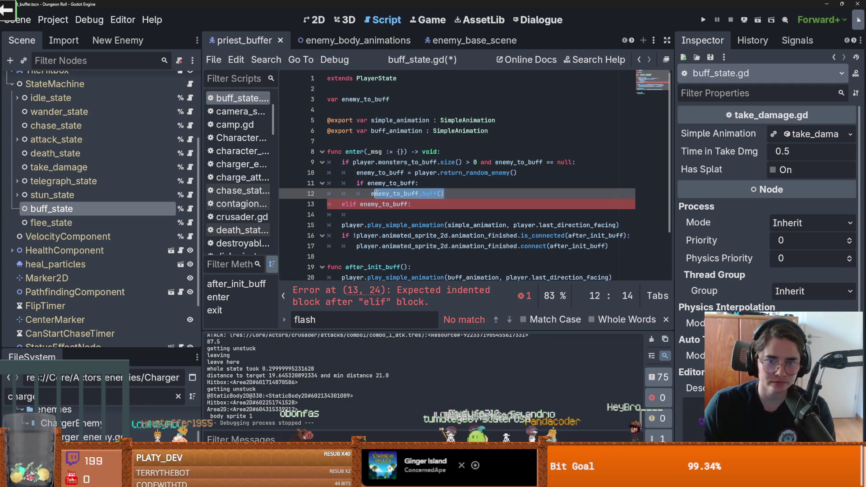
pyautogui.click(371, 194)
pyautogui.moveTo(445, 194); pyautogui.dragTo(447, 194)
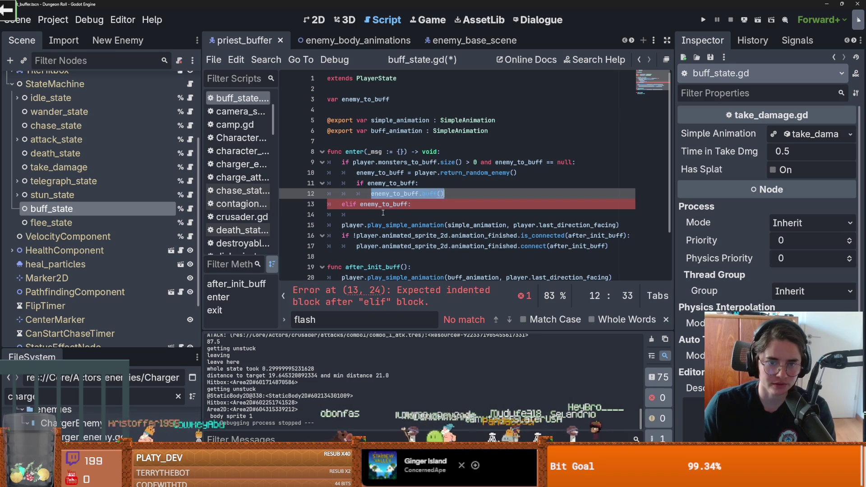
pyautogui.hotkey('ctrl', 'c')
pyautogui.press('Down')
pyautogui.press('Down')
pyautogui.hotkey('ctrl', 'v')
pyautogui.click(700, 20)
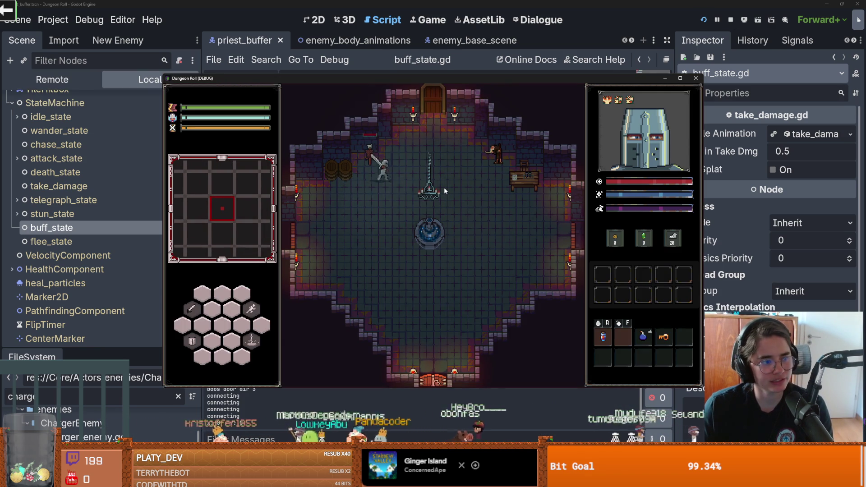
# - Walk through the top door, hit enemies near the priest with lightning and sword, then close the game
pyautogui.press('w')
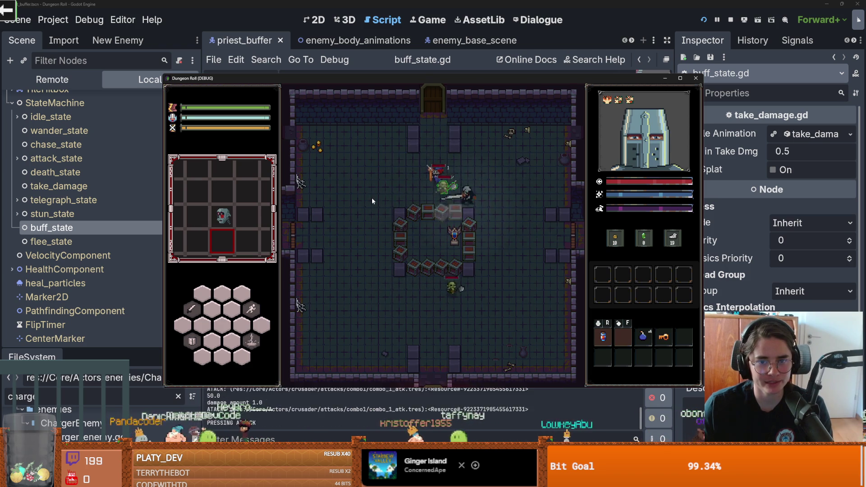
pyautogui.press('q')
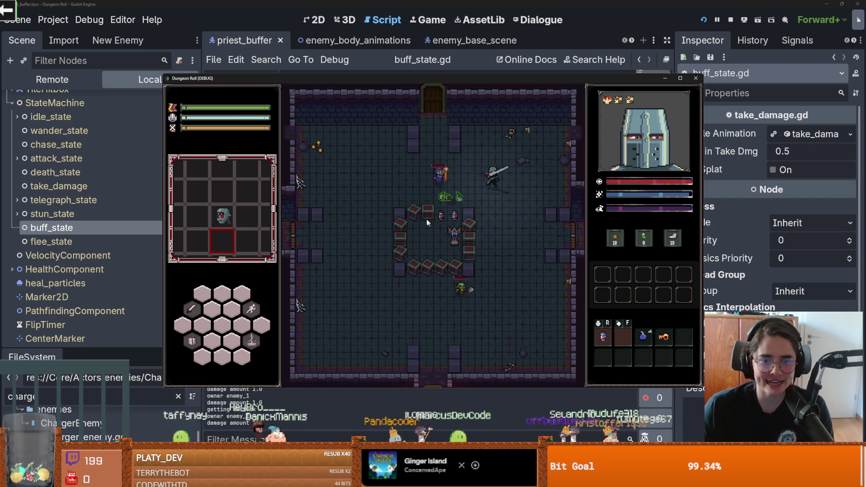
pyautogui.click(402, 193)
pyautogui.click(413, 191)
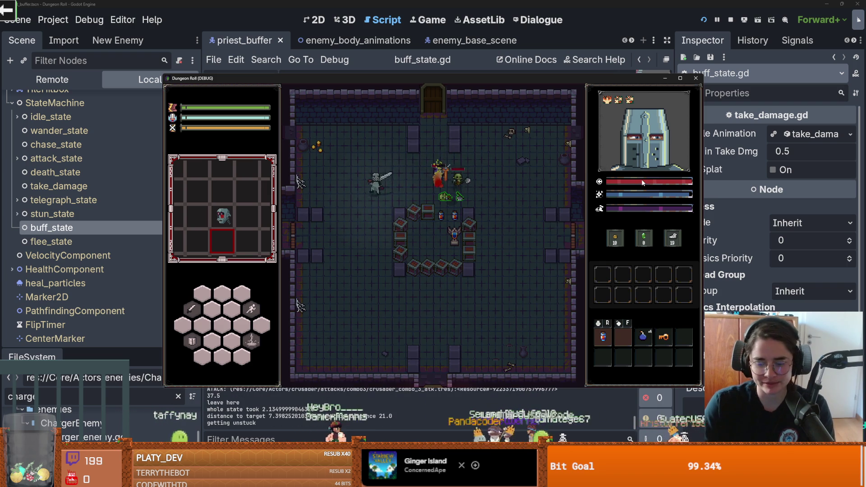
pyautogui.click(697, 78)
pyautogui.hotkey('ctrl', 's')
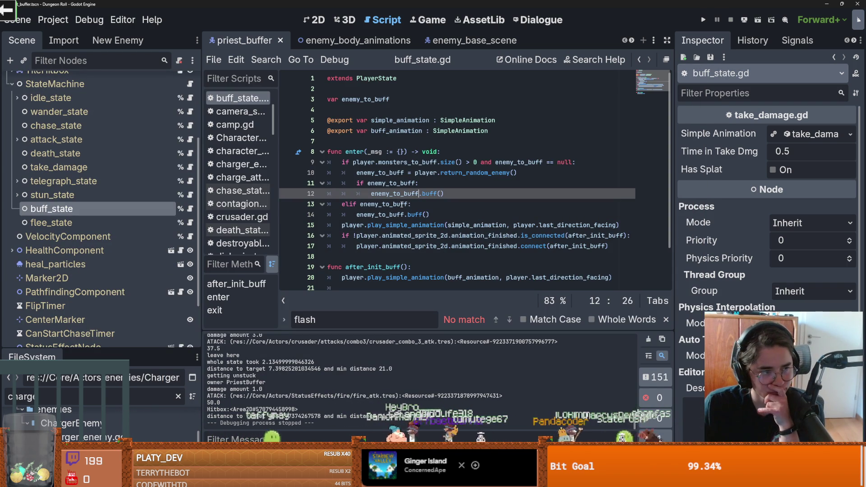
pyautogui.click(526, 164)
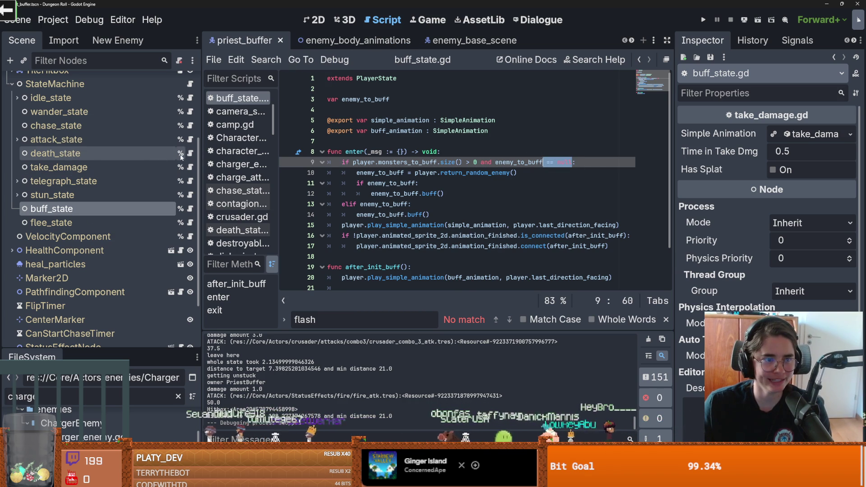
pyautogui.click(190, 153)
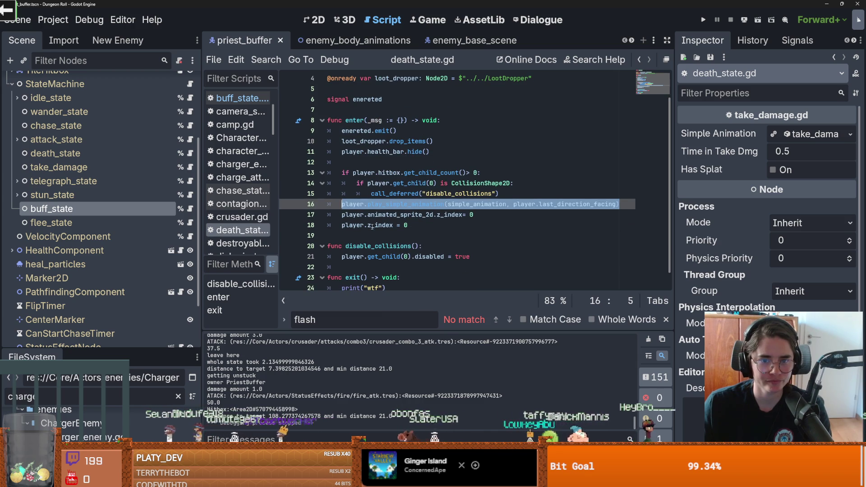
pyautogui.click(411, 185)
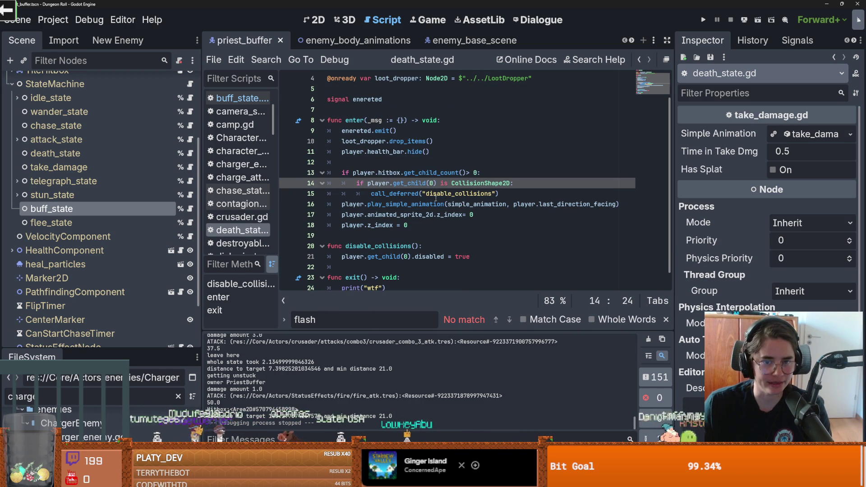
pyautogui.click(189, 208)
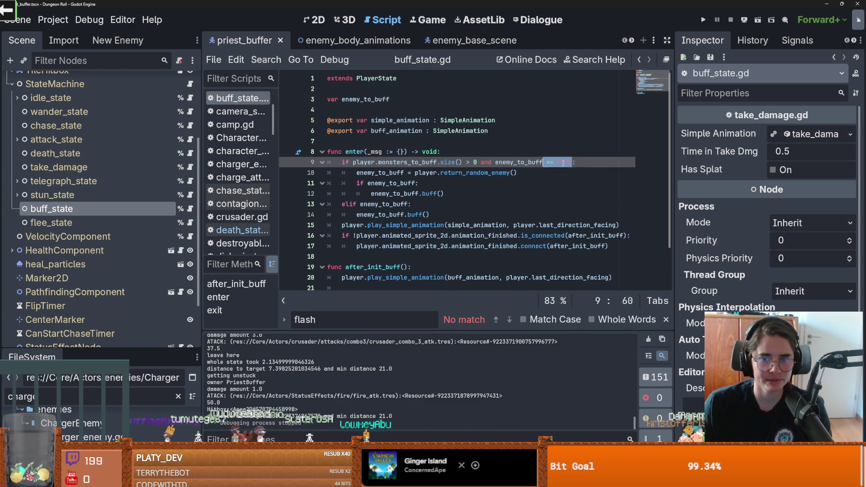
pyautogui.click(411, 103)
pyautogui.write(':e')
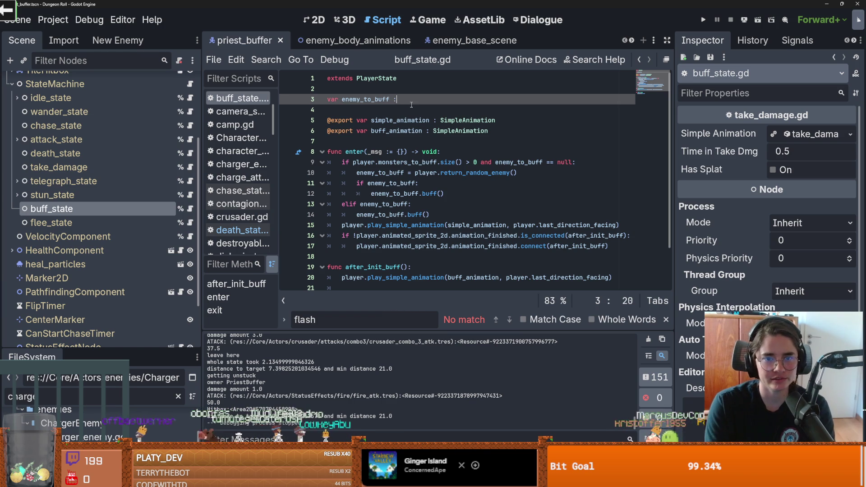
# - Type the enemy_to_buff declaration as EnemyCharacter
pyautogui.press('BackSpace')
pyautogui.write('Enemy')
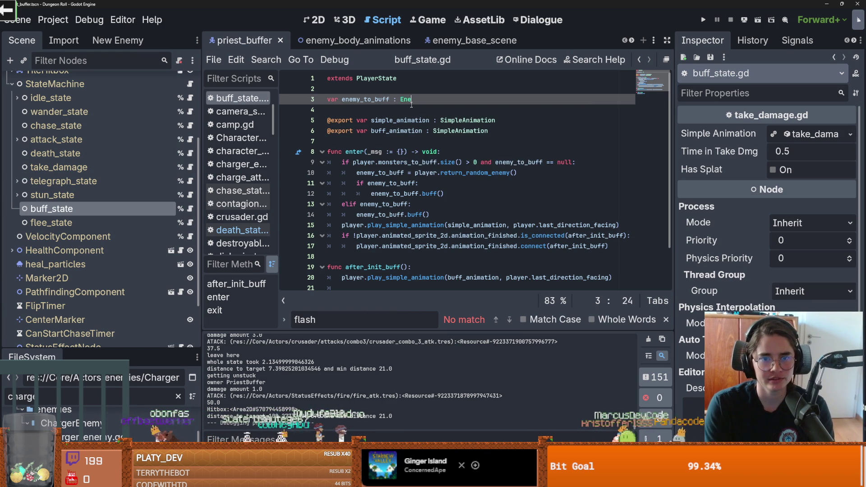
pyautogui.write('Character')
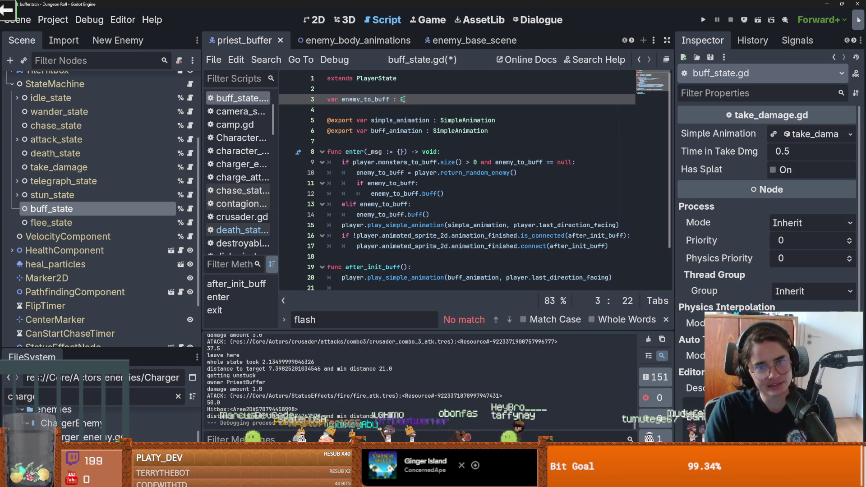
pyautogui.write('Character')
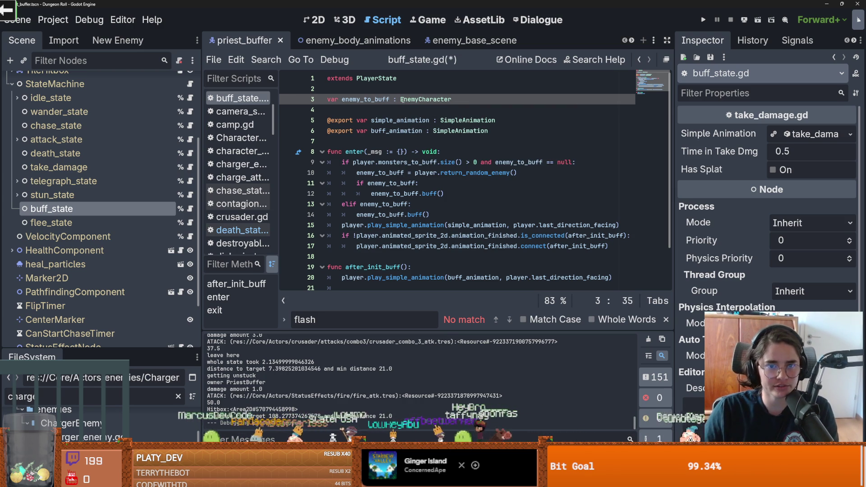
pyautogui.press('Down')
# - Add 'enemy_to_buff = null' as a new first line in exit()
pyautogui.scroll(-3)
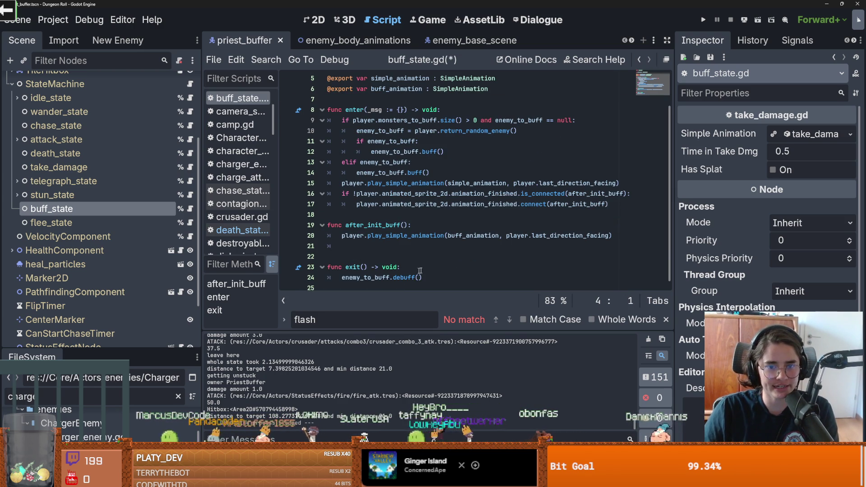
pyautogui.click(413, 271)
pyautogui.press('Return')
pyautogui.write('em')
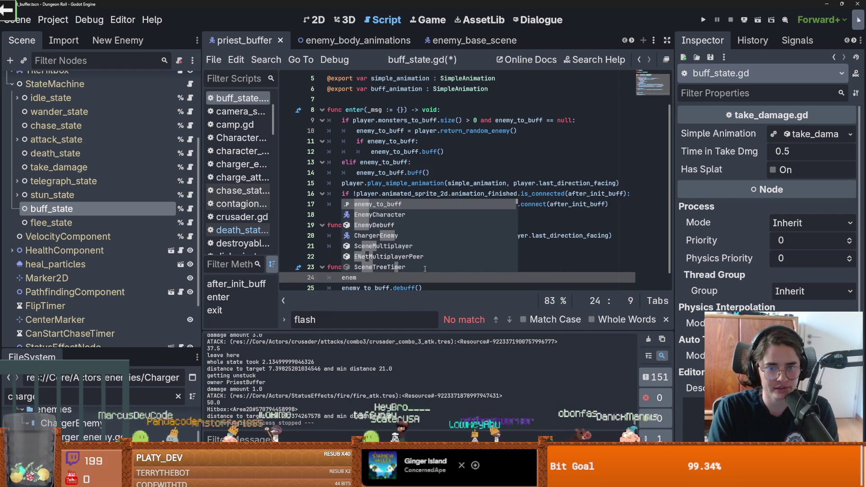
pyautogui.press('Return')
pyautogui.write('= null')
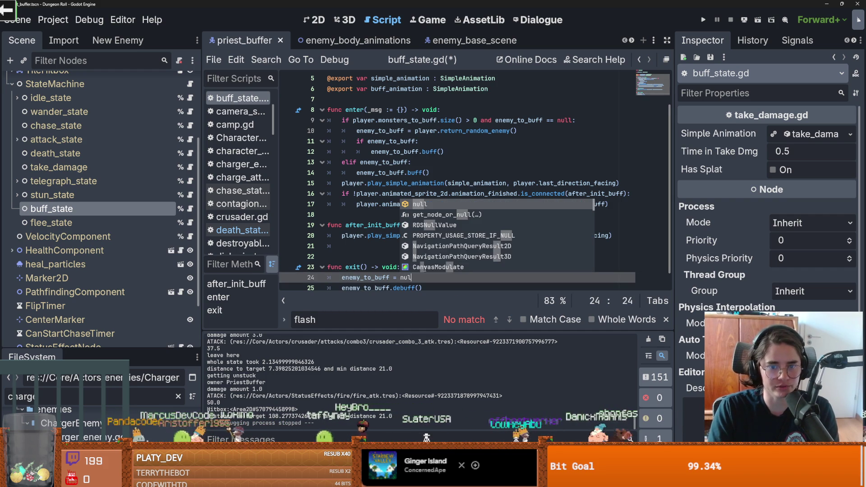
# - Review the '= null' assignment in exit() and the EnemyCharacter type on line 3
pyautogui.doubleClick(408, 277)
pyautogui.scroll(3)
pyautogui.scroll(-3)
pyautogui.click(390, 267)
pyautogui.scroll(3)
pyautogui.scroll(-3)
pyautogui.moveTo(414, 267); pyautogui.dragTo(393, 268)
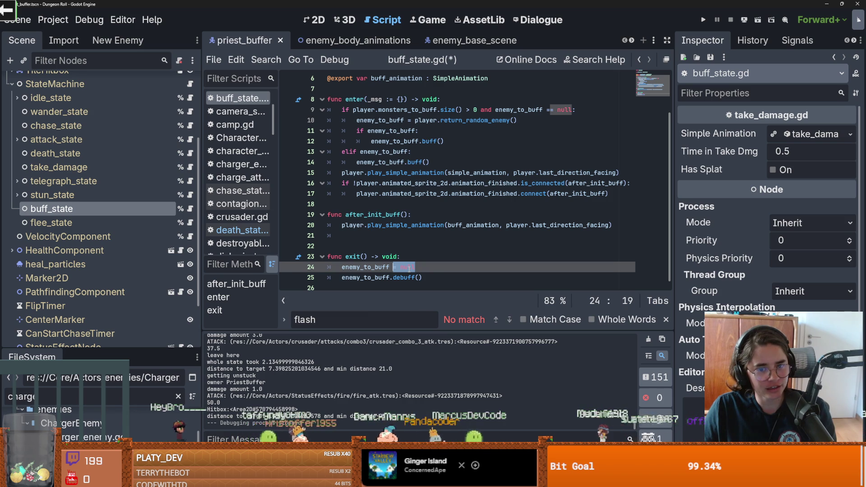
pyautogui.click(409, 267)
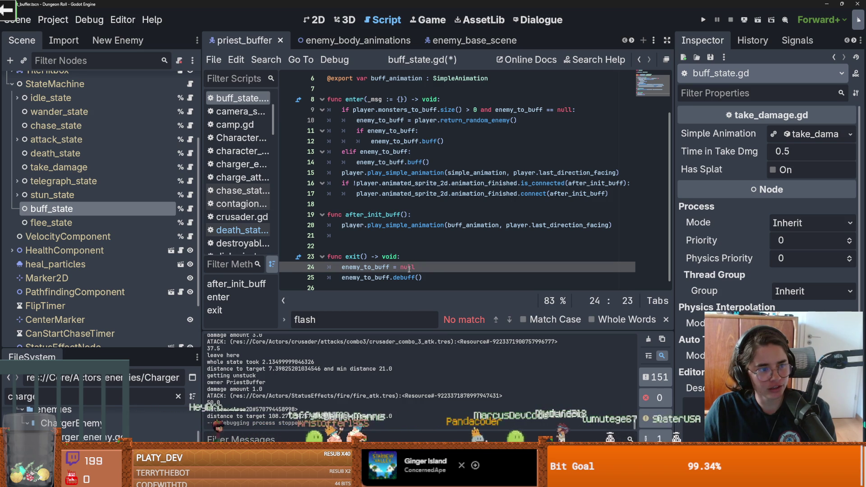
pyautogui.moveTo(414, 267); pyautogui.dragTo(392, 267)
pyautogui.scroll(3)
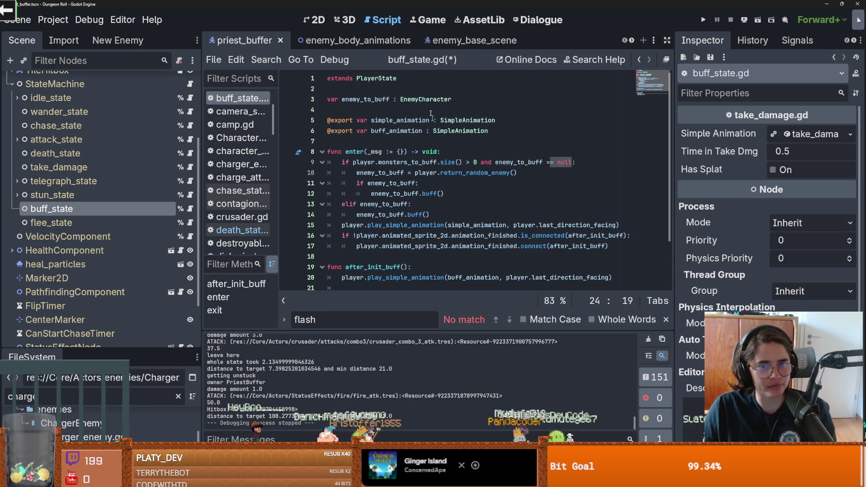
pyautogui.doubleClick(427, 100)
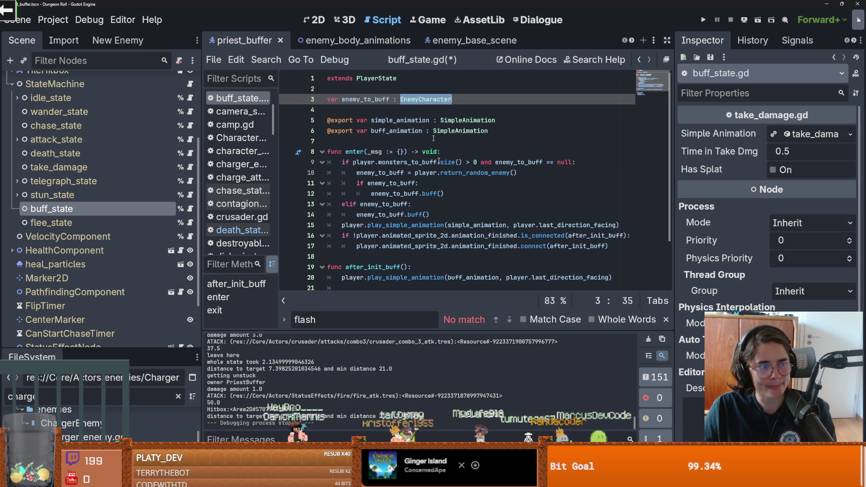
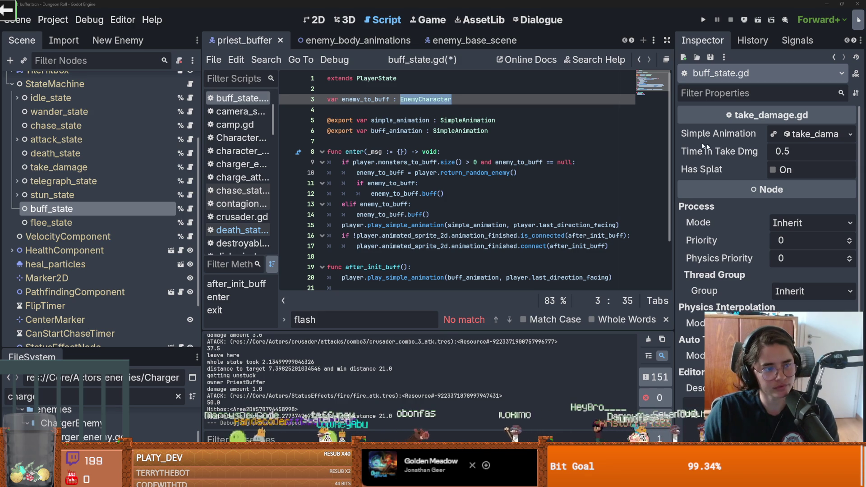
# - Save buff_state.gd and review line 9's null check and exit()'s null reset
pyautogui.click(582, 162)
pyautogui.hotkey('ctrl', 's')
pyautogui.scroll(-3)
pyautogui.click(478, 235)
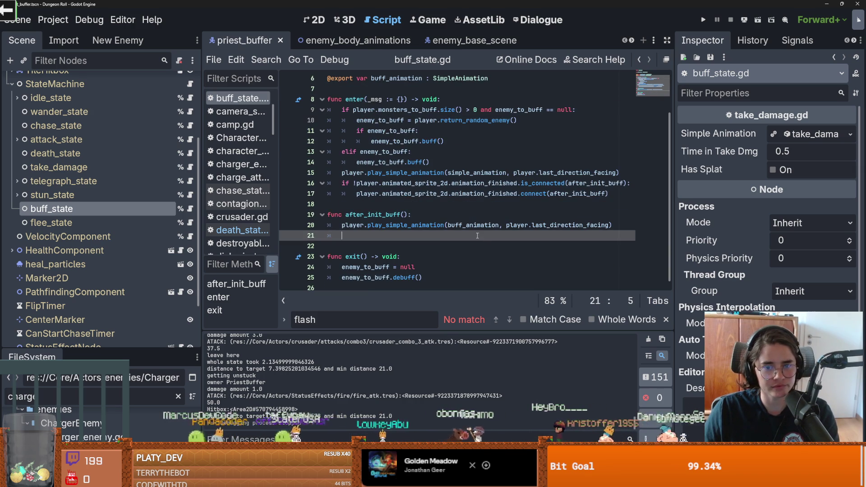
pyautogui.click(389, 267)
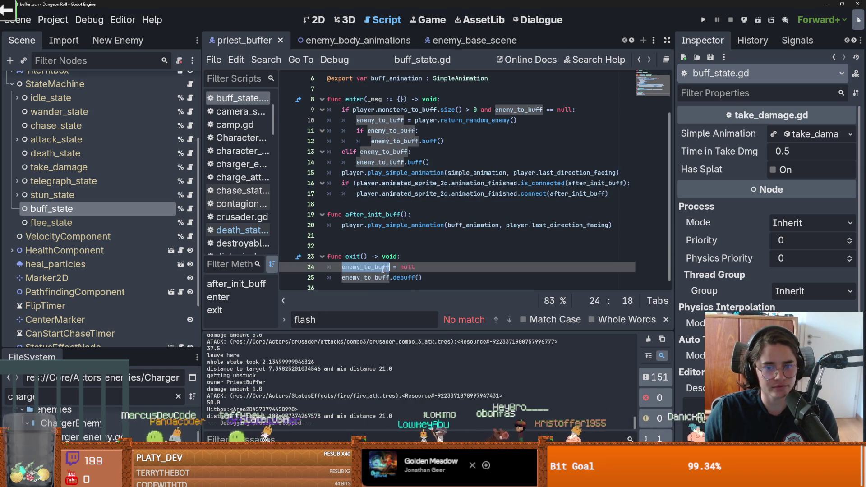
pyautogui.doubleClick(407, 268)
pyautogui.scroll(3)
pyautogui.click(537, 162)
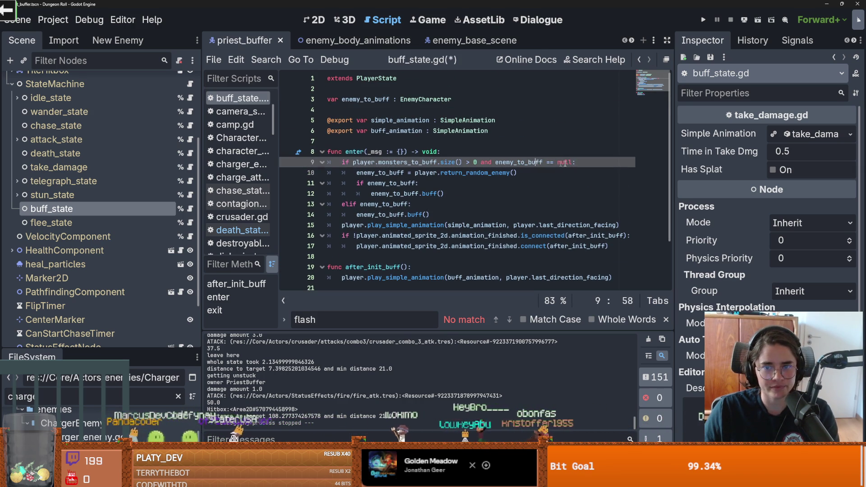
# - Replace line 9's '== null' with '!enemy_to_buff.health_component.dead' and save
pyautogui.moveTo(571, 163); pyautogui.dragTo(543, 162)
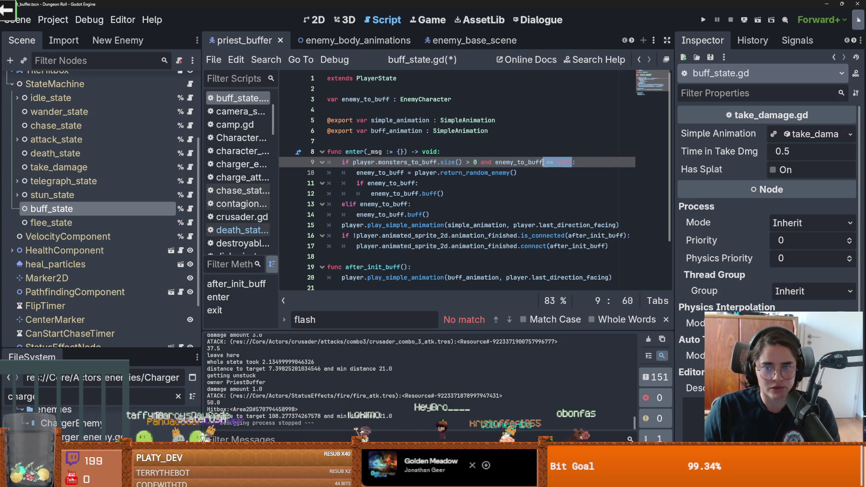
pyautogui.write('.he')
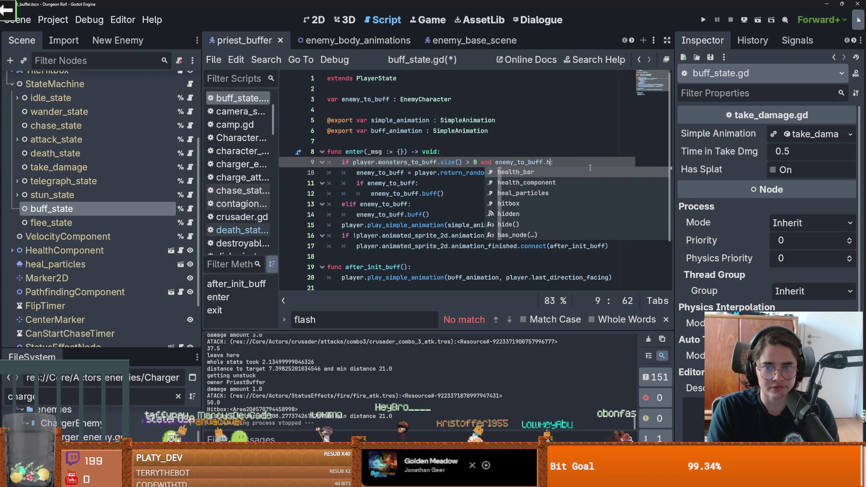
pyautogui.press('Down')
pyautogui.press('Return')
pyautogui.write('.d')
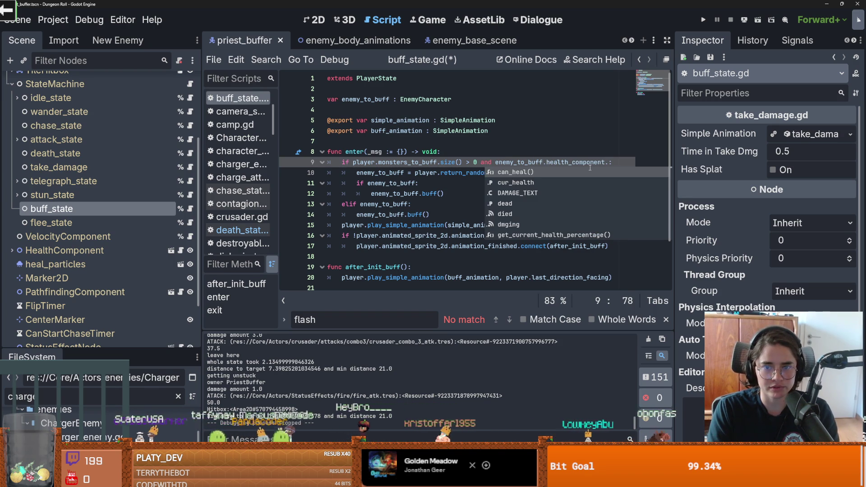
pyautogui.press('Return')
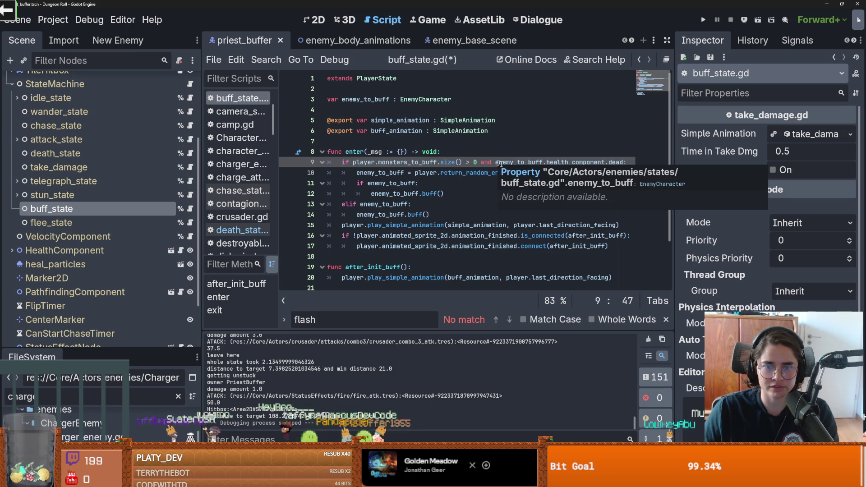
pyautogui.write('!')
pyautogui.hotkey('ctrl', 's')
# - Select the return_random_enemy call and jump to priest_buffer.gd
pyautogui.click(462, 186)
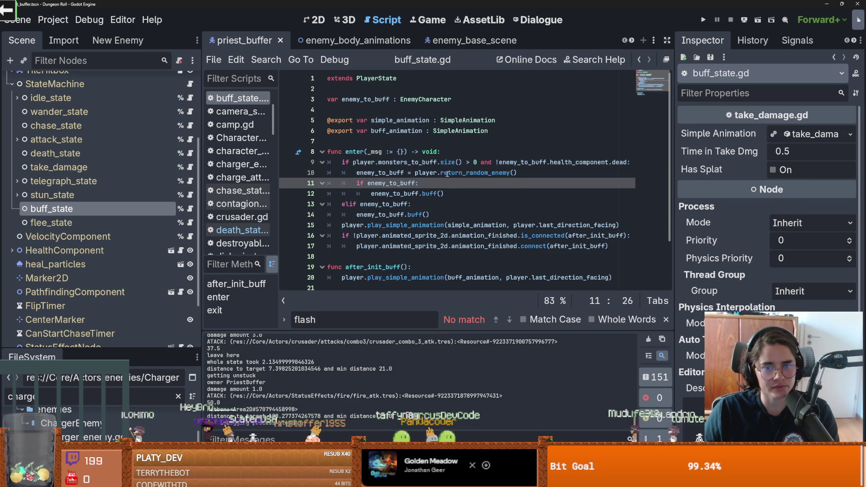
pyautogui.doubleClick(470, 175)
pyautogui.click(515, 174)
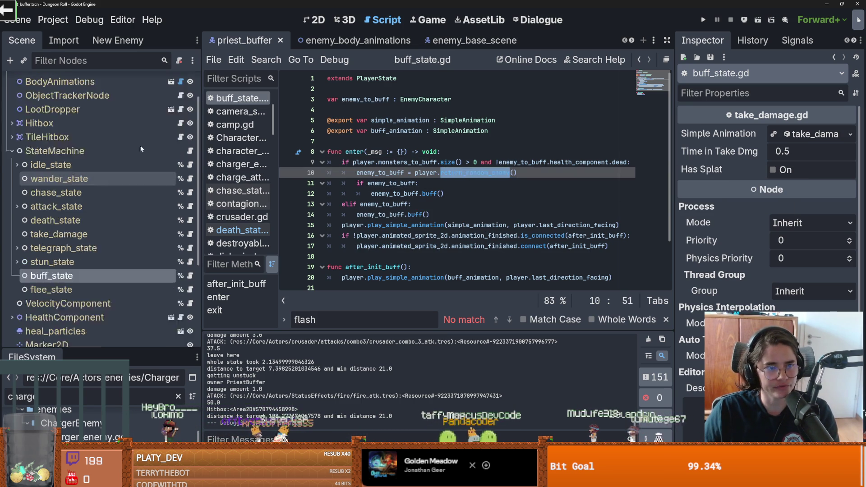
# - Change return_random_enemy's 'monsters_to_buff[0]' to 'monsters_to_buff.pick_random()' and run the game
pyautogui.click(426, 194)
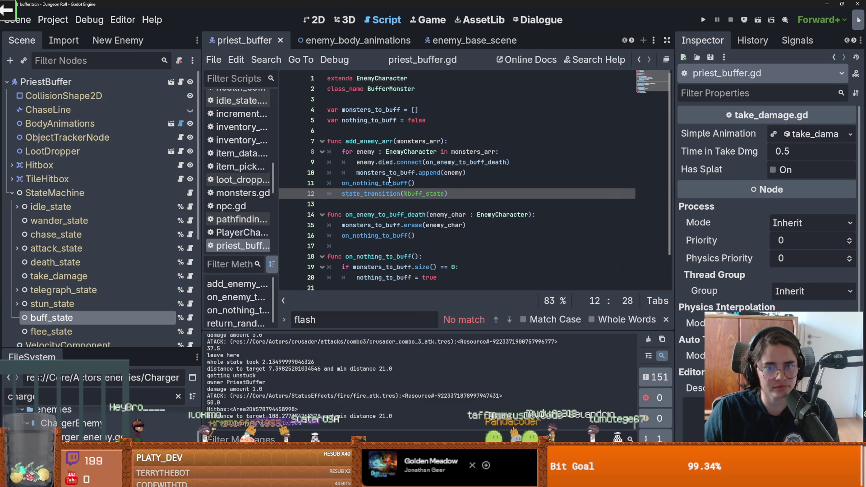
pyautogui.click(391, 179)
pyautogui.scroll(-3)
pyautogui.scroll(3)
pyautogui.scroll(-3)
pyautogui.click(443, 278)
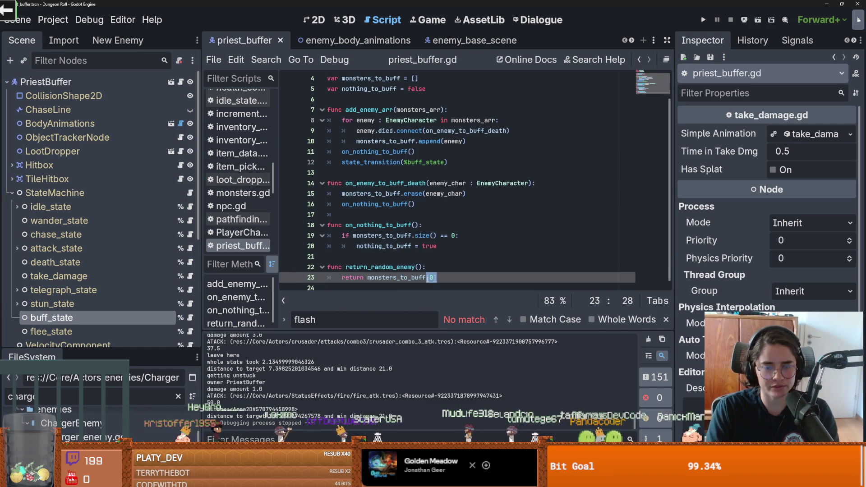
pyautogui.press('BackSpace')
pyautogui.press('BackSpace')
pyautogui.press('BackSpace')
pyautogui.write('.pi')
pyautogui.press('Return')
pyautogui.press('F5')
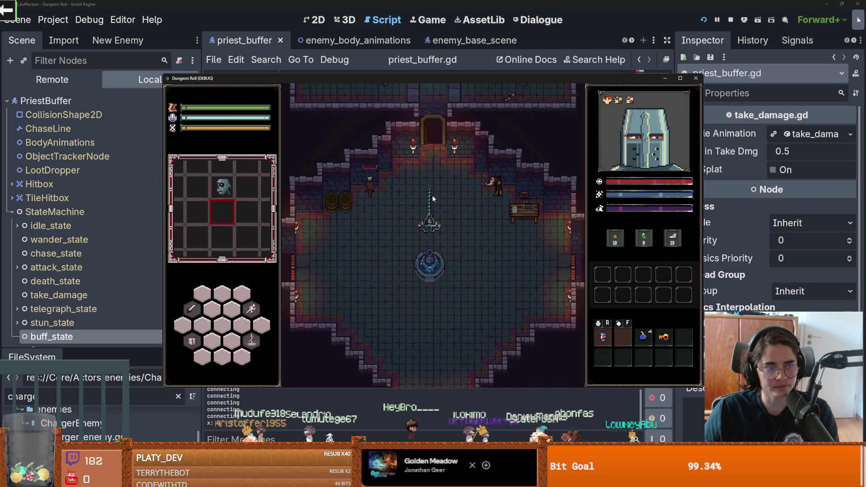
# - Undo the stray 'wwa' letters and delete line 9's '!enemy_to_buff.health_component.dead' check
pyautogui.write('w')
pyautogui.write('wa')
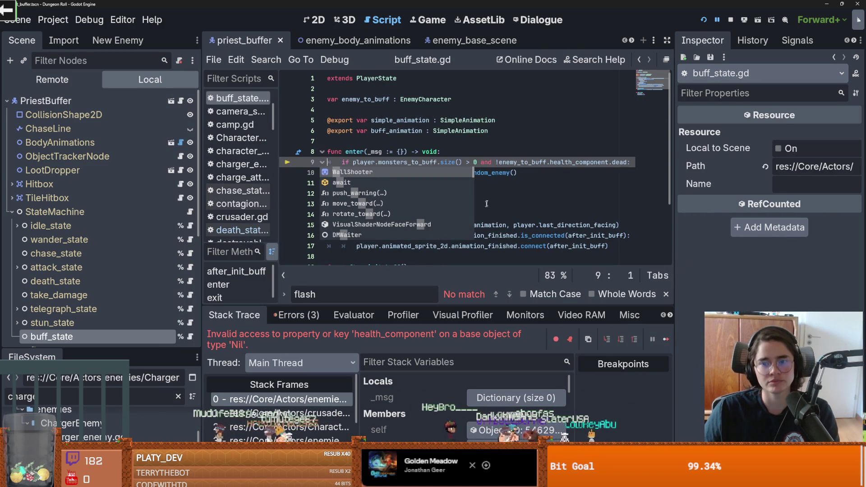
pyautogui.hotkey('ctrl', 'z')
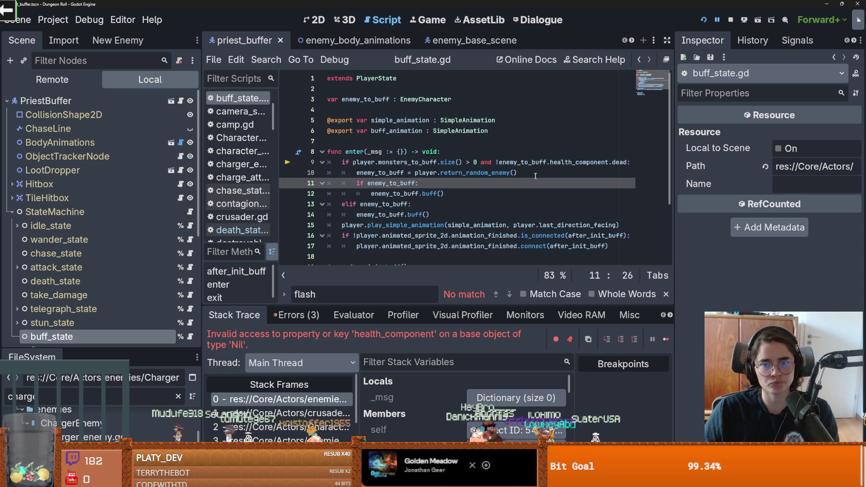
pyautogui.moveTo(626, 162); pyautogui.dragTo(547, 162)
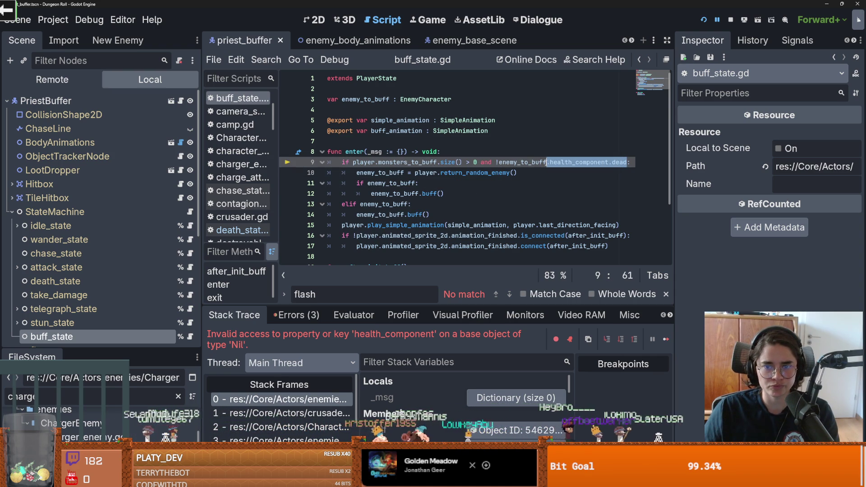
pyautogui.click(544, 162)
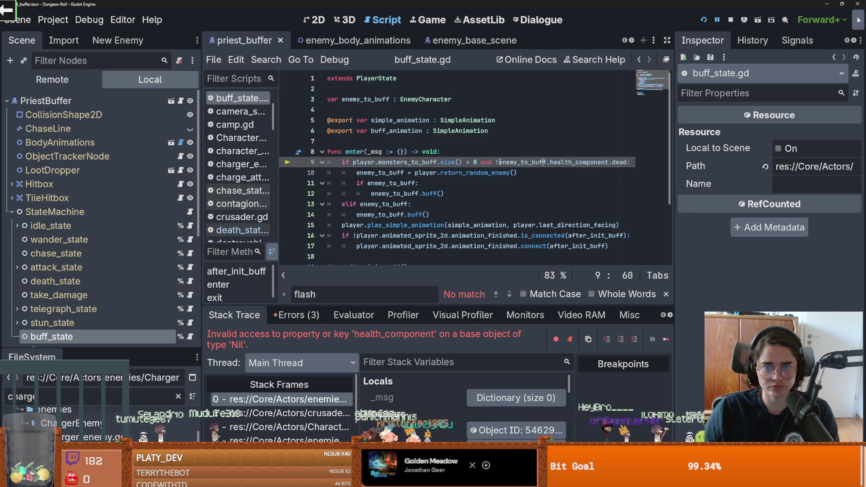
pyautogui.click(499, 161)
pyautogui.press('BackSpace')
pyautogui.moveTo(623, 161); pyautogui.dragTo(495, 161)
pyautogui.press('BackSpace')
pyautogui.click(461, 152)
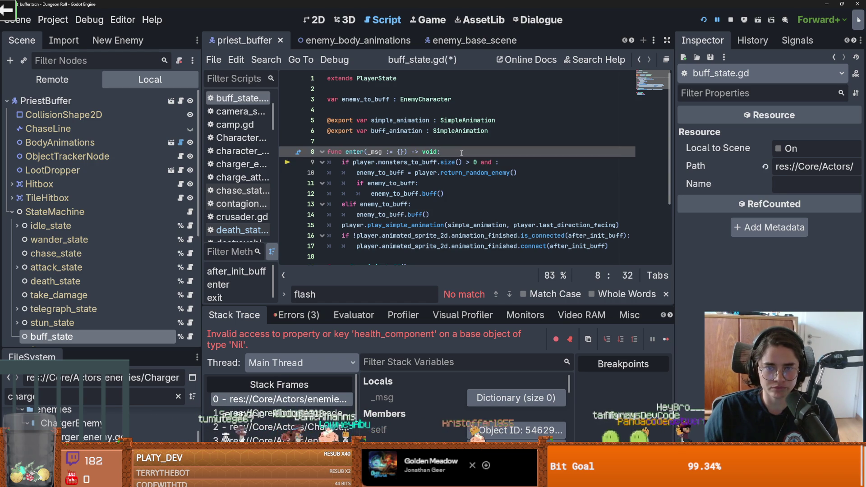
# - Add 'if enemy_to_buff:' with a nested 'if enemy_to_buff.health_component.dead:' atop enter()
pyautogui.press('Return')
pyautogui.write('if ene')
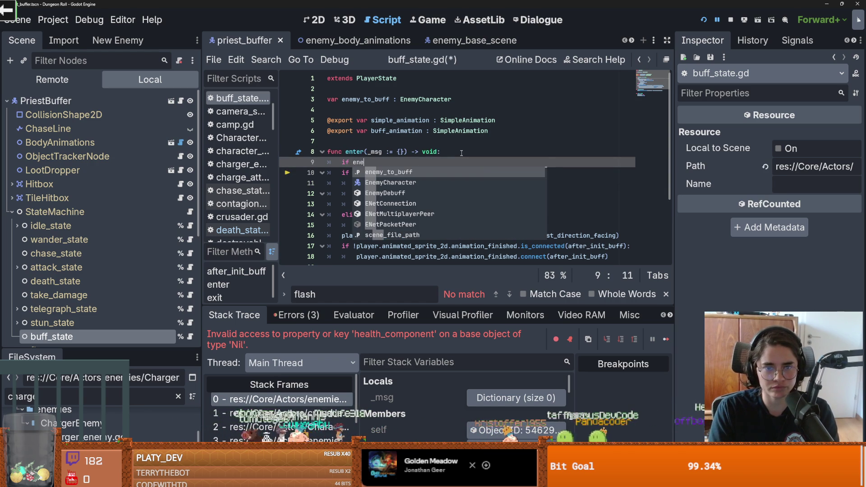
pyautogui.press('Return')
pyautogui.write(':')
pyautogui.press('Return')
pyautogui.write('if')
pyautogui.hotkey('ctrl', 'v')
pyautogui.write(':')
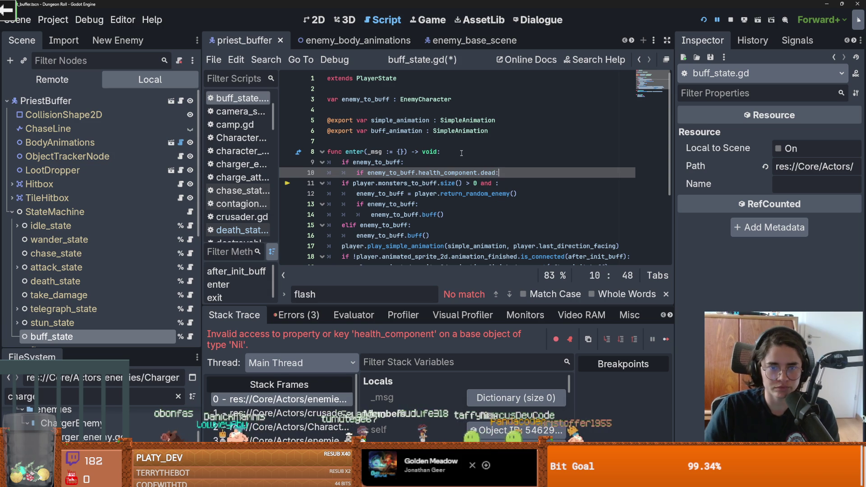
# - Set 'enemy_to_buff = null' inside the dead-target check
pyautogui.press('Home')
pyautogui.press('Right')
pyautogui.press('Right')
pyautogui.press('Right')
pyautogui.press('Return')
pyautogui.hotkey('ctrl', 'z')
pyautogui.click(500, 172)
pyautogui.press('Return')
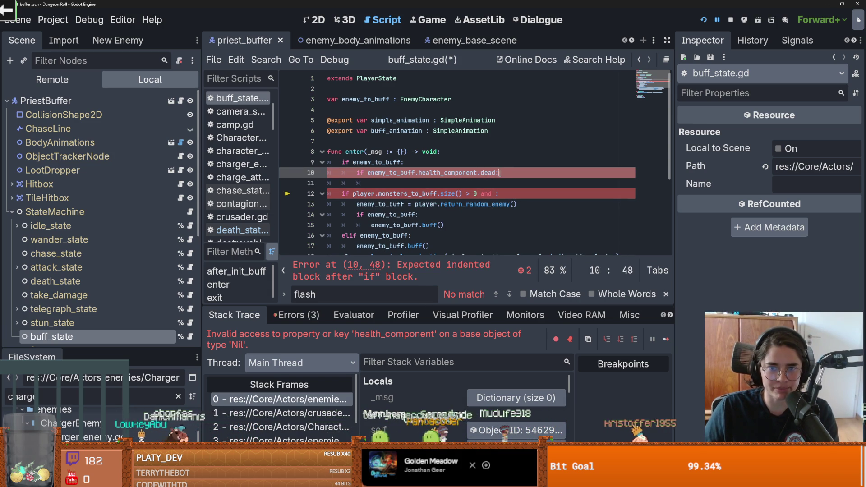
pyautogui.click(446, 180)
pyautogui.write('emy')
pyautogui.press('Return')
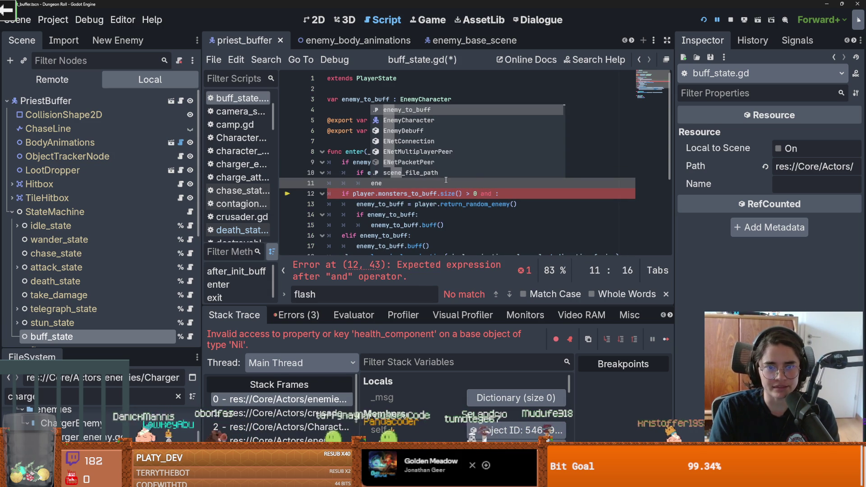
pyautogui.write('null')
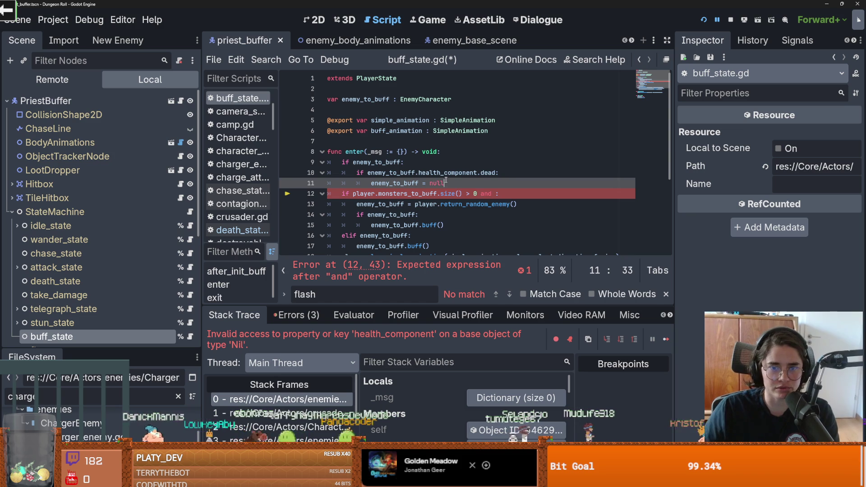
# - Restore line 12's condition to 'enemy_to_buff == null' and relaunch the game
pyautogui.click(495, 194)
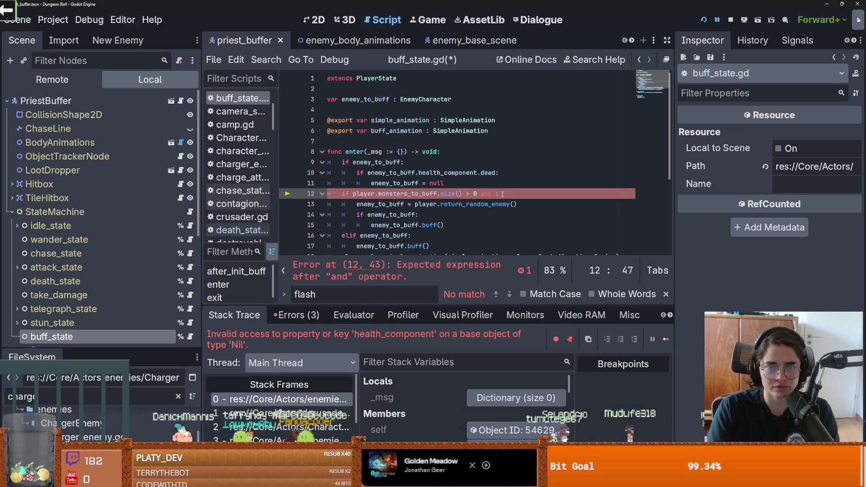
pyautogui.write('!enemy_to_buff')
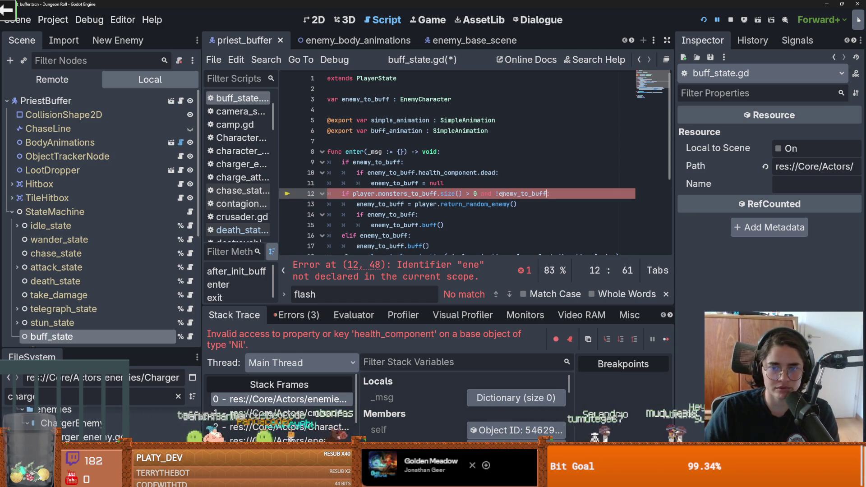
pyautogui.press('Return')
pyautogui.press('BackSpace')
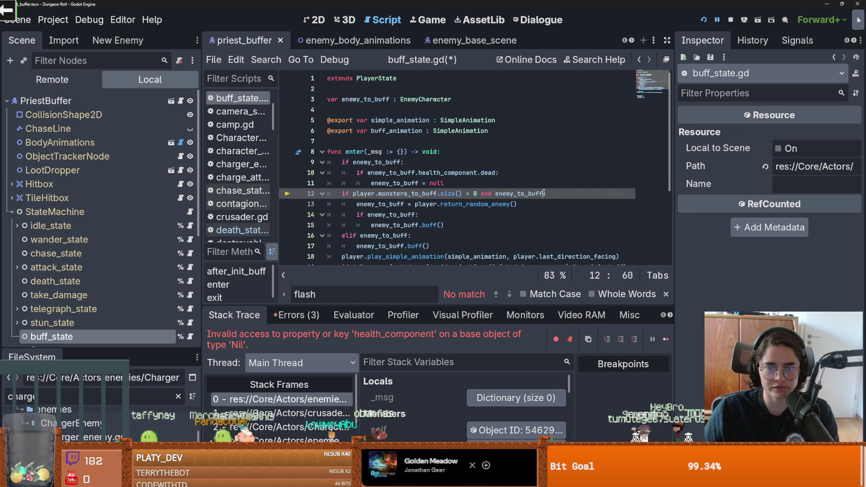
pyautogui.write('== null:')
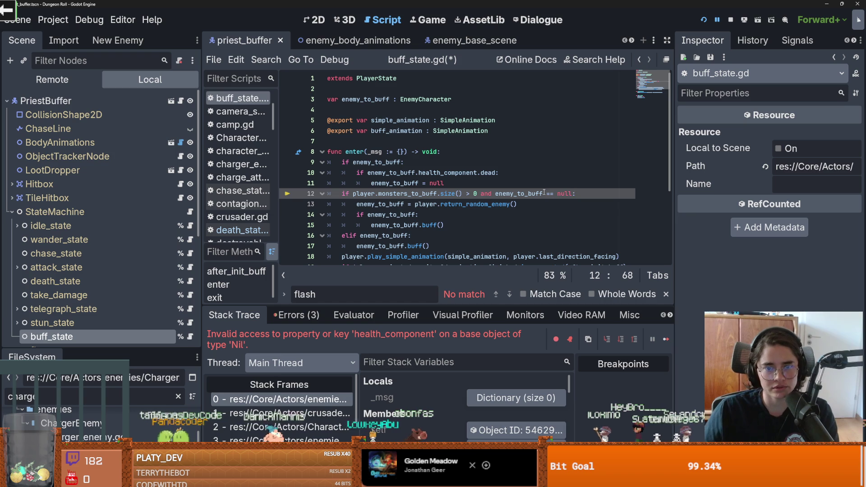
pyautogui.press('F5')
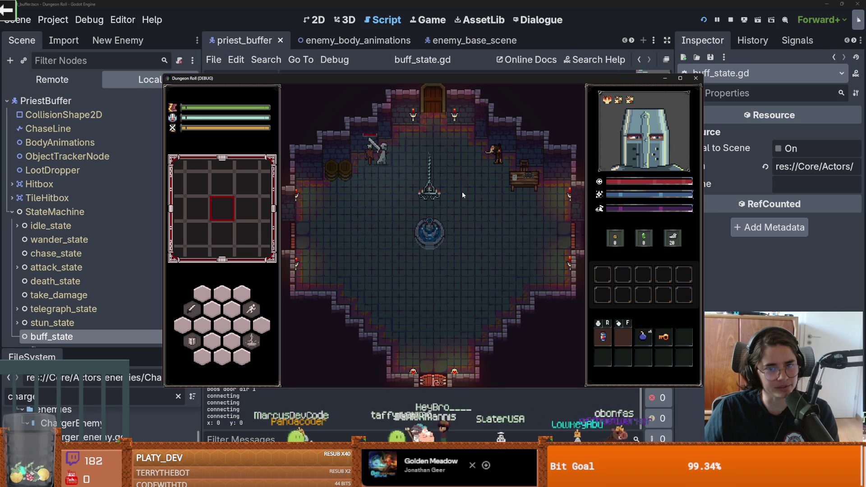
# - Enter the skull room and attack the goblin twice until the debuff error appears
pyautogui.click(349, 220)
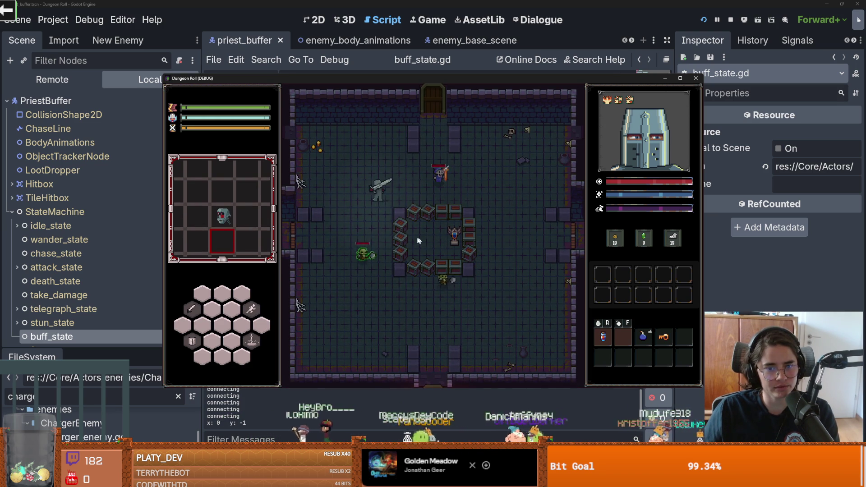
pyautogui.click(367, 253)
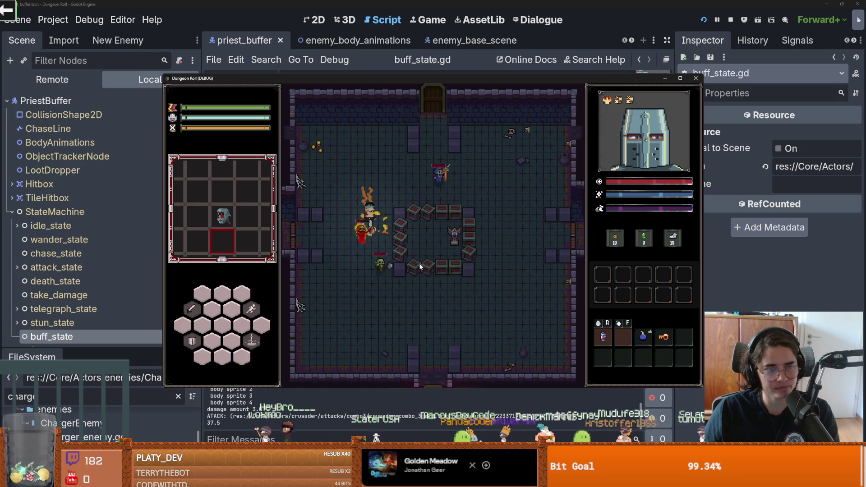
pyautogui.click(420, 266)
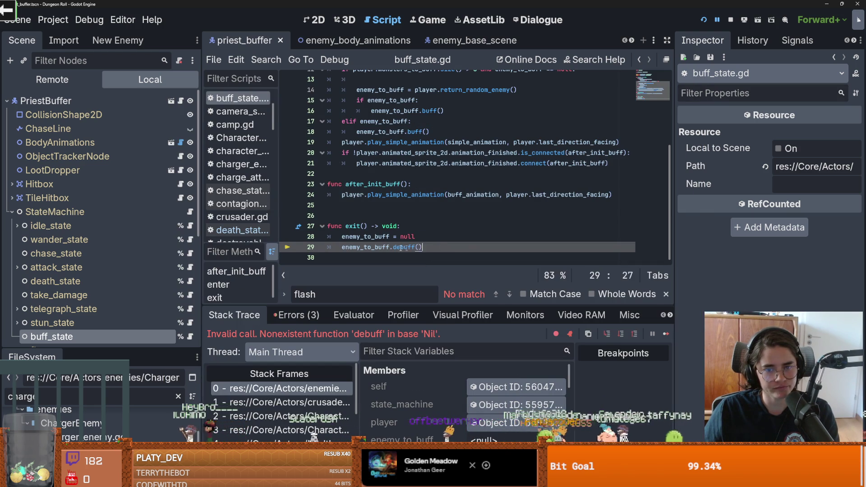
pyautogui.doubleClick(403, 247)
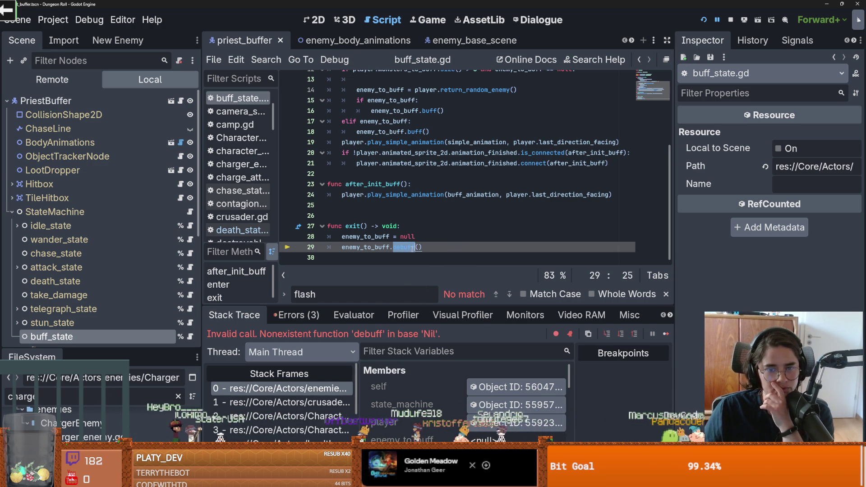
pyautogui.moveTo(413, 248)
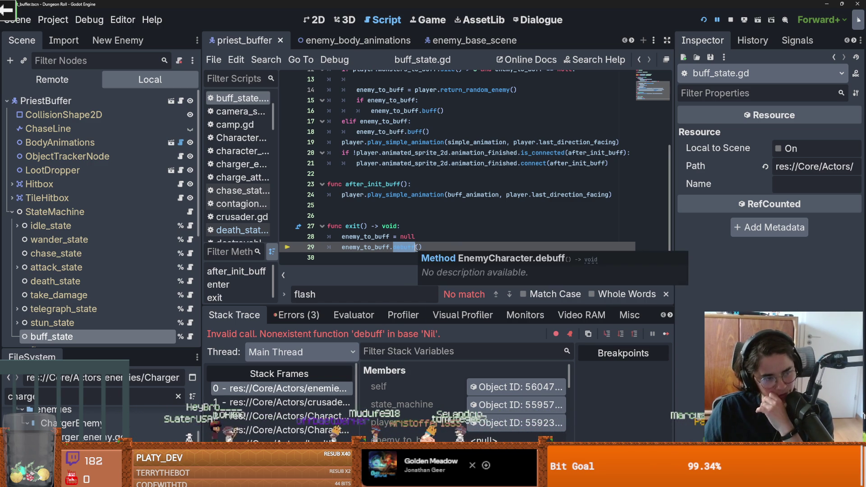
pyautogui.click(404, 247)
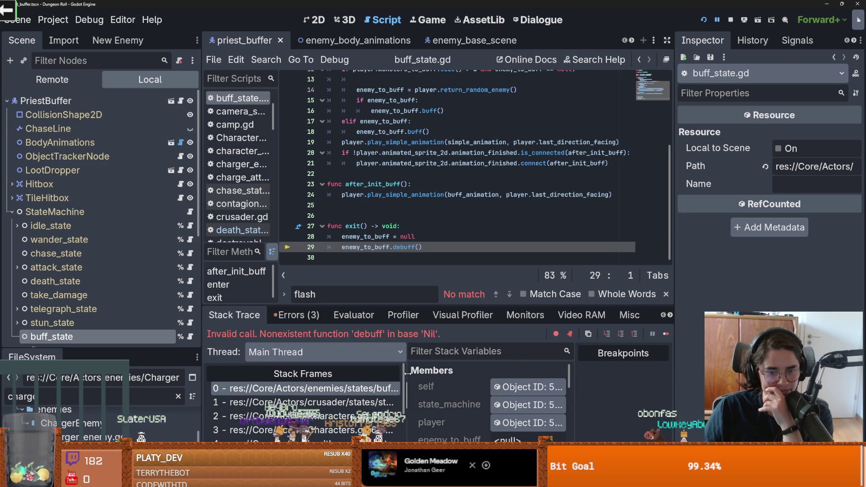
pyautogui.click(447, 248)
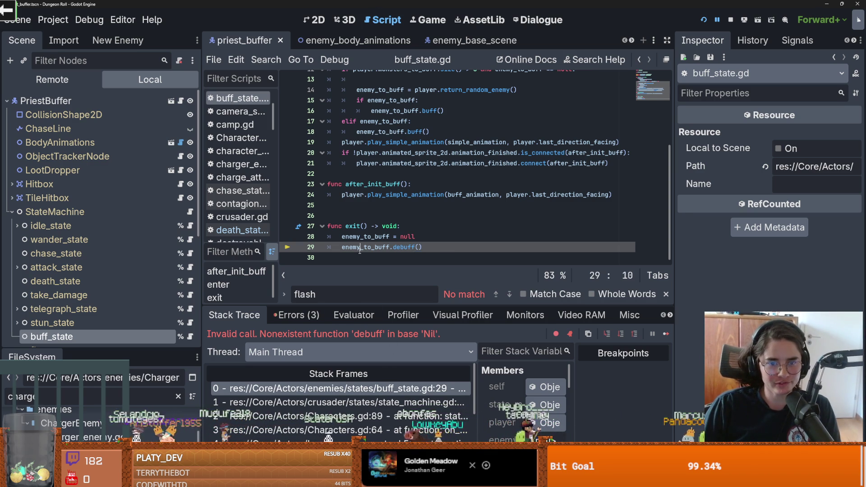
pyautogui.moveTo(422, 247); pyautogui.dragTo(345, 244)
# - Insert an 'if enemy_to_buff' check above the null assignment in exit()
pyautogui.hotkey('ctrl', 'shift', 'Return')
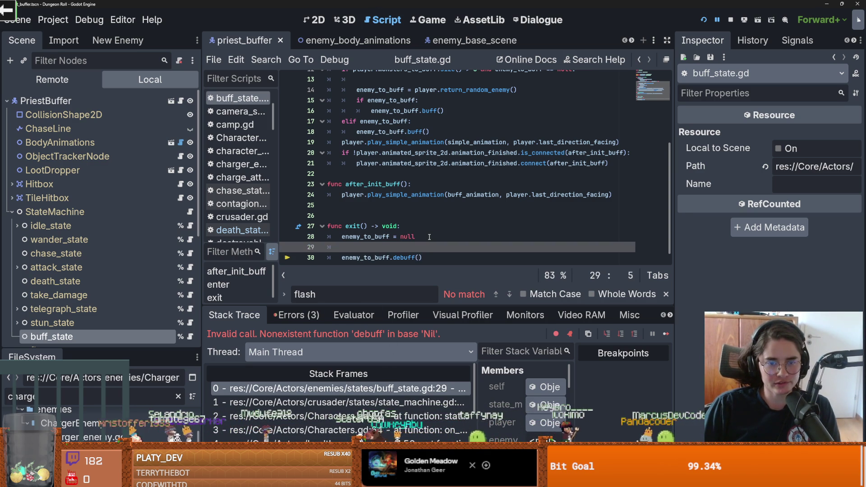
pyautogui.press('Down')
pyautogui.hotkey('ctrl', 'x')
pyautogui.hotkey('alt', 'Up')
pyautogui.hotkey('alt', 'Up')
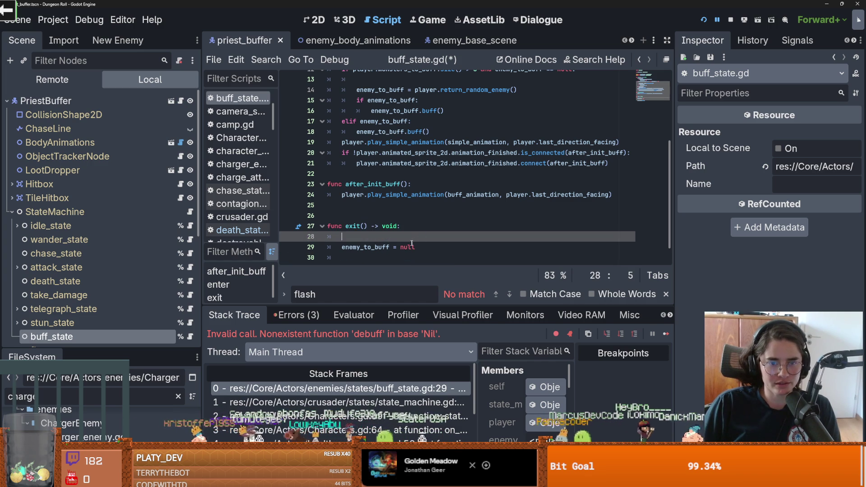
pyautogui.press('Down')
pyautogui.press('Down')
pyautogui.press('Down')
pyautogui.hotkey('ctrl', 'v')
pyautogui.click(394, 211)
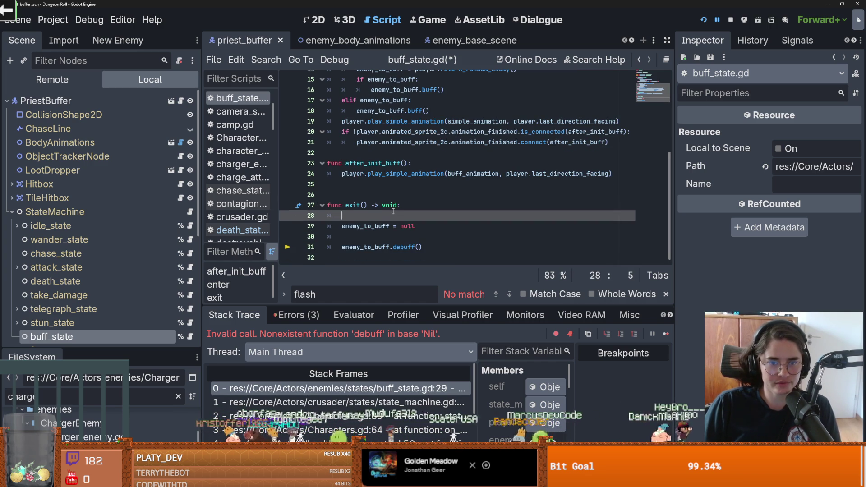
pyautogui.write('my_to_buff:')
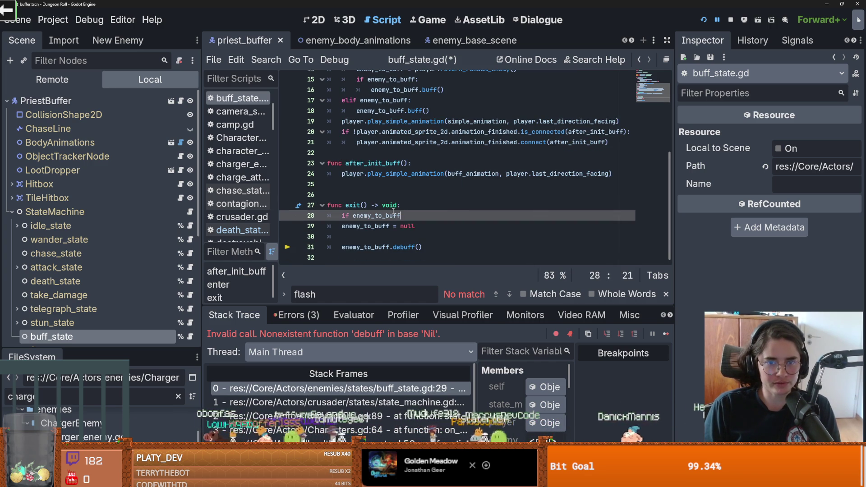
# - Move the enemy_to_buff.debuff() call inside the new if block
pyautogui.moveTo(443, 250); pyautogui.dragTo(338, 249)
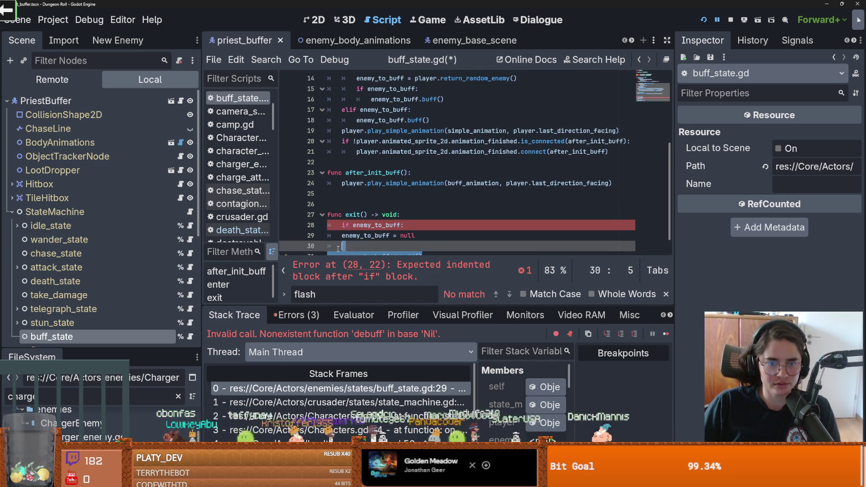
pyautogui.scroll(-3)
pyautogui.hotkey('ctrl', 'x')
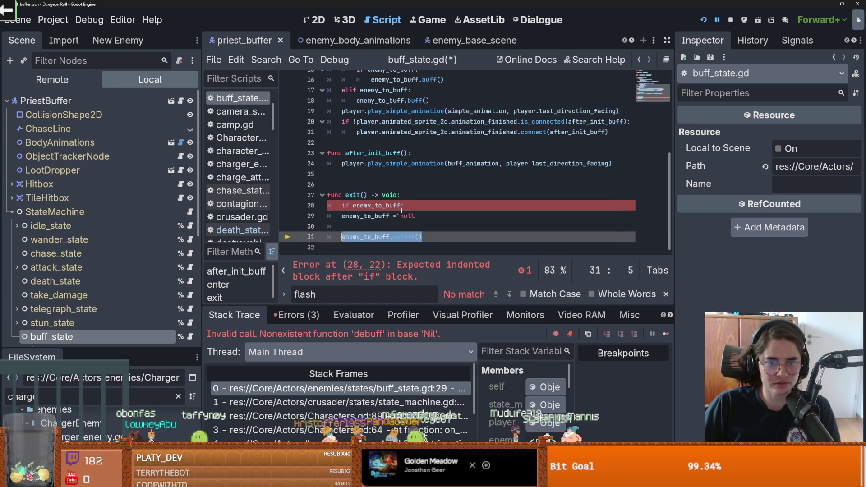
pyautogui.click(409, 206)
pyautogui.press('Return')
pyautogui.hotkey('ctrl', 'v')
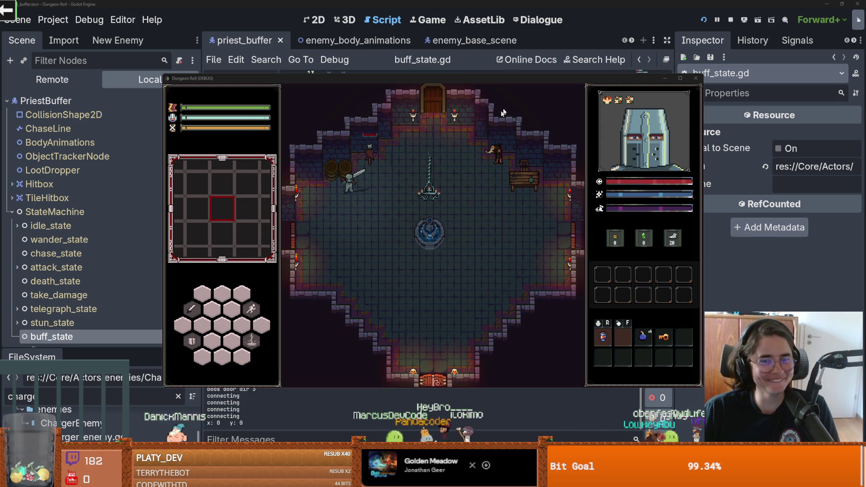
# - Pick a room card and swing the sword at the top of the new room
pyautogui.press('space')
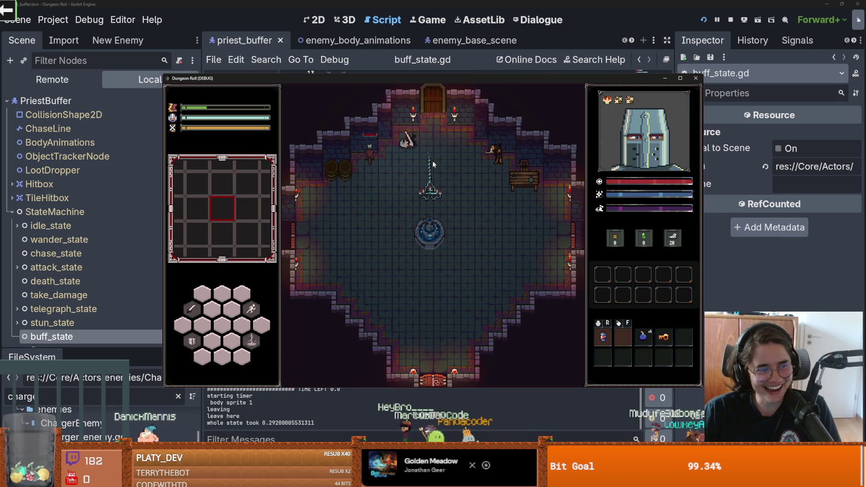
pyautogui.press('w')
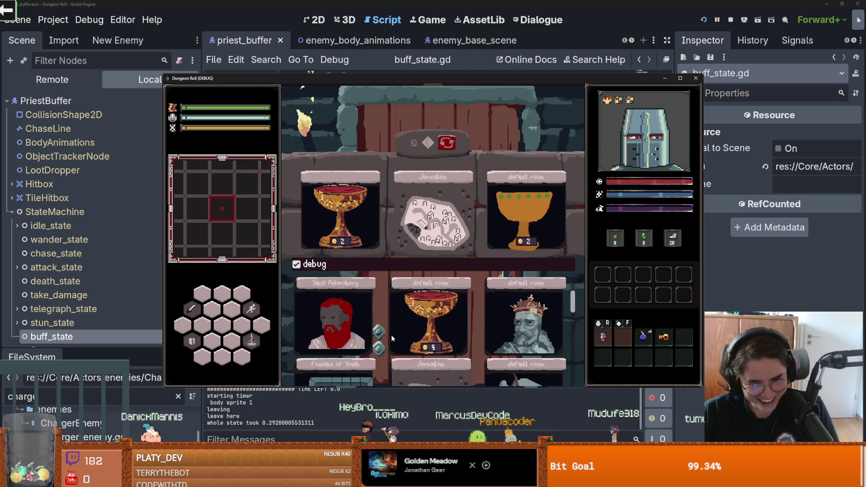
pyautogui.click(391, 335)
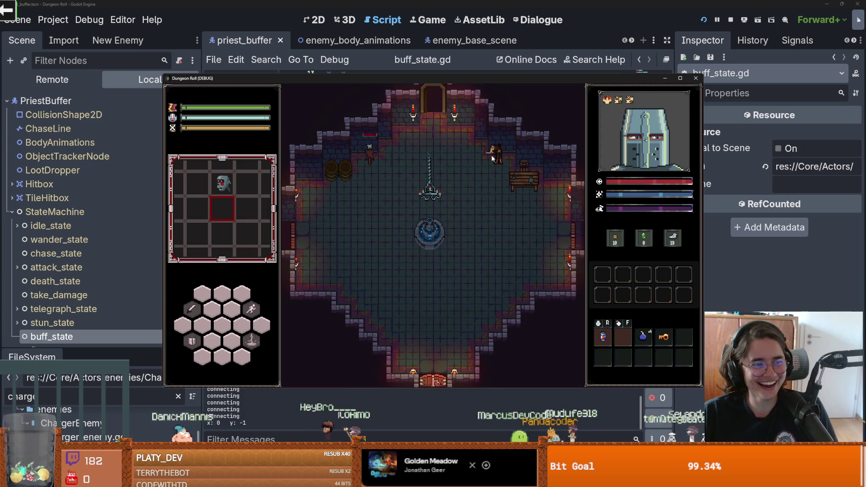
pyautogui.press('w')
pyautogui.click(470, 186)
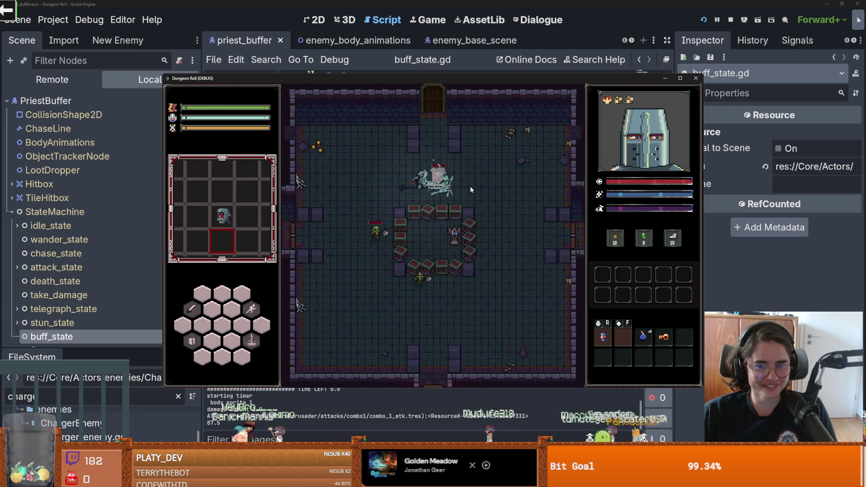
# - Move the knight around the room with WASD, then stop the game with F8
pyautogui.press('d')
pyautogui.press('s')
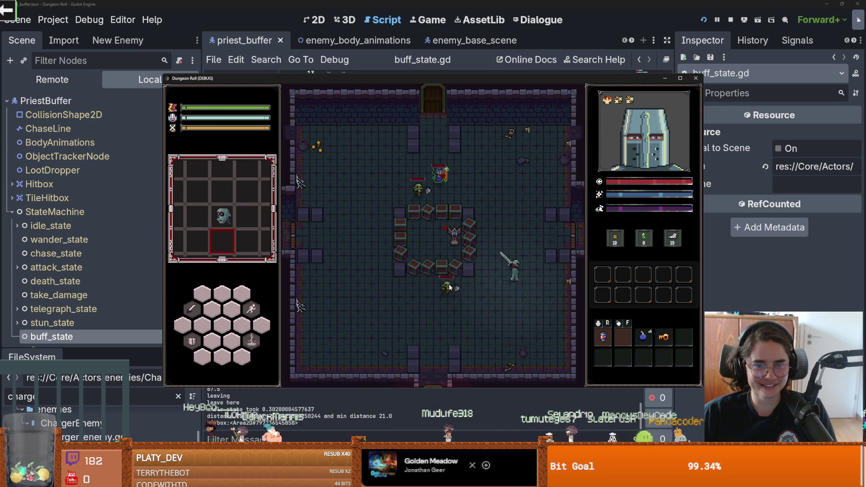
pyautogui.press('a')
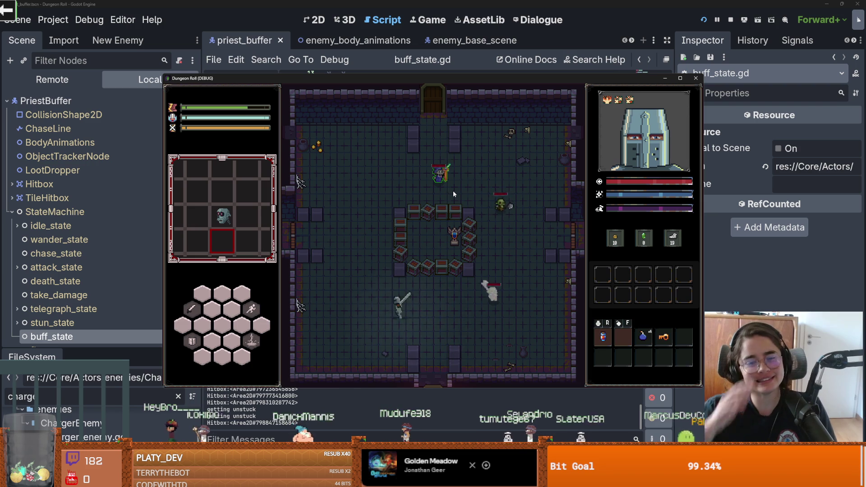
pyautogui.press('w')
pyautogui.press('a')
pyautogui.press('w')
pyautogui.press('d')
pyautogui.press('d')
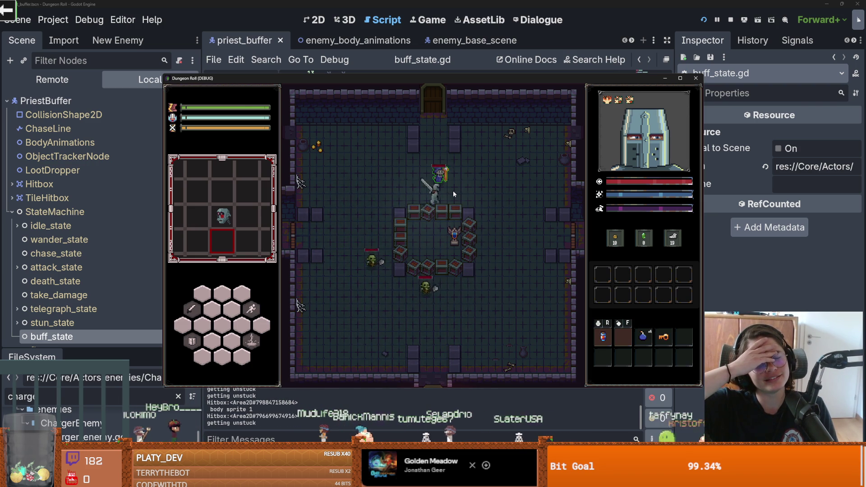
pyautogui.press('s')
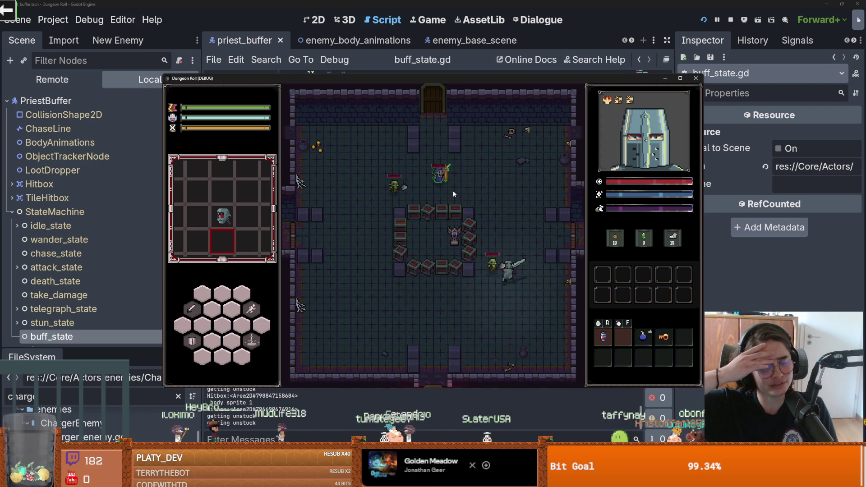
pyautogui.press('F8')
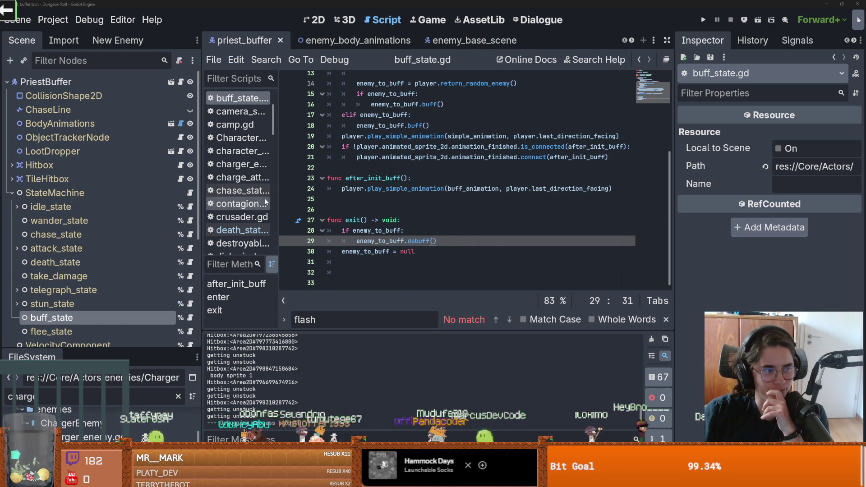
# - Delete the extra blank line 25 in buff_state.gd and save
pyautogui.click(386, 199)
pyautogui.press('BackSpace')
pyautogui.hotkey('ctrl', 's')
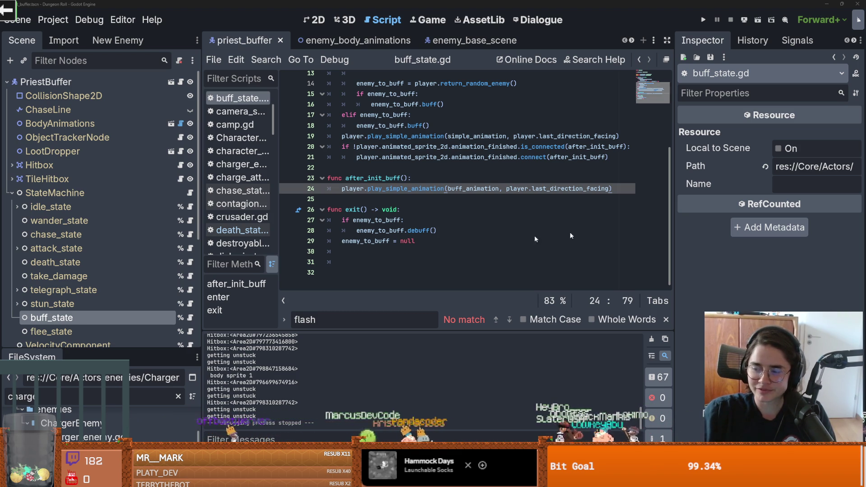
pyautogui.click(407, 232)
pyautogui.hotkey('ctrl', 's')
# - Review the simple_animation call, delete the empty line 13, and save
pyautogui.scroll(3)
pyautogui.click(423, 209)
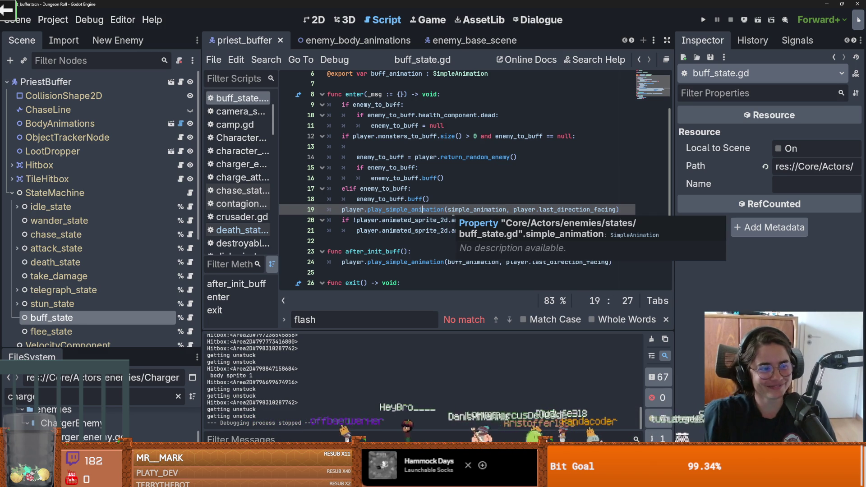
pyautogui.click(395, 211)
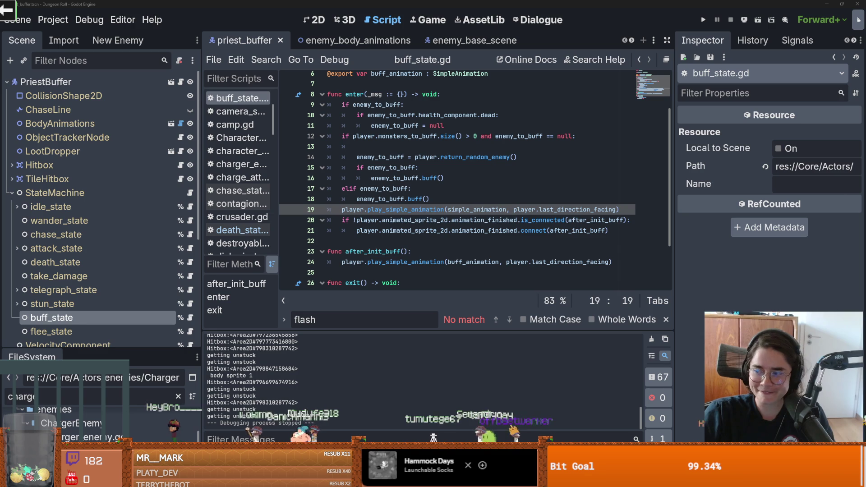
pyautogui.click(424, 178)
pyautogui.scroll(3)
pyautogui.click(381, 202)
pyautogui.hotkey('ctrl', 'shift', 'k')
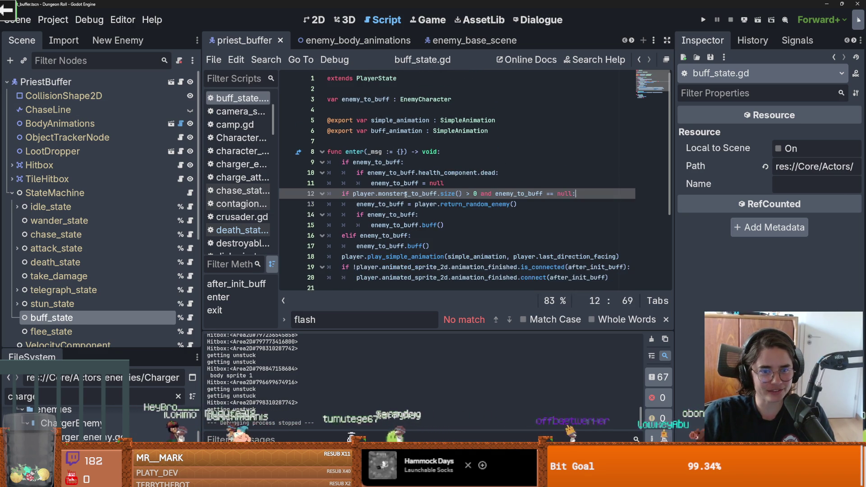
pyautogui.click(385, 145)
pyautogui.hotkey('ctrl', 's')
# - Check the animated_sprite_2d is_connected check for after_init_buff, then switch to priest_buffer.gd
pyautogui.scroll(-3)
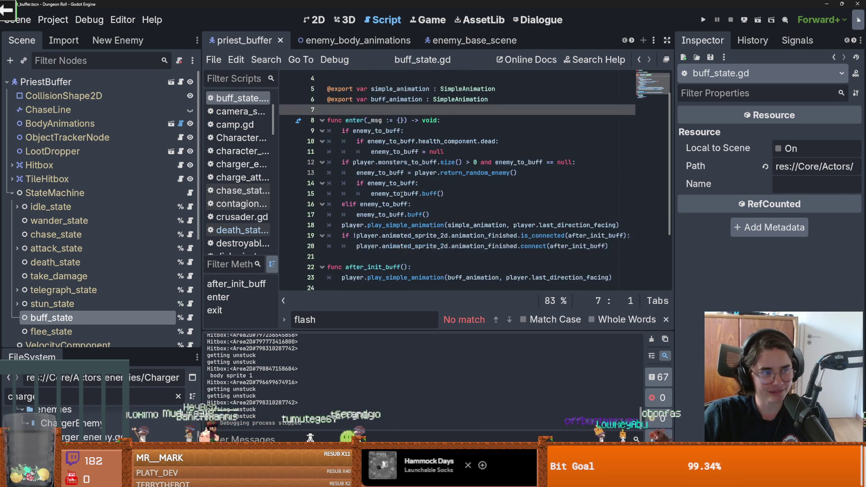
pyautogui.click(404, 192)
pyautogui.scroll(3)
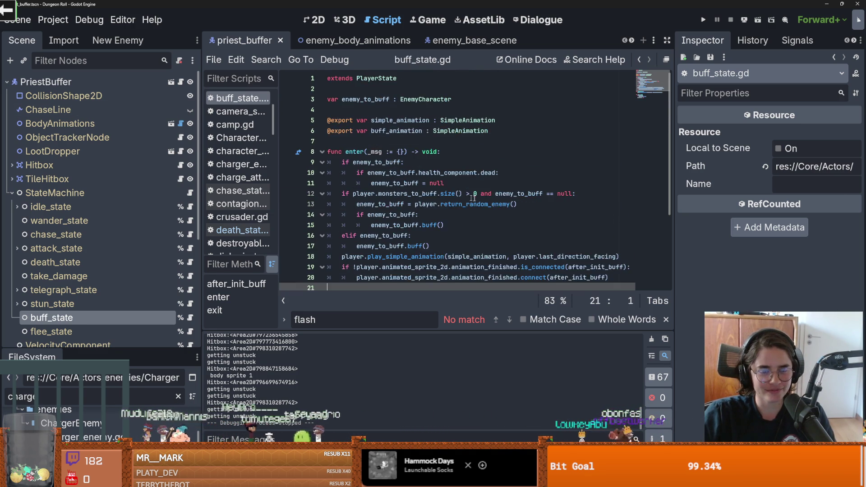
pyautogui.scroll(-3)
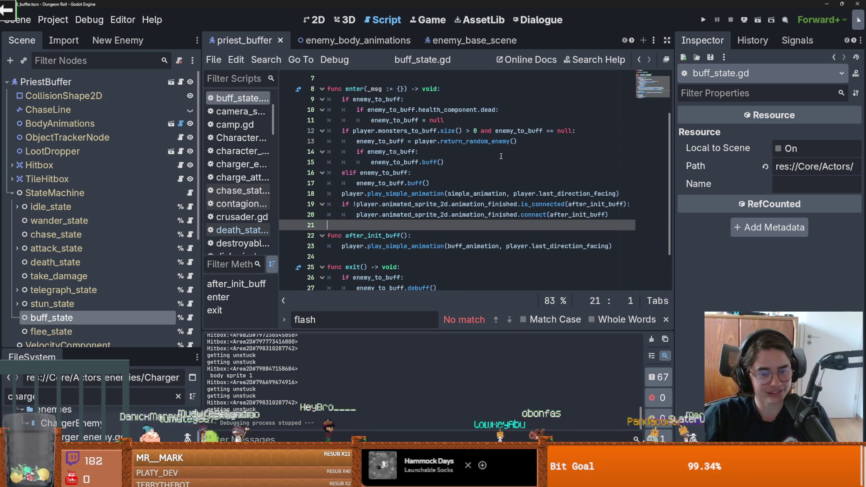
pyautogui.scroll(3)
pyautogui.scroll(-3)
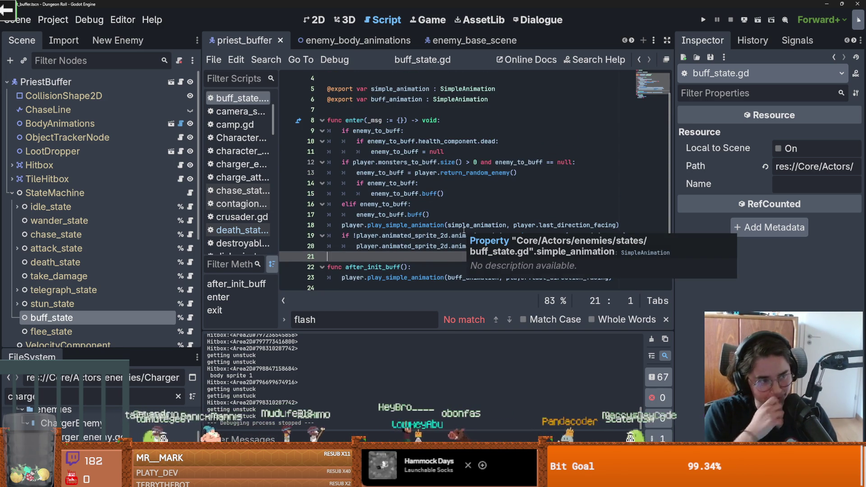
pyautogui.scroll(-3)
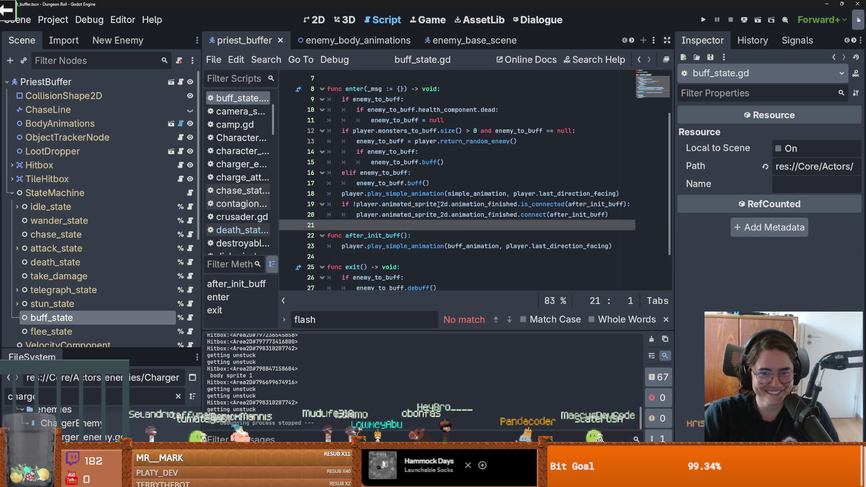
pyautogui.scroll(-3)
pyautogui.scroll(3)
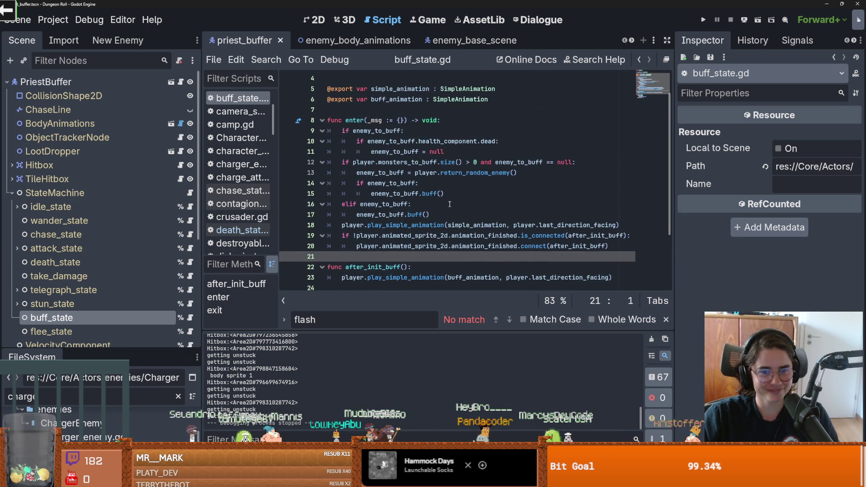
pyautogui.scroll(-3)
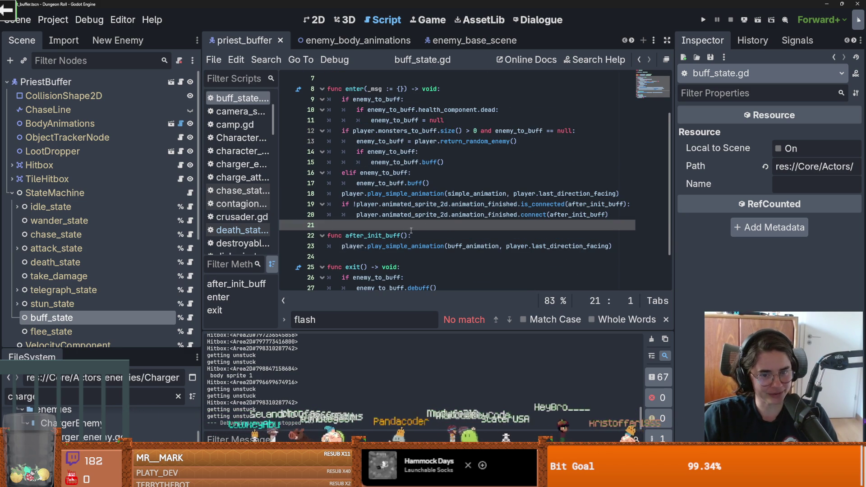
pyautogui.doubleClick(415, 218)
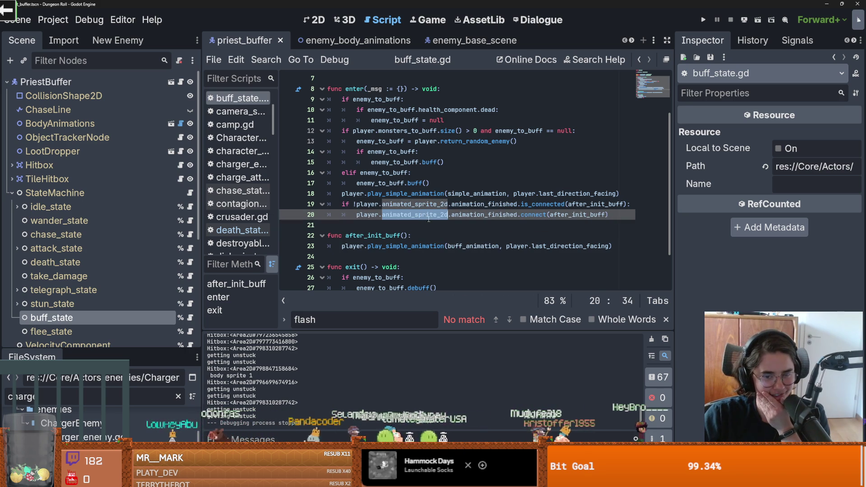
pyautogui.click(456, 205)
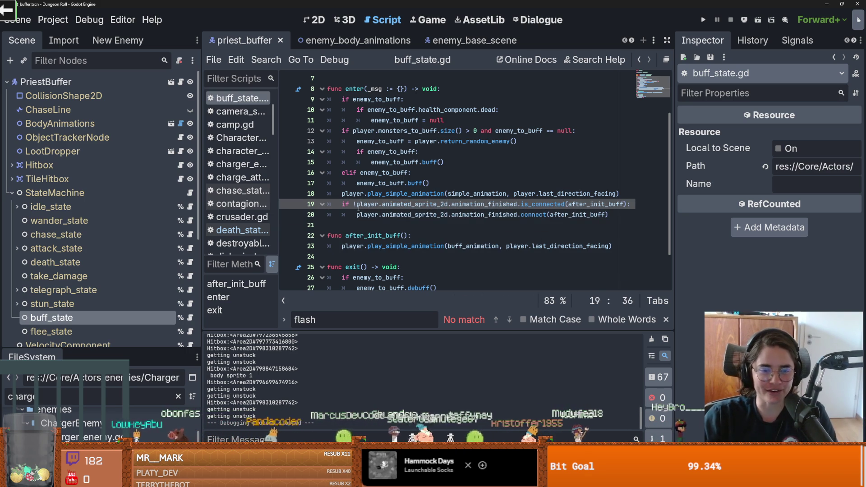
pyautogui.moveTo(359, 207)
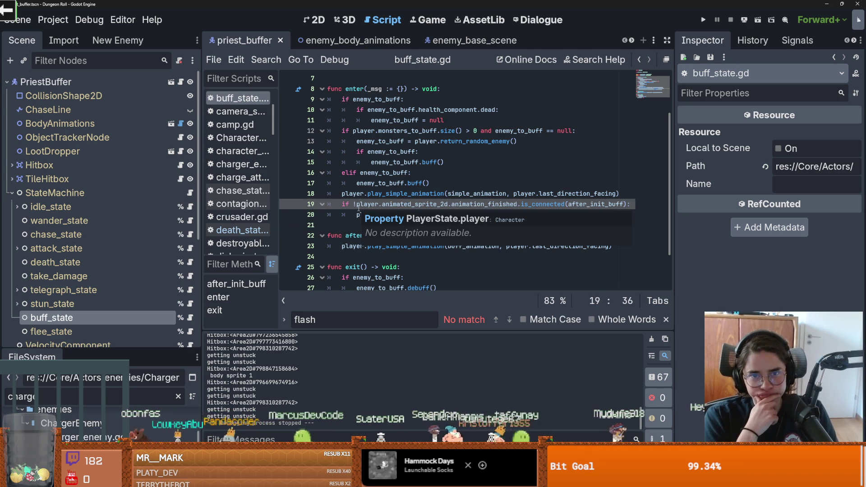
pyautogui.scroll(3)
pyautogui.click(181, 82)
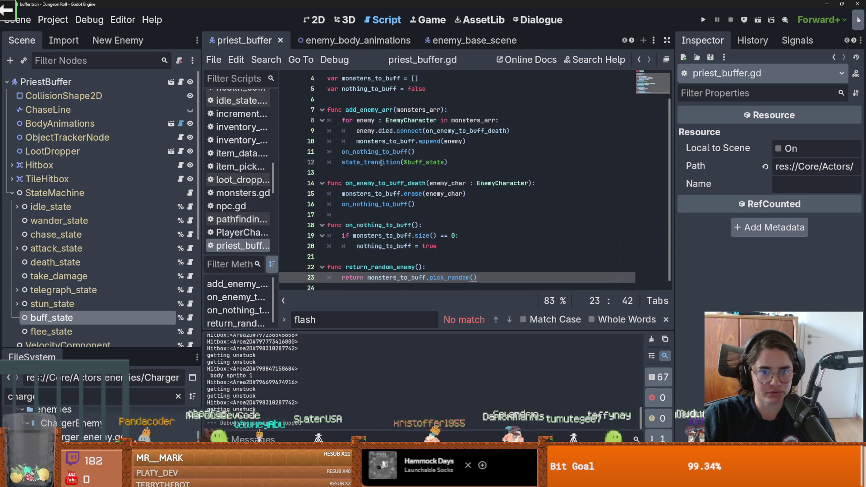
# - Wrap add_enemy_arr's connect and append lines in 'if enemy != self:' and run the project
pyautogui.scroll(3)
pyautogui.doubleClick(381, 183)
pyautogui.click(382, 170)
pyautogui.click(530, 151)
pyautogui.press('Return')
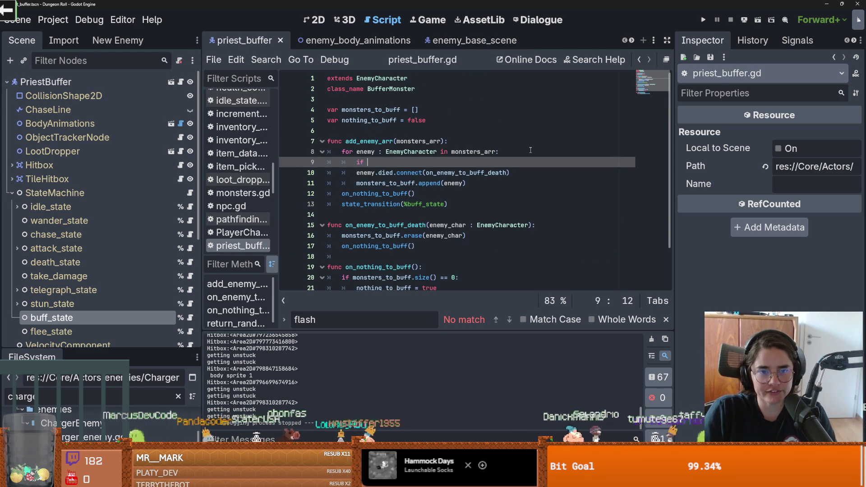
pyautogui.write('if enemy is')
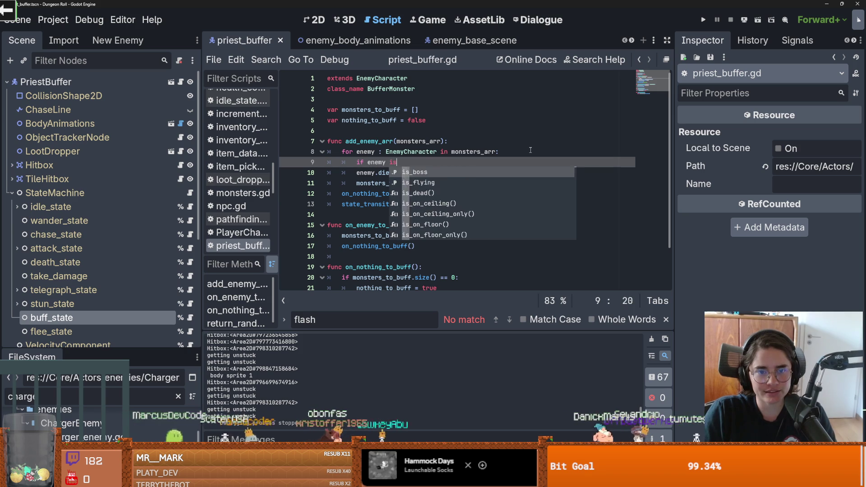
pyautogui.press('BackSpace')
pyautogui.press('BackSpace')
pyautogui.write('!= self:')
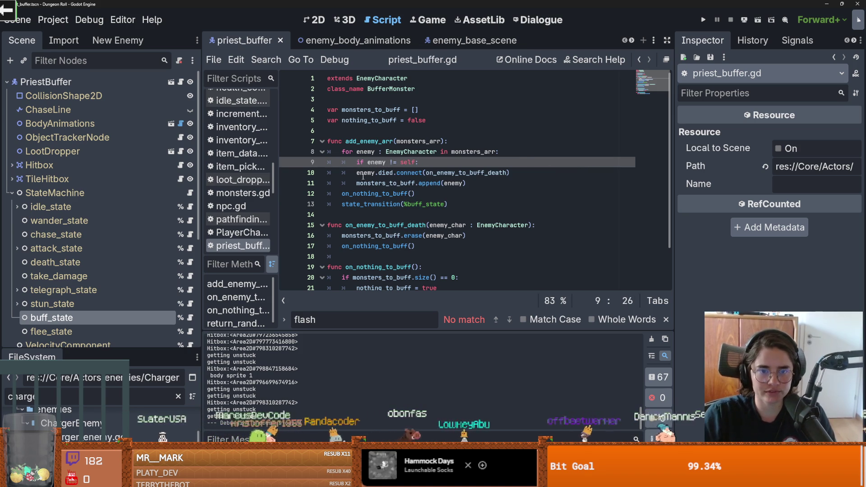
pyautogui.moveTo(356, 172); pyautogui.dragTo(368, 183)
pyautogui.press('Tab')
pyautogui.click(705, 21)
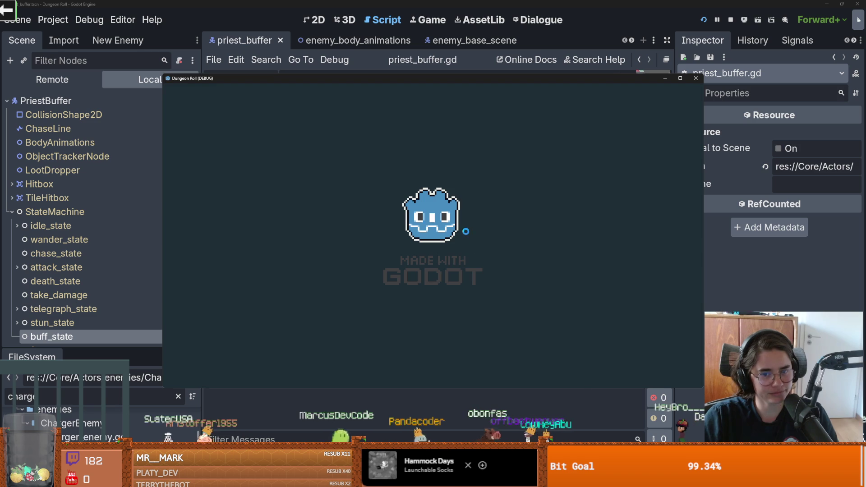
# - Pick the next room and attack the skeleton mage with the knight's sword
pyautogui.click(680, 78)
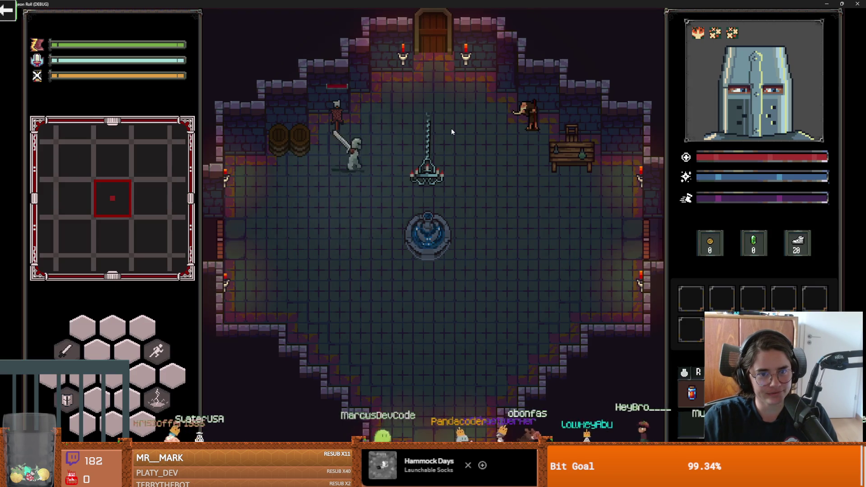
pyautogui.click(426, 282)
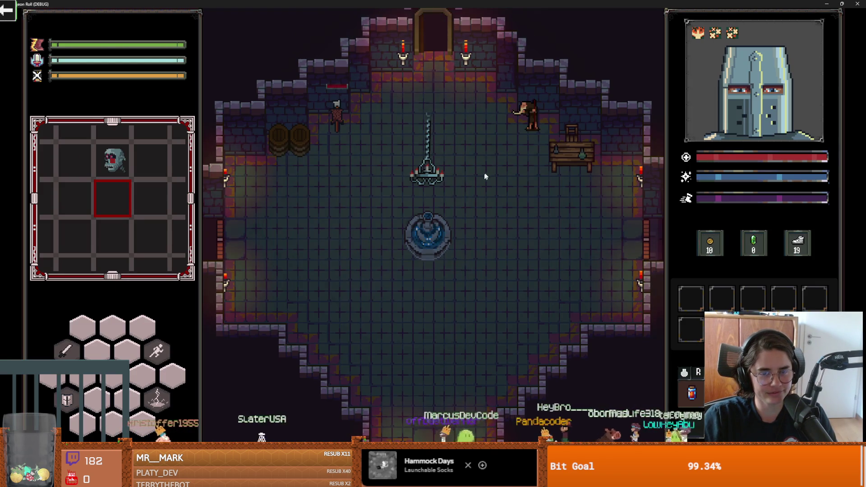
pyautogui.press('w')
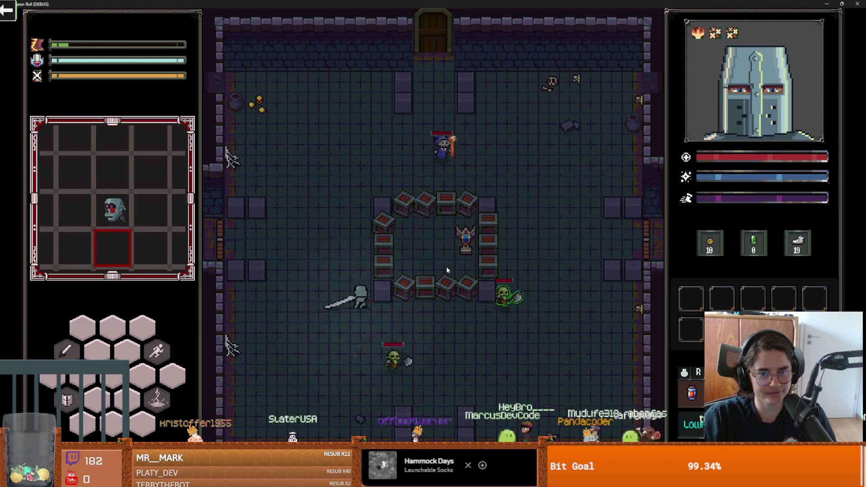
pyautogui.press('d')
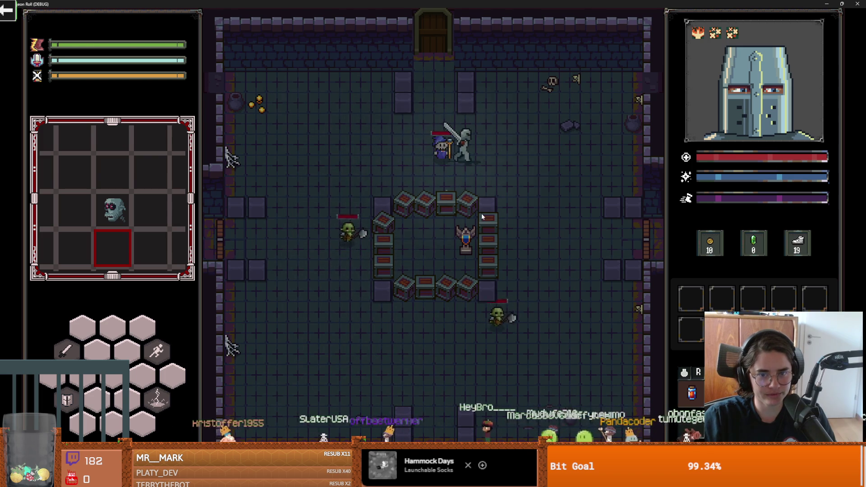
pyautogui.press('a')
pyautogui.click(419, 180)
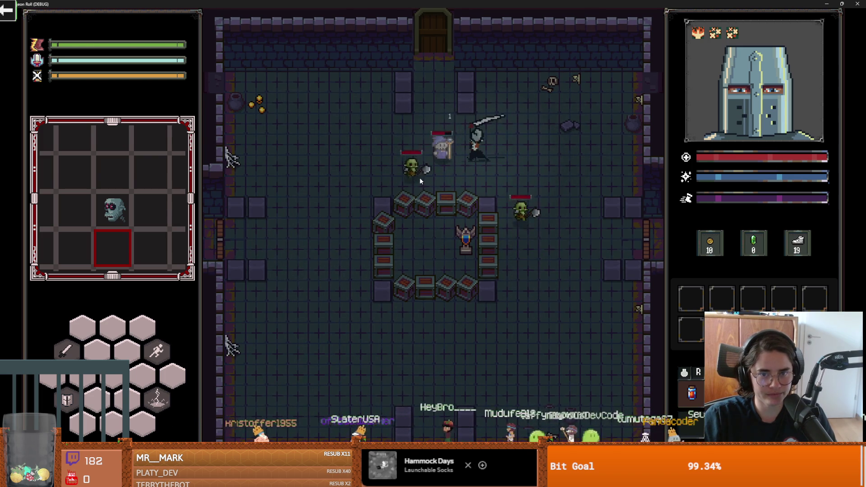
# - Fight the goblins with sword swings and a lightning strike
pyautogui.press('a')
pyautogui.press('a')
pyautogui.press('d')
pyautogui.press('s')
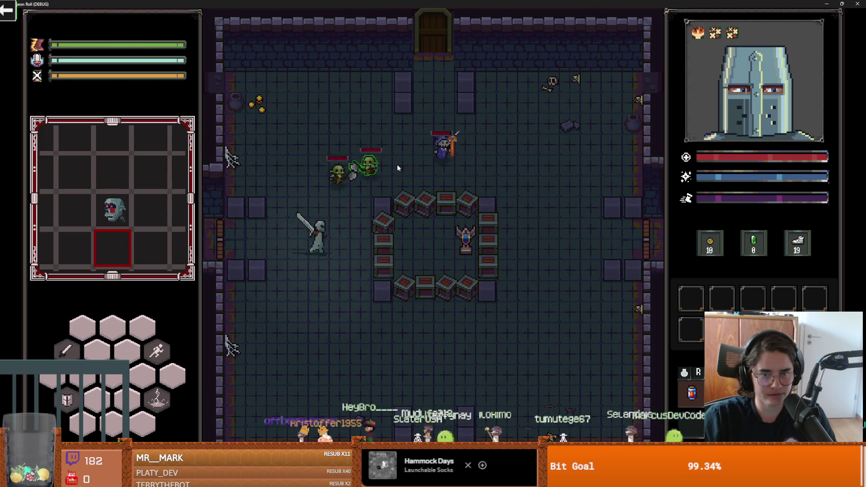
pyautogui.press('a')
pyautogui.click(356, 215)
pyautogui.click(356, 214)
pyautogui.click(366, 213)
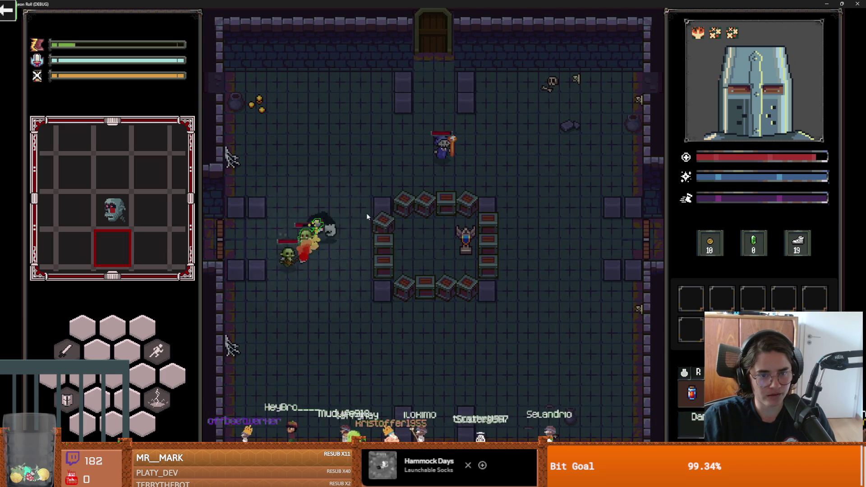
pyautogui.rightClick(366, 213)
pyautogui.click(366, 213)
# - Retreat from the goblins, stop the game with F8, and return to priest_buffer.gd
pyautogui.press('w')
pyautogui.press('a')
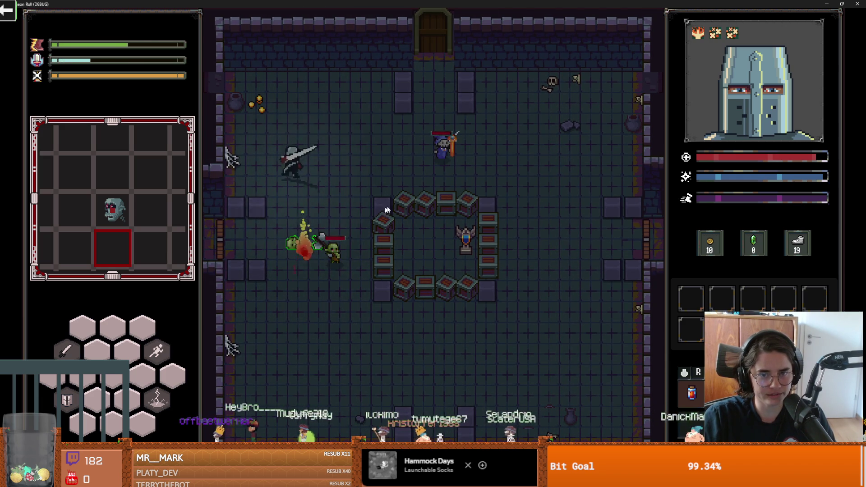
pyautogui.press('d')
pyautogui.press('d')
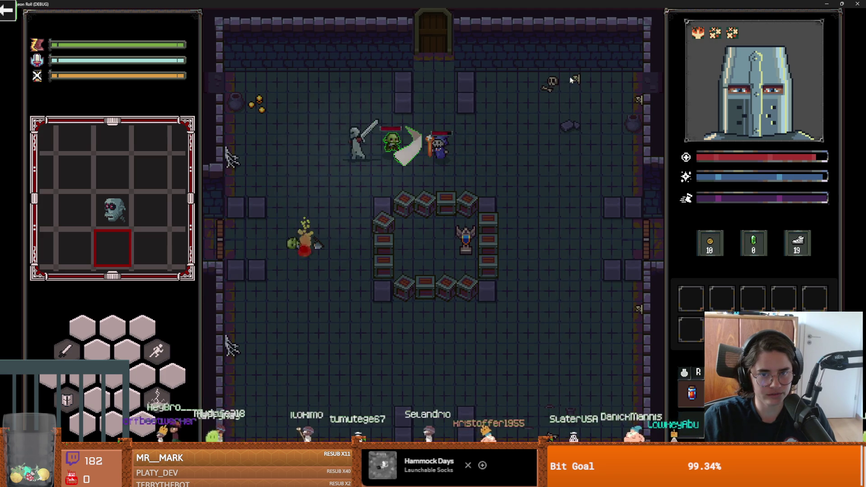
pyautogui.press('F8')
pyautogui.click(500, 159)
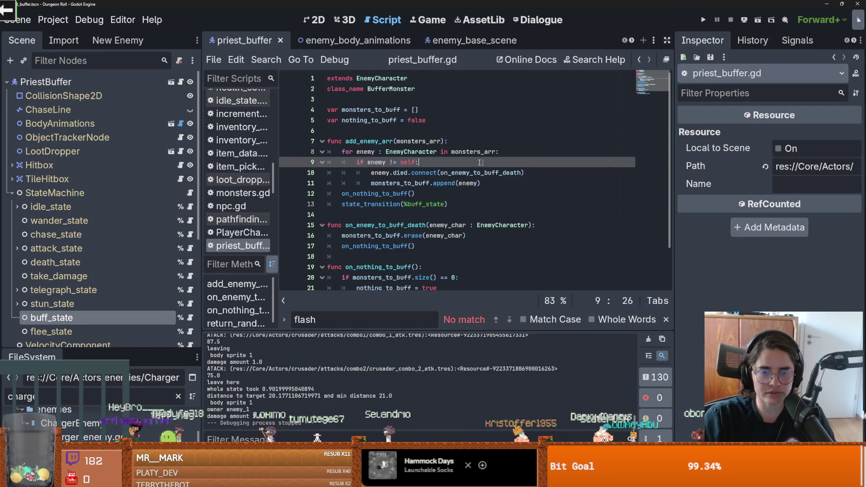
# - Copy state_transition(%buff_state) and paste it after on_nothing_to_buff() in on_enemy_to_buff_death
pyautogui.scroll(-3)
pyautogui.click(447, 161)
pyautogui.moveTo(448, 162); pyautogui.dragTo(338, 160)
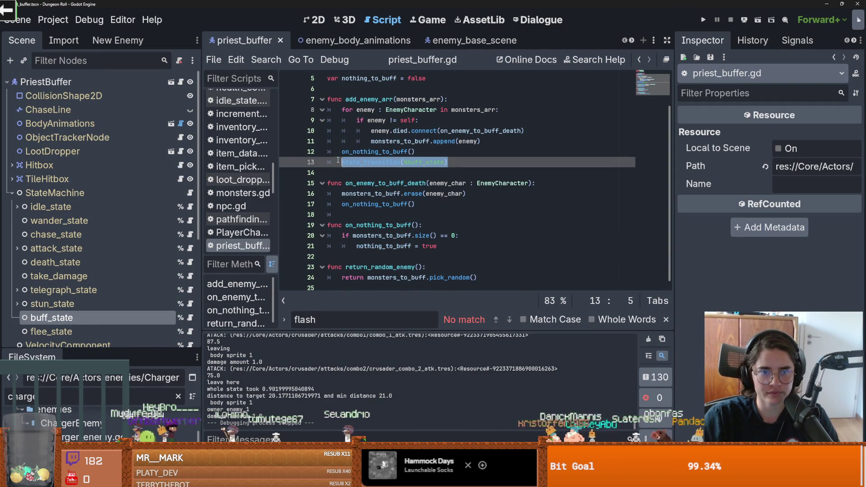
pyautogui.hotkey('ctrl', 'c')
pyautogui.click(424, 203)
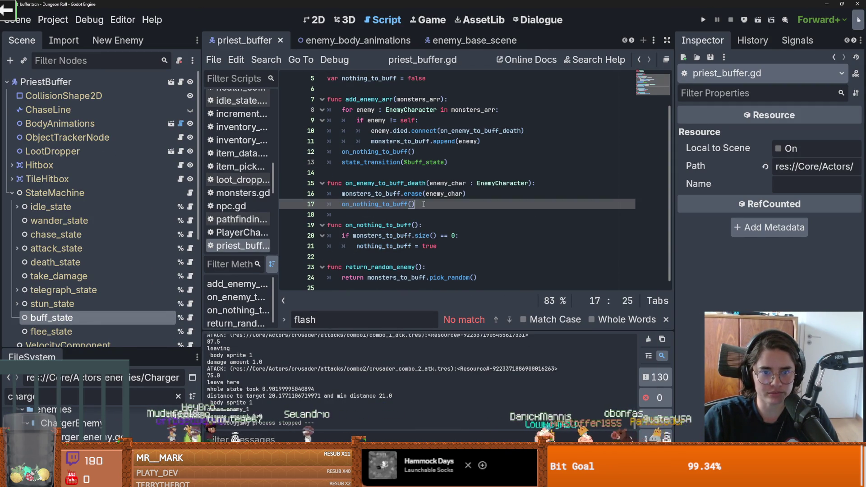
pyautogui.press('Return')
pyautogui.hotkey('ctrl', 'v')
# - Jump to state_transition's definition in Characters.gd, then relaunch the game
pyautogui.doubleClick(391, 216)
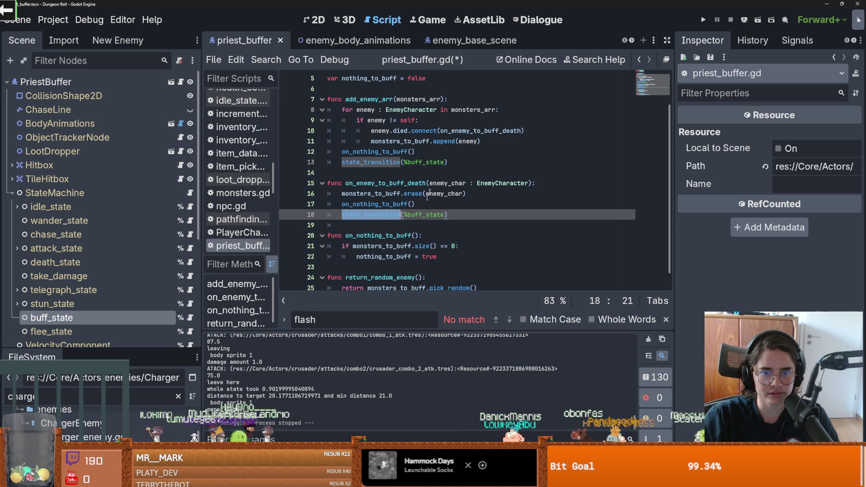
pyautogui.click(377, 165)
pyautogui.press('Down')
pyautogui.press('Down')
pyautogui.press('Down')
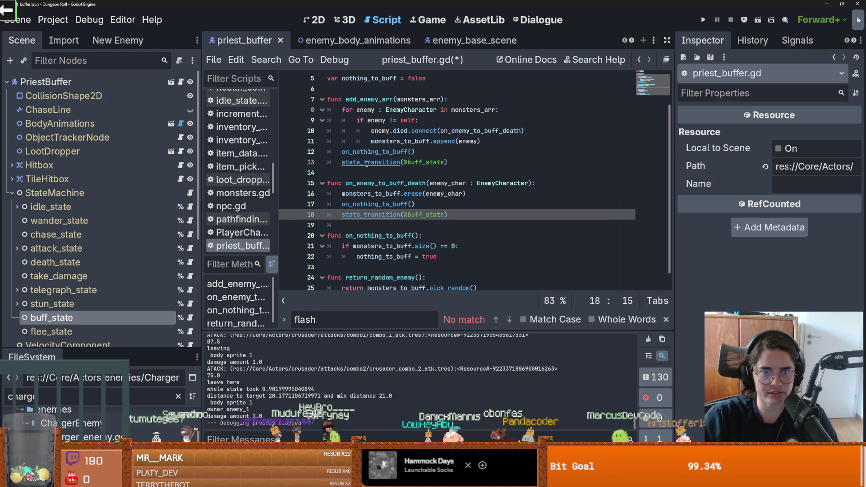
pyautogui.click(387, 215)
pyautogui.scroll(-3)
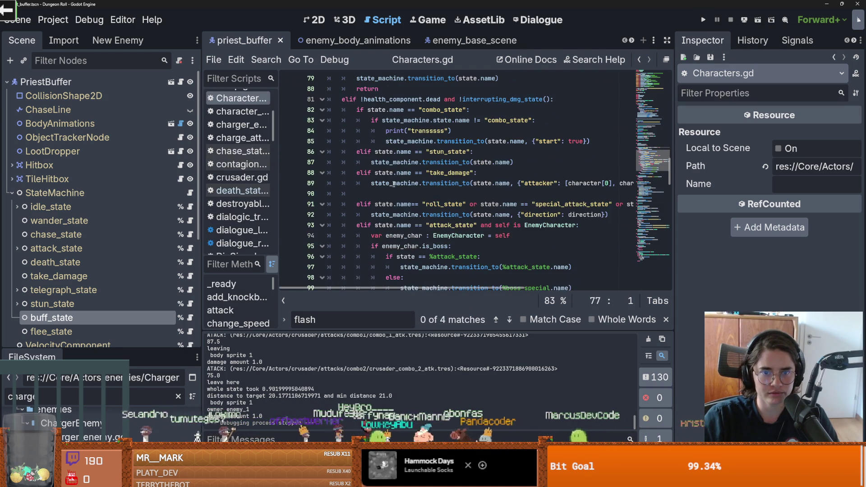
pyautogui.click(704, 21)
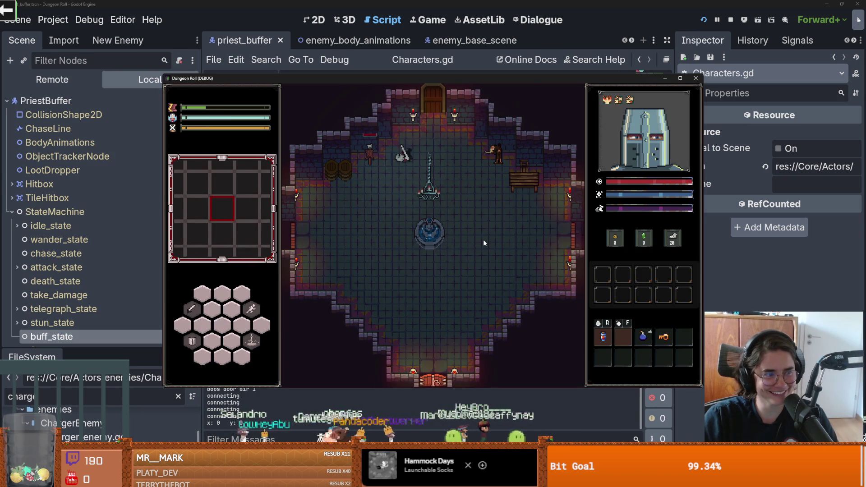
# - Choose a room in the picker and walk the knight through the top door
pyautogui.scroll(-3)
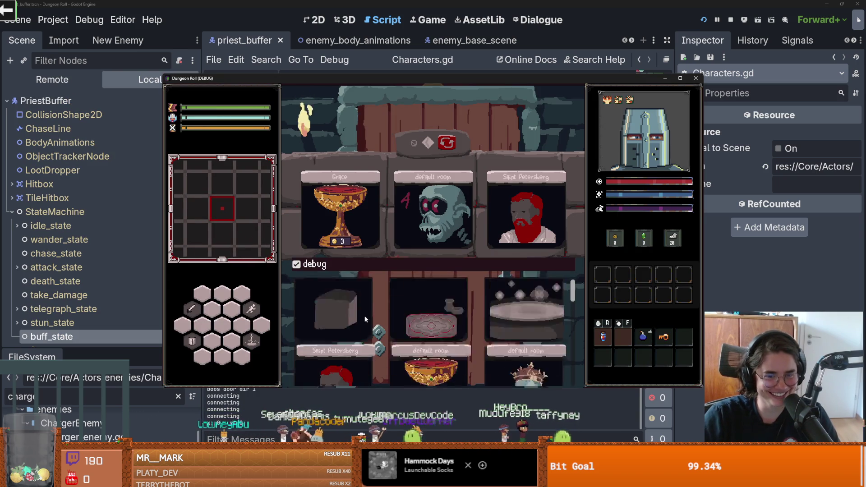
pyautogui.scroll(-3)
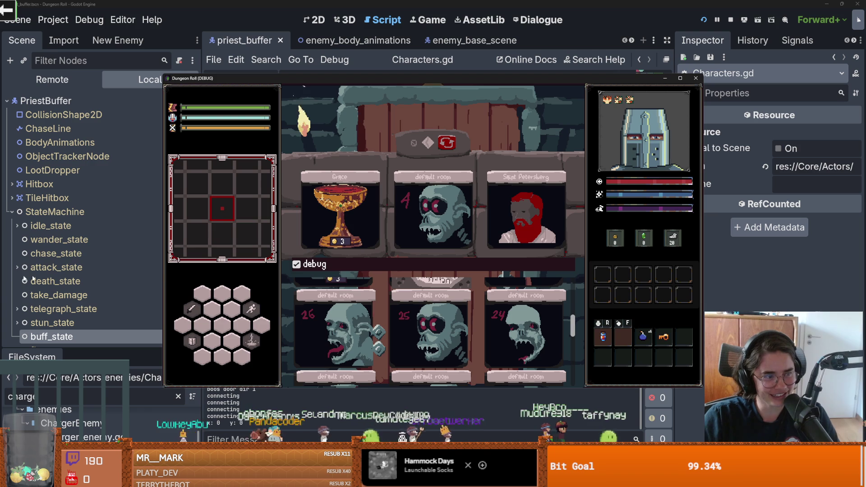
pyautogui.click(353, 327)
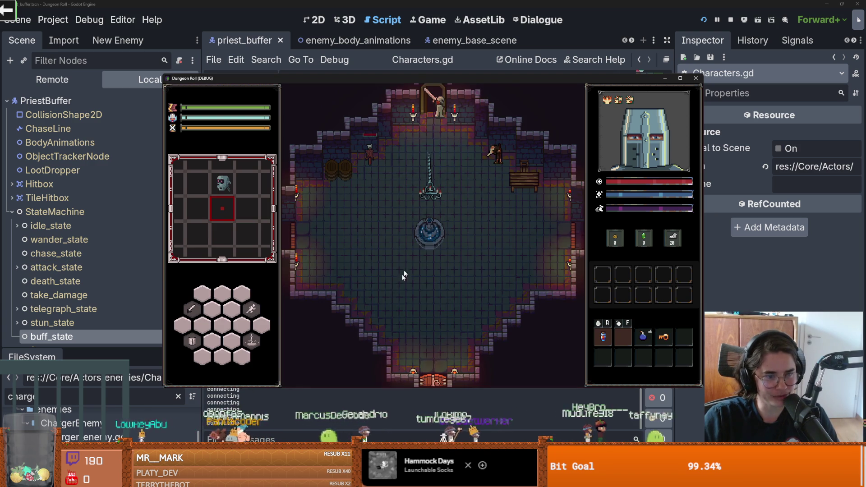
pyautogui.press('w')
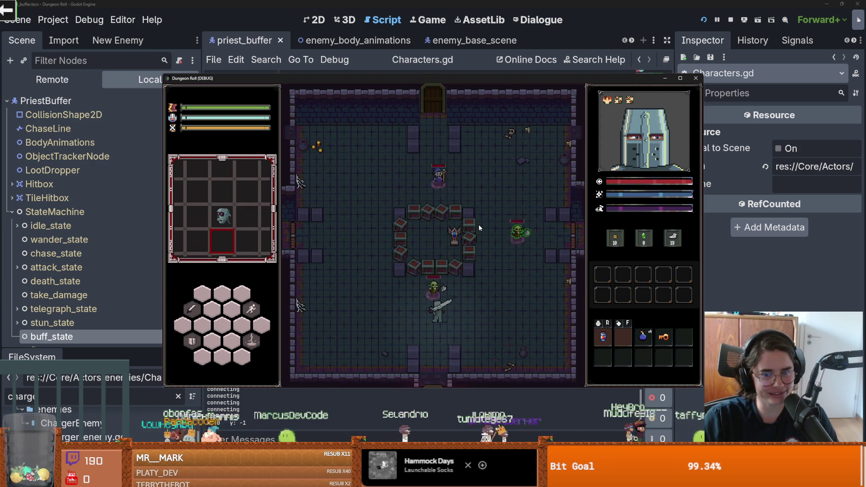
# - Fight the enemies with sword combos and a lightning strike, then close the game window
pyautogui.click(425, 296)
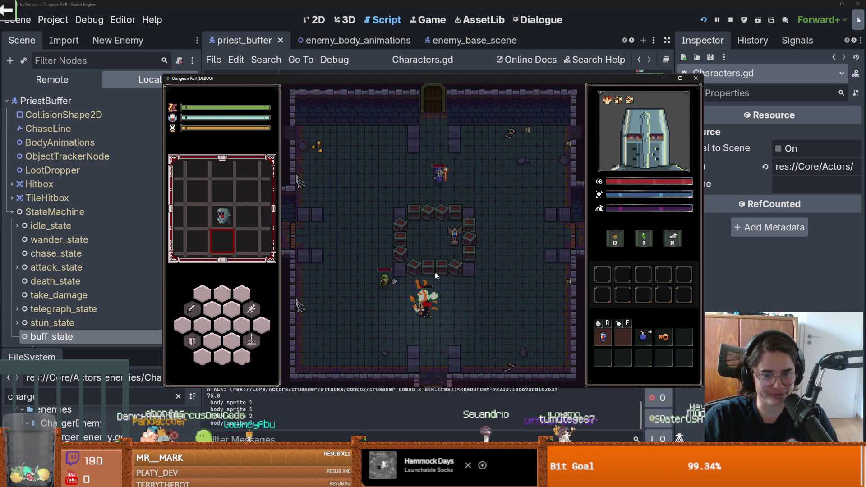
pyautogui.rightClick(424, 311)
pyautogui.click(412, 304)
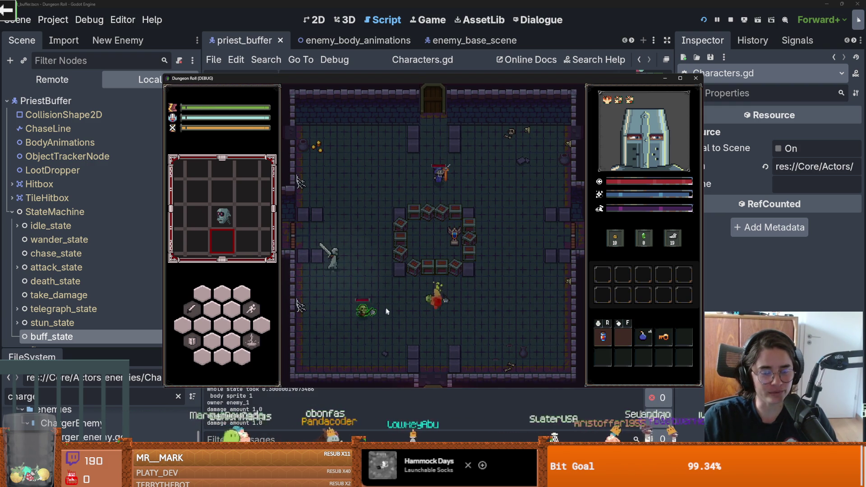
pyautogui.click(425, 304)
pyautogui.click(425, 302)
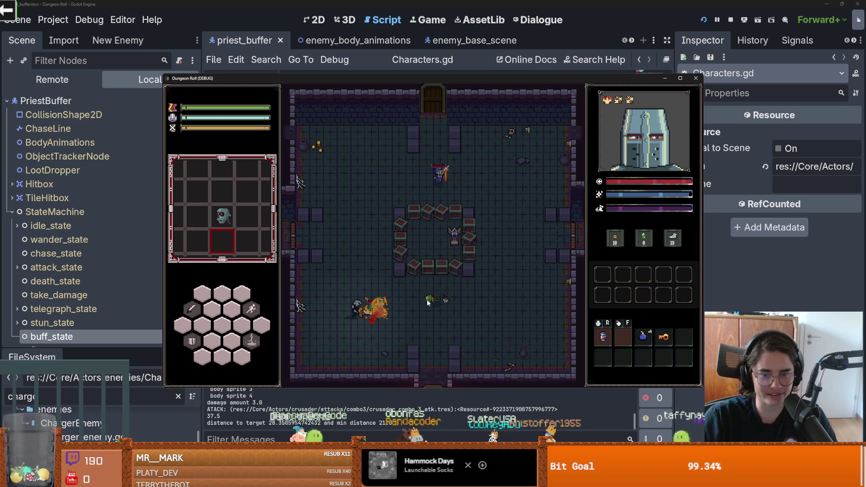
pyautogui.click(430, 299)
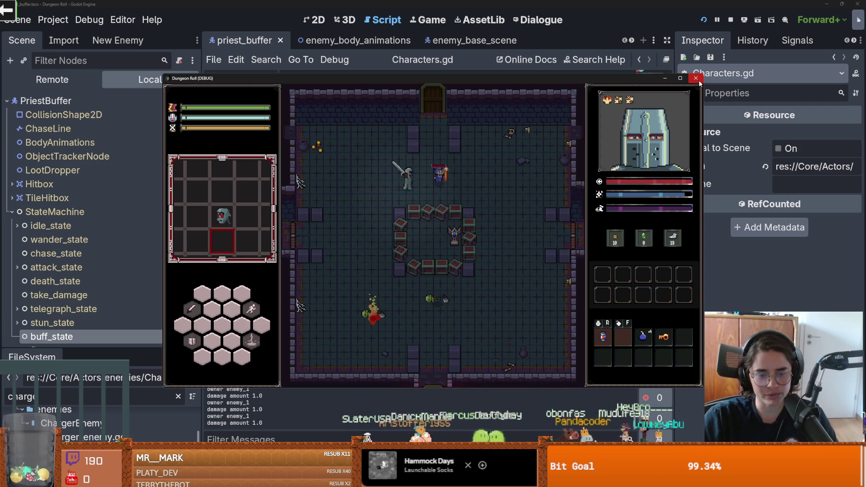
pyautogui.click(696, 78)
# - Save the scene and view enemy_base_scene in the 2D editor
pyautogui.hotkey('ctrl', 's')
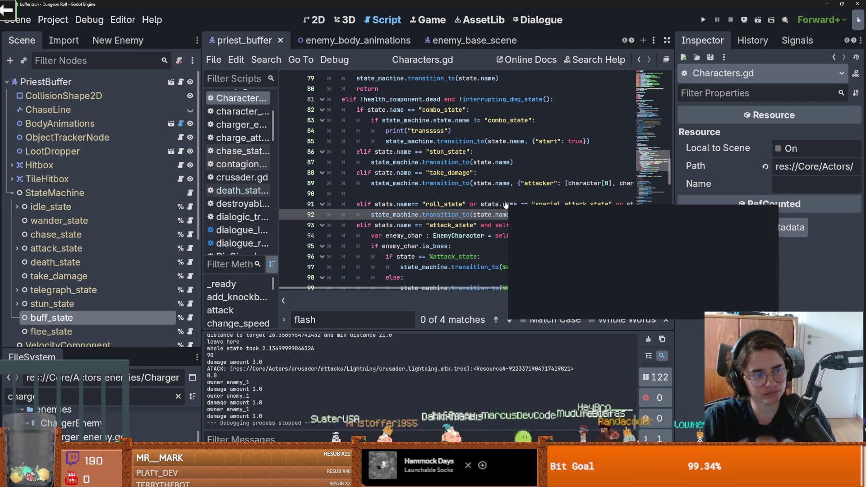
pyautogui.click(433, 41)
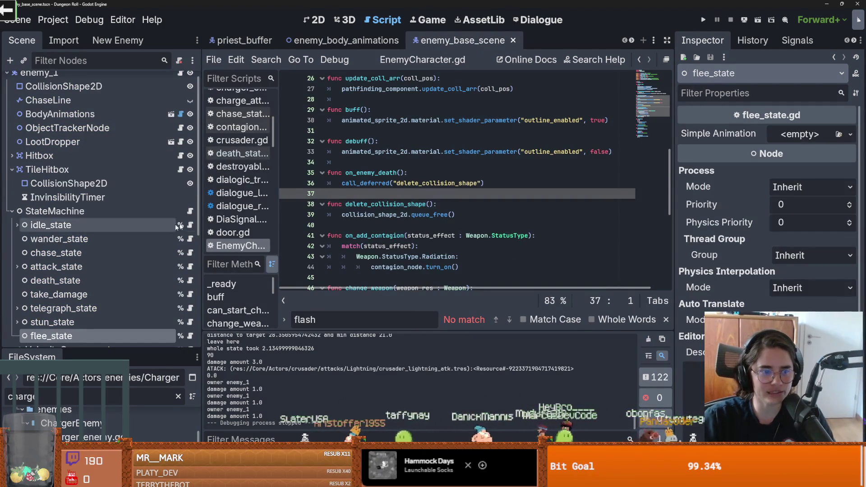
pyautogui.hotkey('ctrl', 'F1')
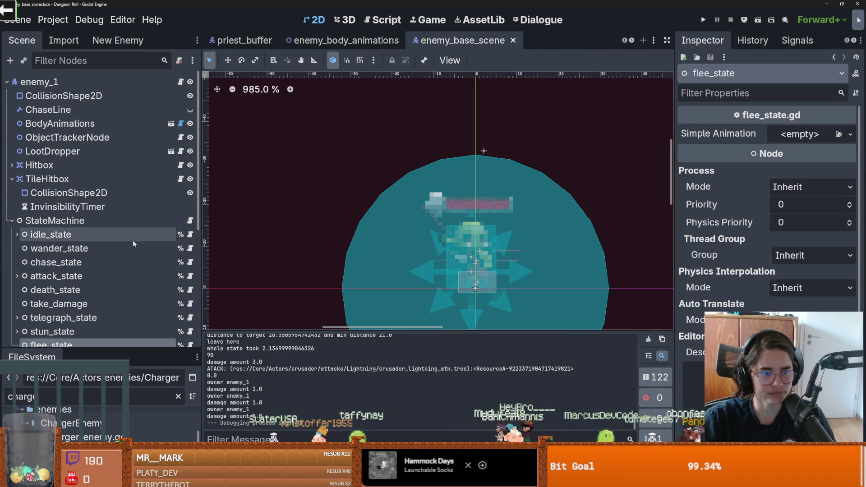
# - Open the enemy_body_animations scene and run the project again
pyautogui.scroll(-3)
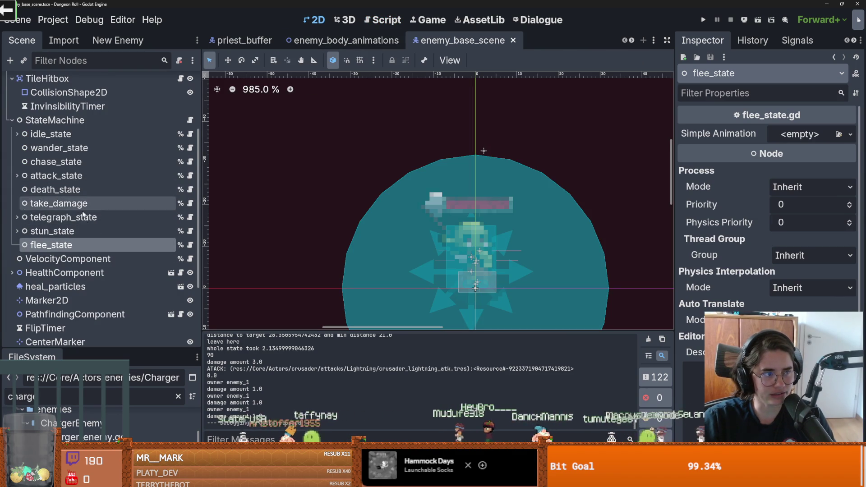
pyautogui.scroll(3)
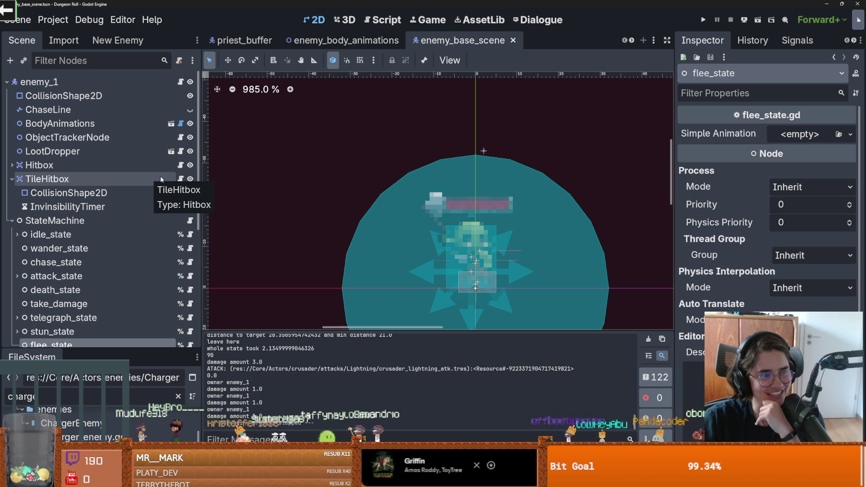
pyautogui.click(173, 123)
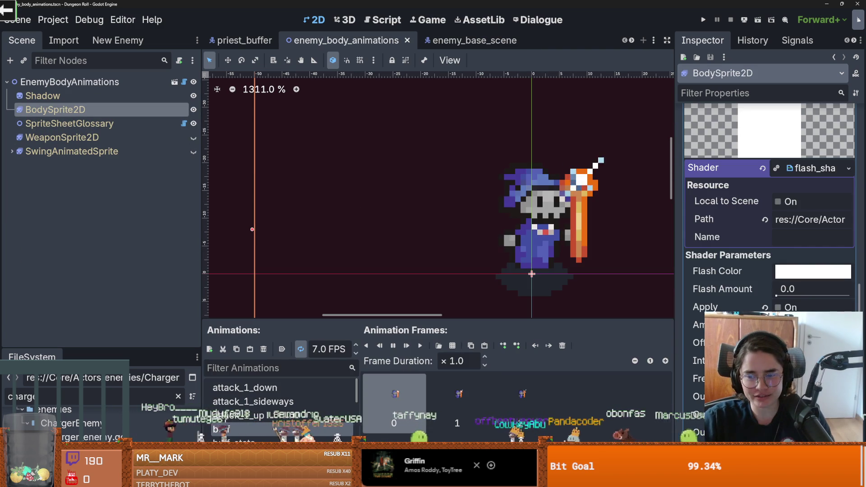
pyautogui.click(703, 20)
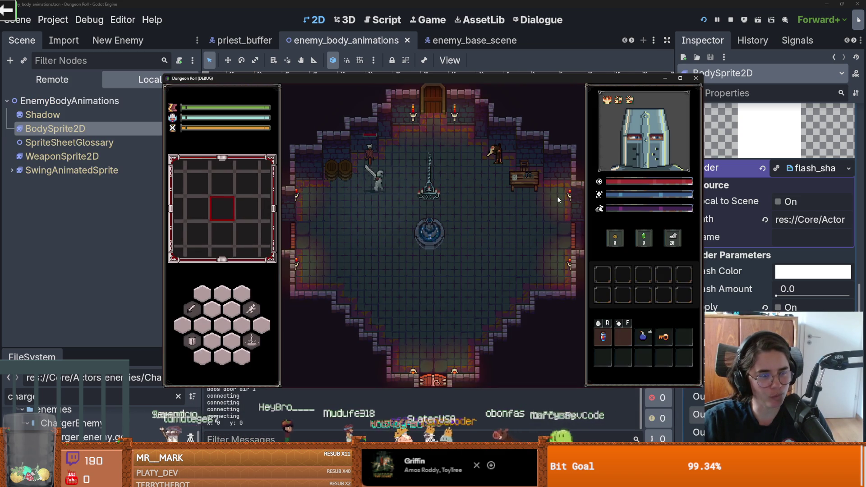
# - Walk the knight through the top door and around the room, then close the game
pyautogui.press('w')
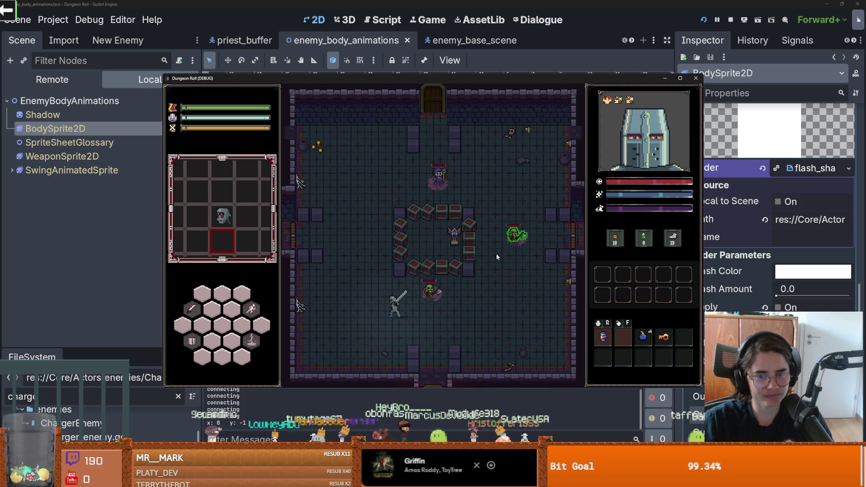
pyautogui.press('s')
pyautogui.press('d')
pyautogui.press('a')
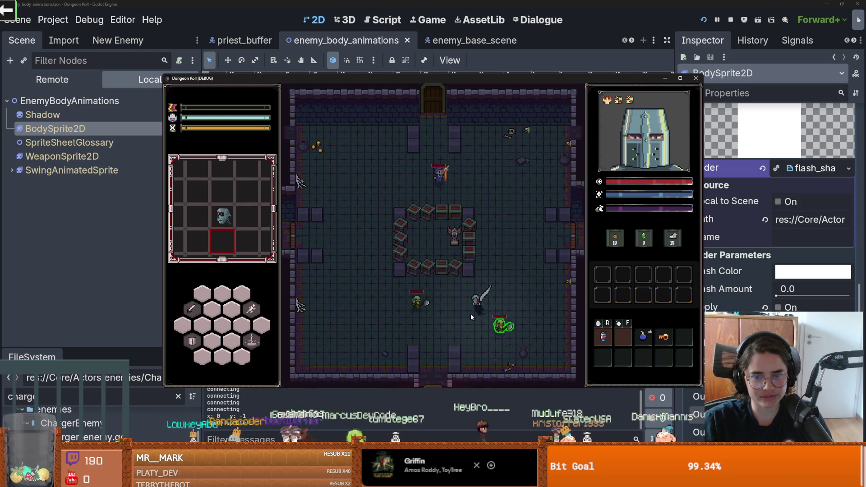
pyautogui.press('a')
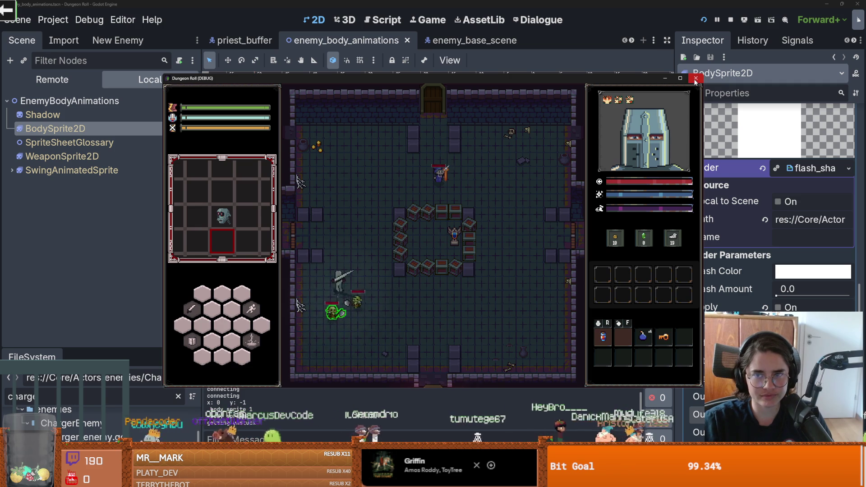
pyautogui.click(696, 78)
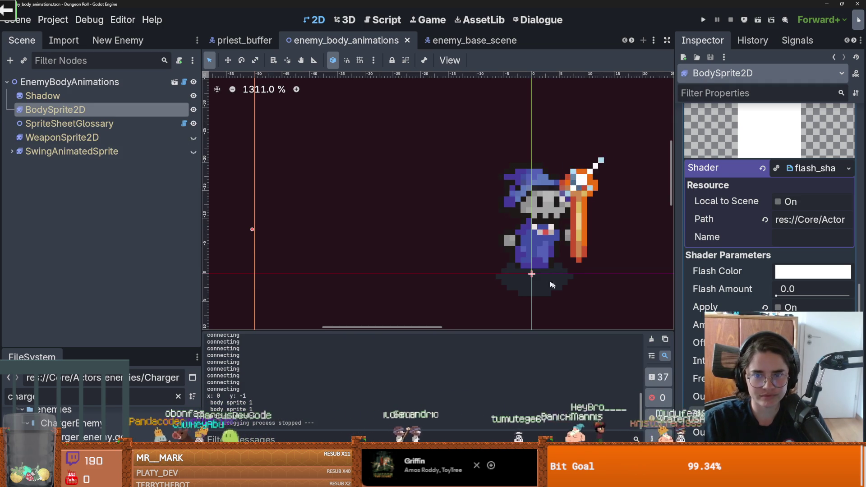
# - Zoom into the enemy sprite and measure the green outline as 1.0 px with the Ruler
pyautogui.scroll(3)
pyautogui.moveTo(568, 295); pyautogui.dragTo(386, 268)
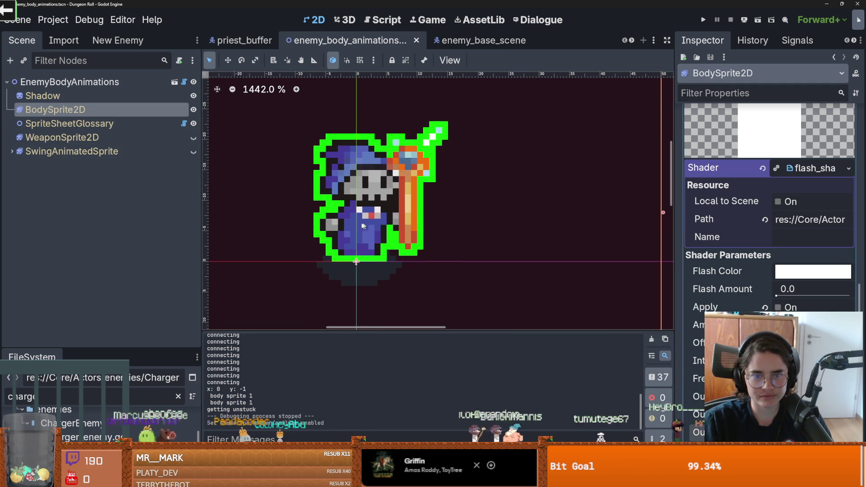
pyautogui.scroll(3)
pyautogui.scroll(3)
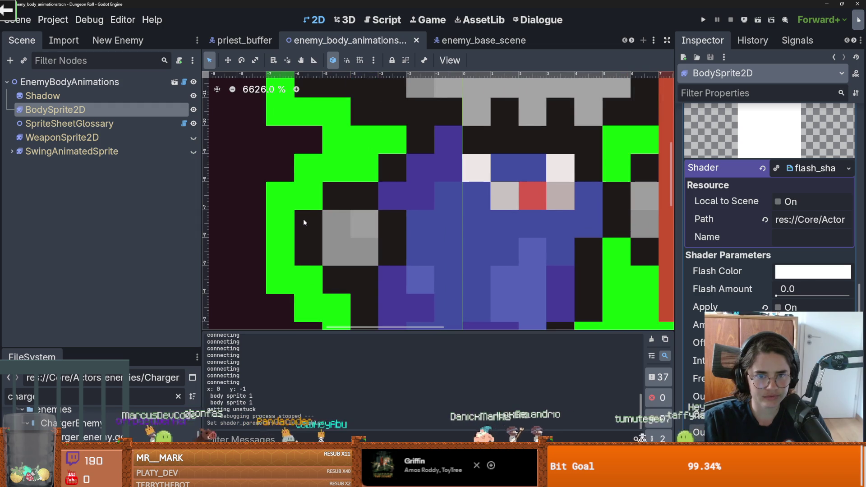
pyautogui.click(314, 60)
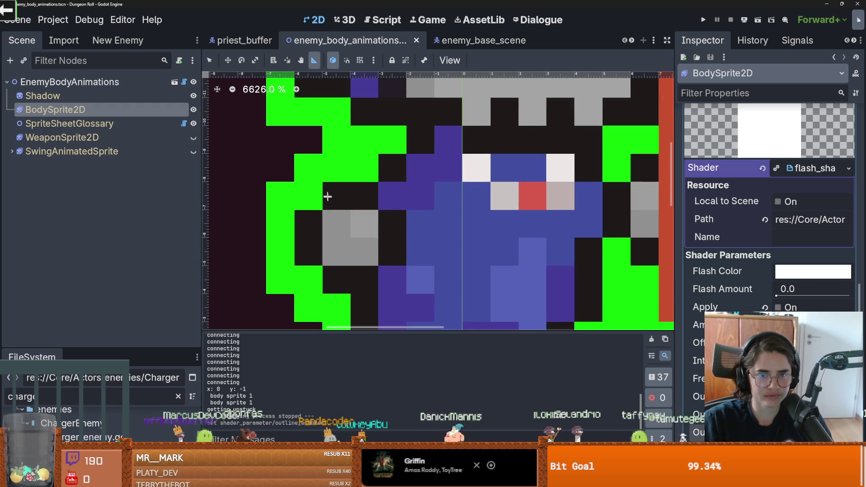
pyautogui.scroll(3)
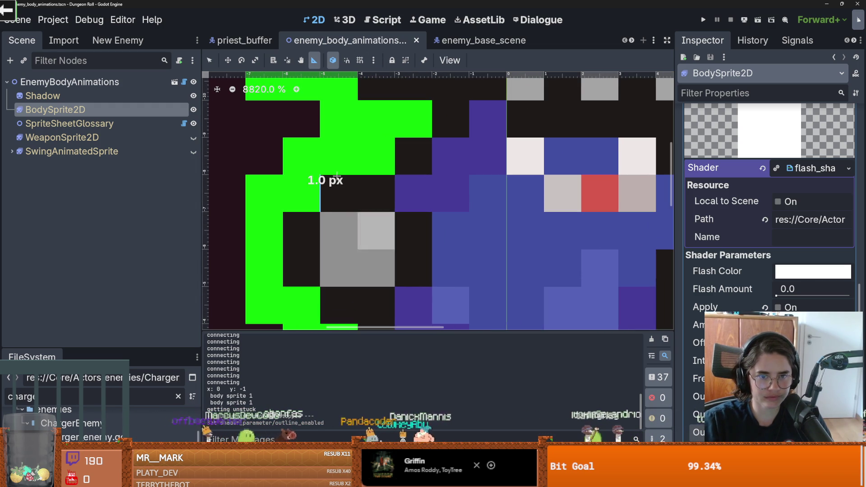
pyautogui.moveTo(337, 175); pyautogui.dragTo(336, 175)
pyautogui.moveTo(320, 136); pyautogui.dragTo(283, 174)
# - Save the enemy_body_animations scene and launch the game again
pyautogui.scroll(-3)
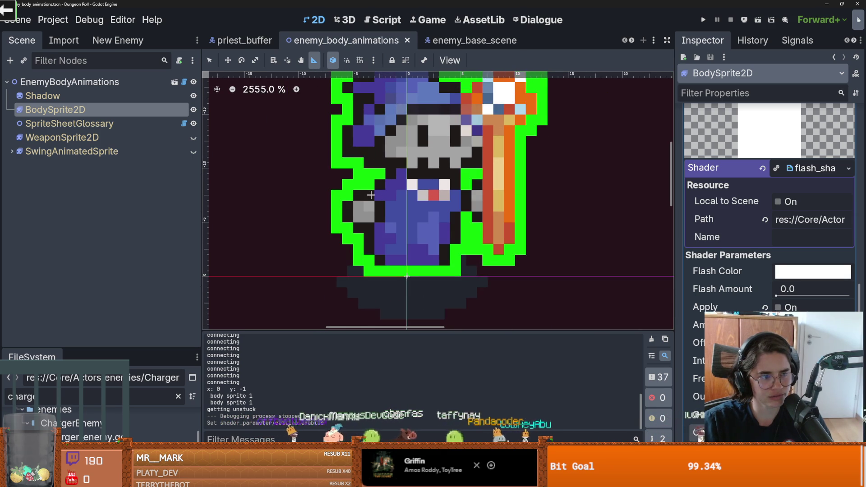
pyautogui.hotkey('ctrl', 's')
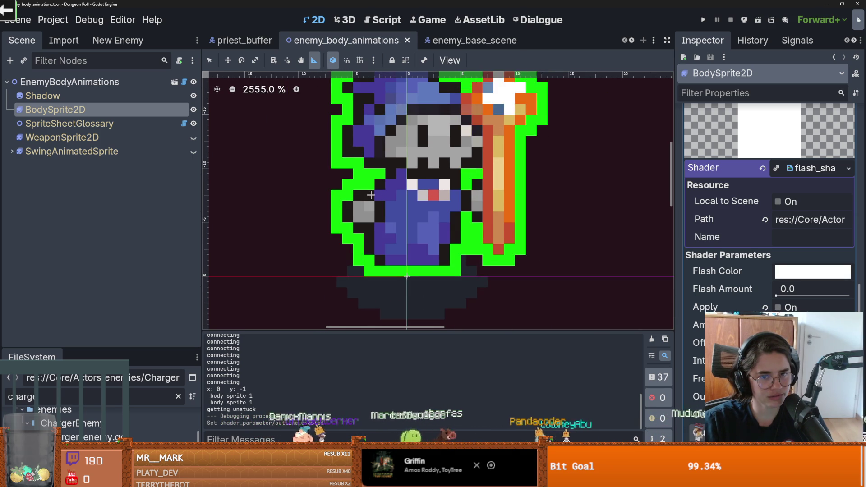
pyautogui.scroll(-3)
pyautogui.scroll(-3)
pyautogui.scroll(3)
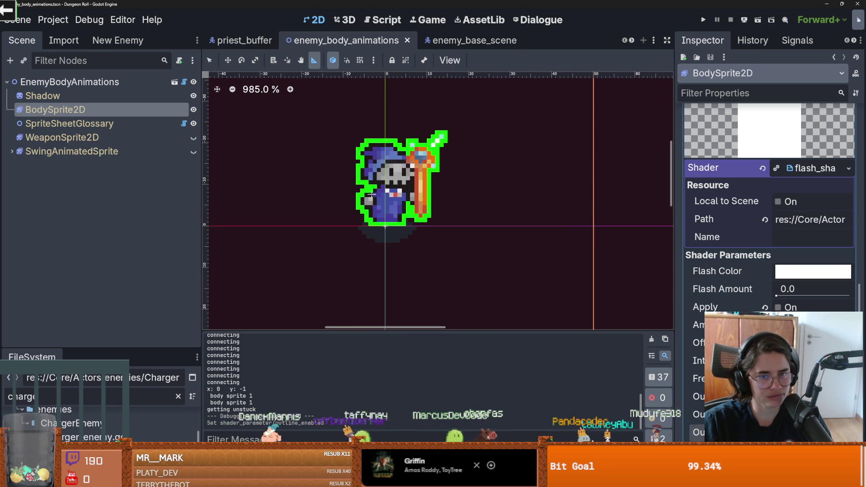
pyautogui.scroll(3)
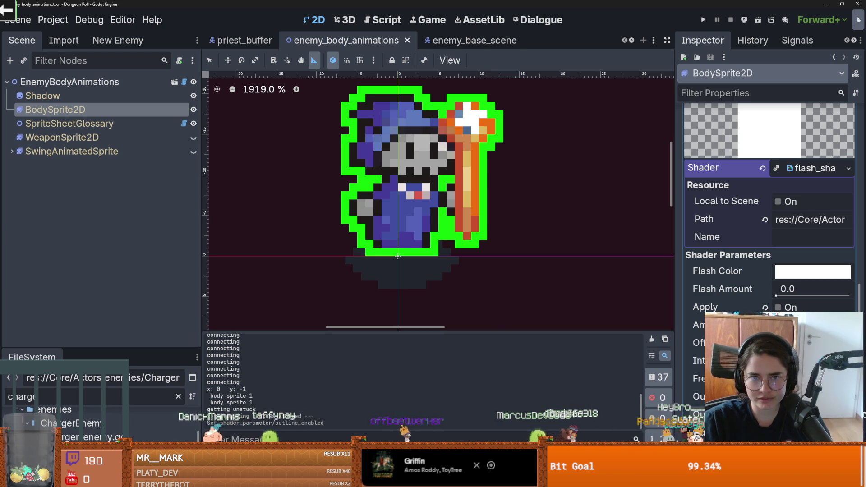
pyautogui.scroll(-3)
pyautogui.hotkey('ctrl', 's')
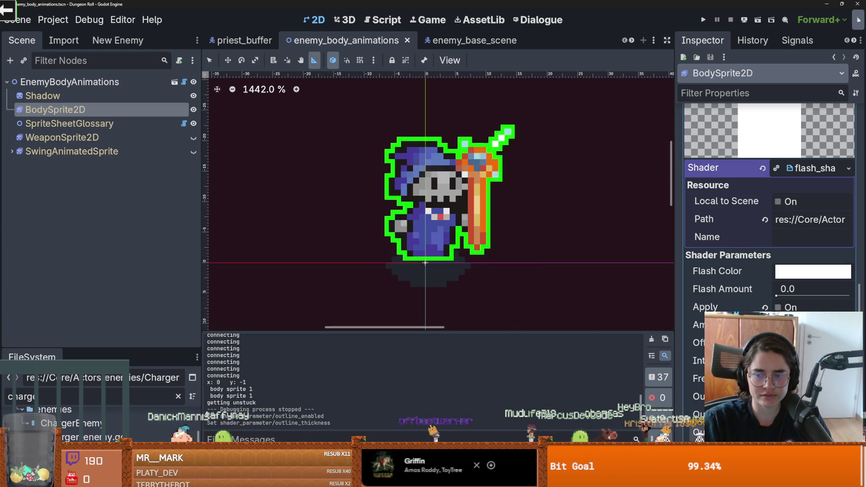
pyautogui.click(702, 18)
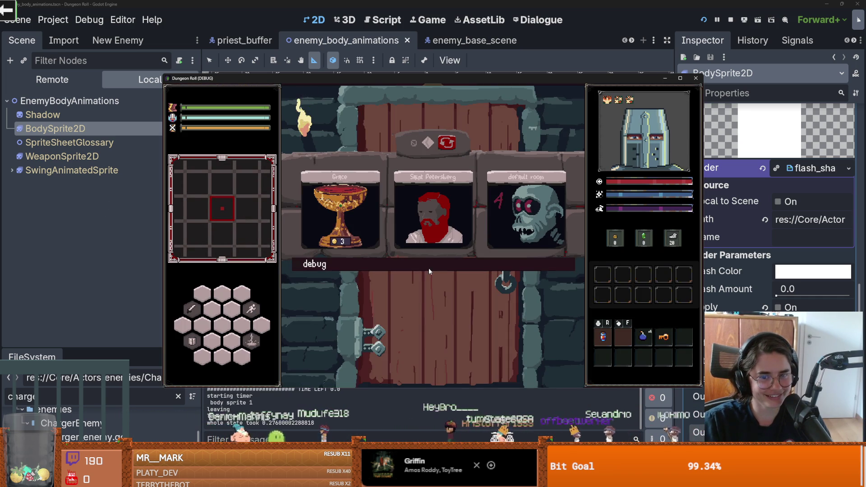
# - Enable the debug room options, enter the first default room, attack the enemies, then close the game
pyautogui.click(431, 269)
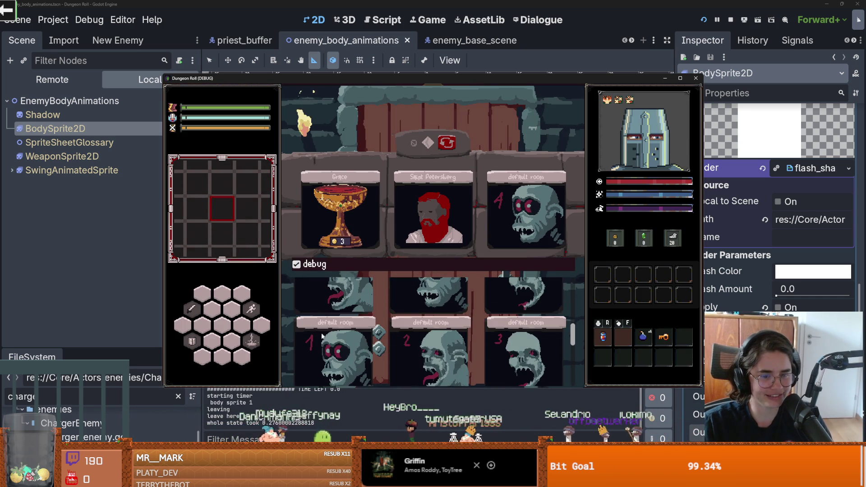
pyautogui.click(321, 333)
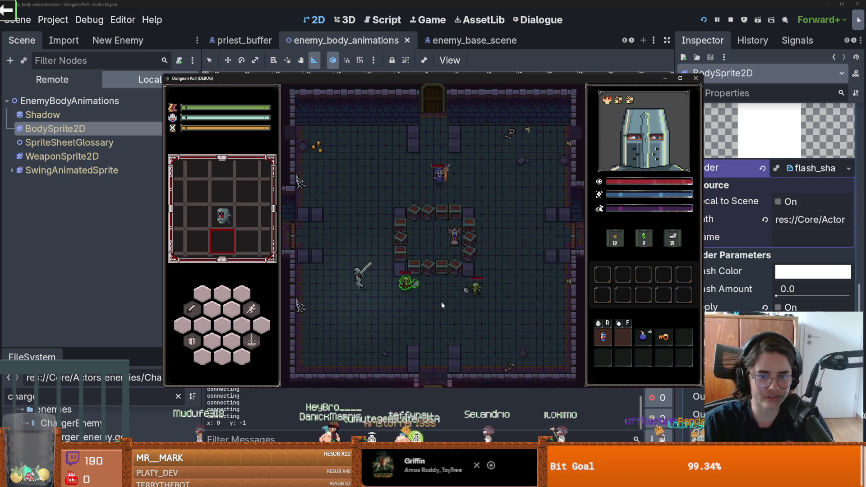
pyautogui.press('w')
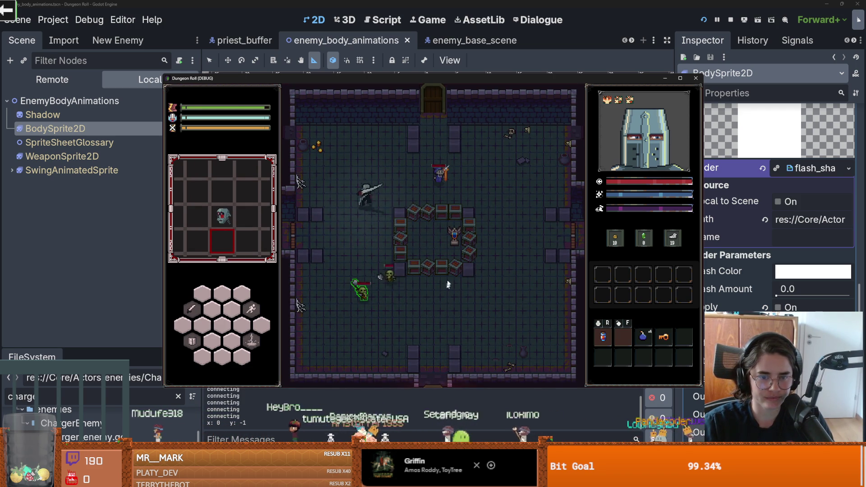
pyautogui.click(489, 220)
pyautogui.click(489, 219)
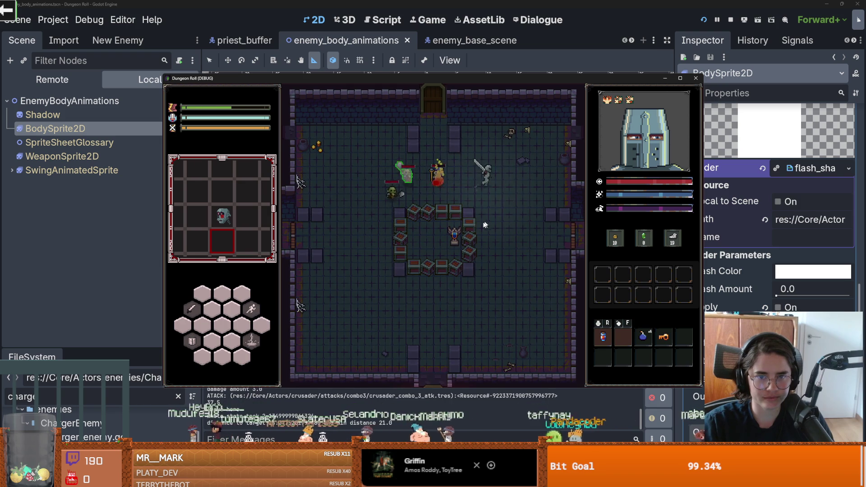
pyautogui.click(399, 196)
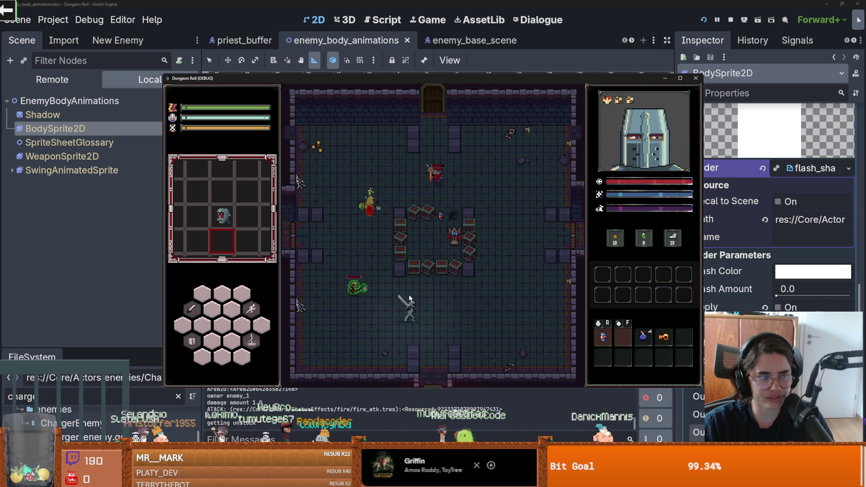
pyautogui.click(696, 79)
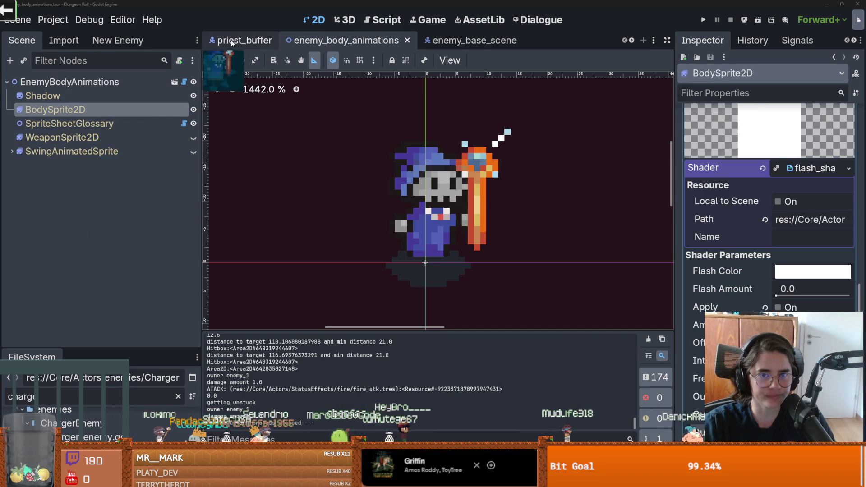
# - In priest_buffer, raise power_ups' buff_enemy animation to 8 FPS and save
pyautogui.click(243, 40)
pyautogui.scroll(-3)
pyautogui.click(83, 318)
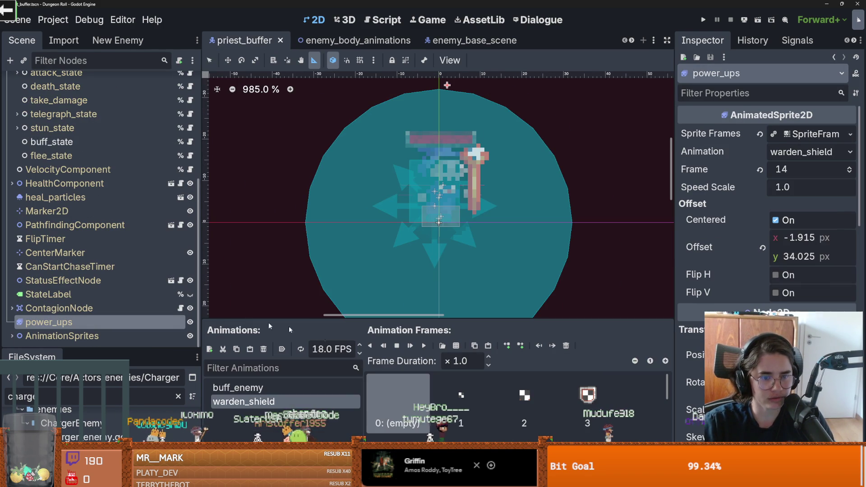
pyautogui.click(237, 388)
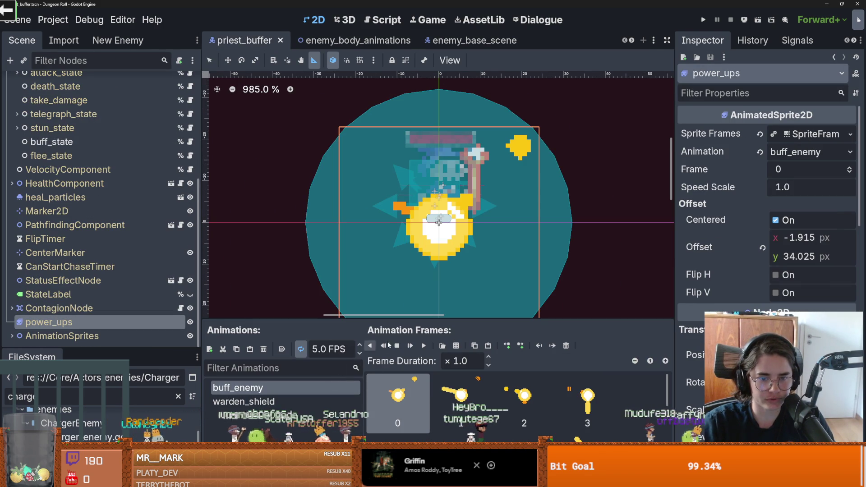
pyautogui.scroll(-3)
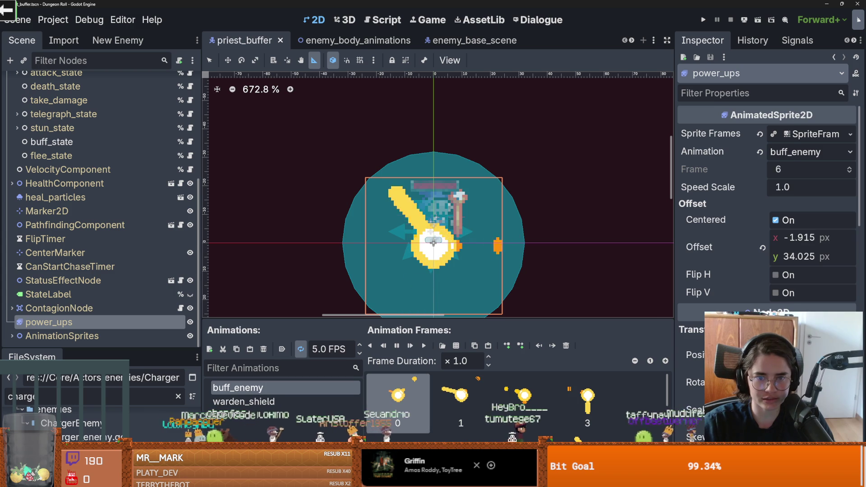
pyautogui.scroll(-3)
pyautogui.click(360, 345)
pyautogui.click(360, 345)
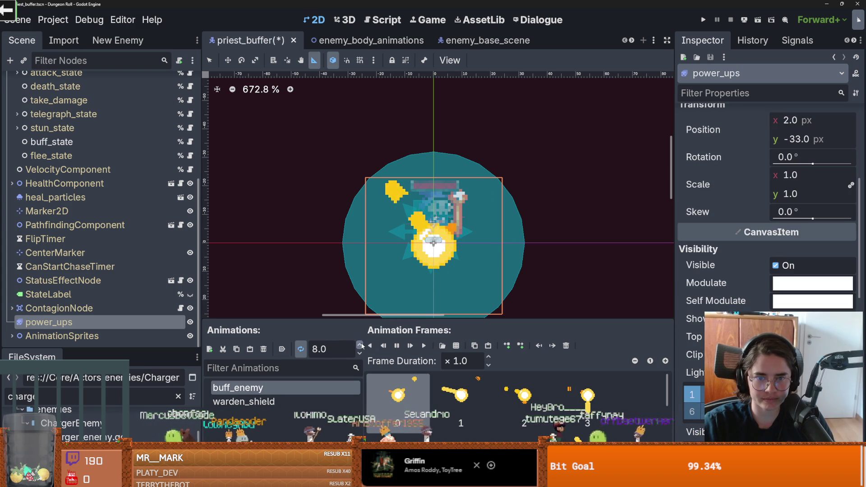
pyautogui.scroll(-3)
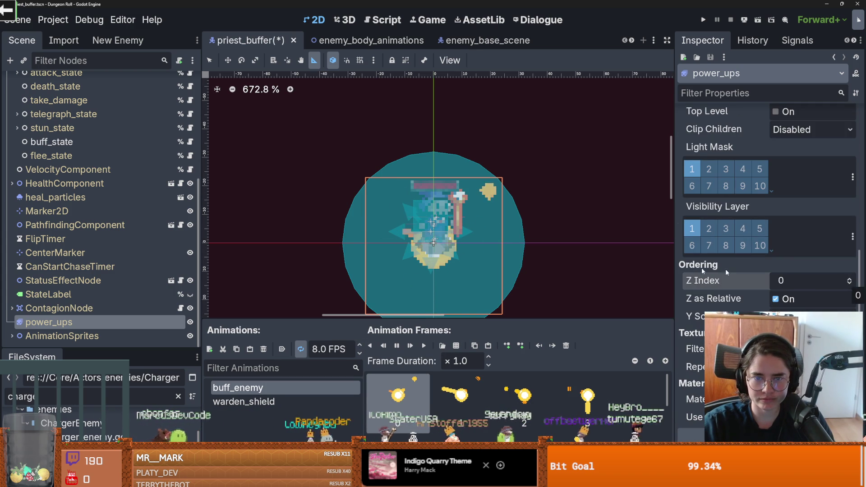
pyautogui.hotkey('ctrl', 's')
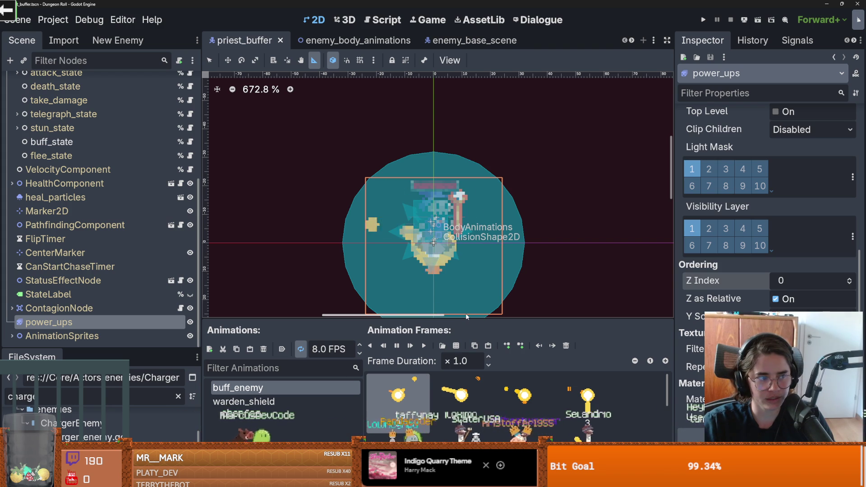
# - Recentre the canvas on the priest and widen the scene tree panel, saving the scene
pyautogui.moveTo(418, 287); pyautogui.dragTo(445, 261)
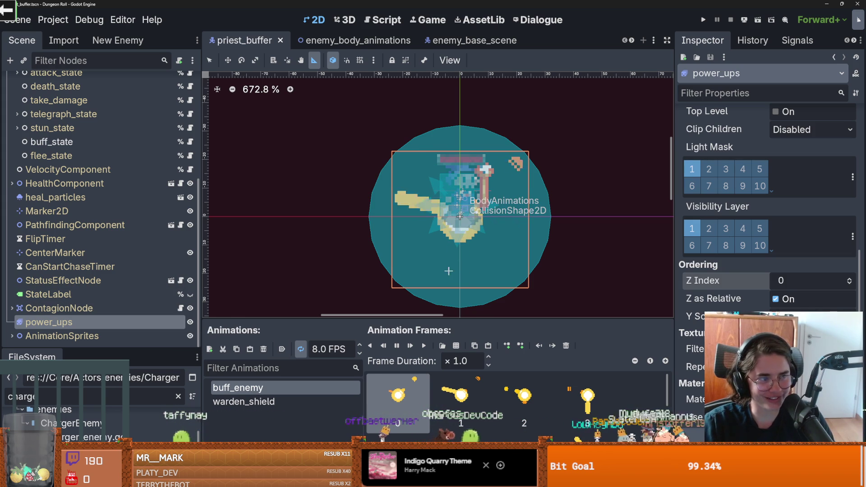
pyautogui.hotkey('ctrl', 's')
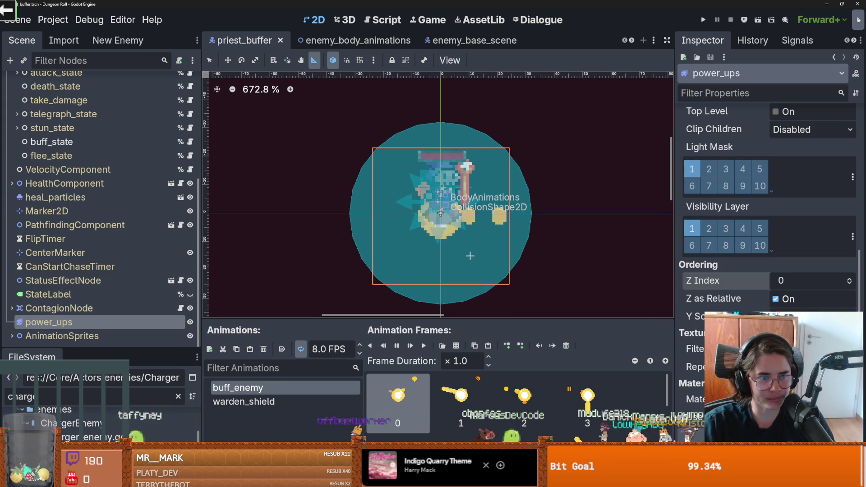
pyautogui.scroll(3)
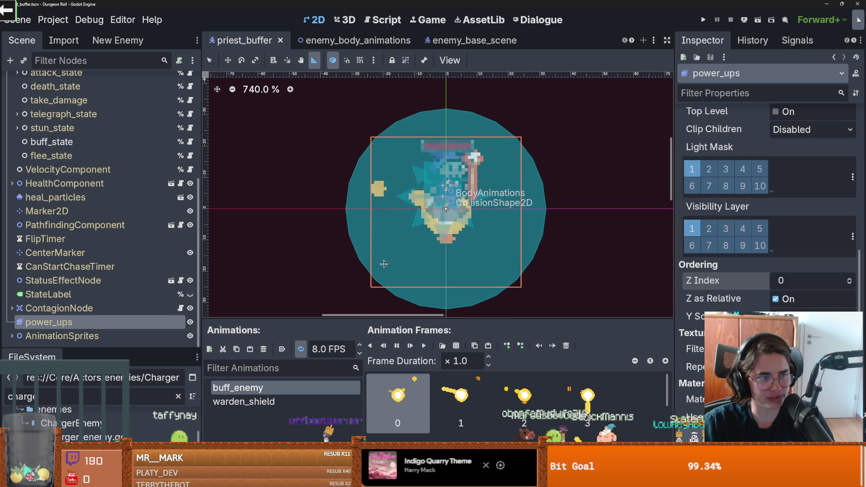
pyautogui.hotkey('ctrl', 's')
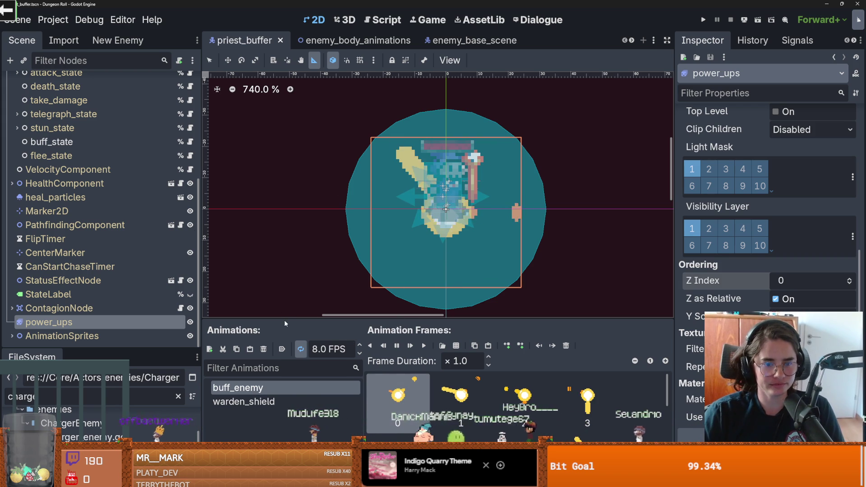
pyautogui.moveTo(200, 306); pyautogui.dragTo(169, 306)
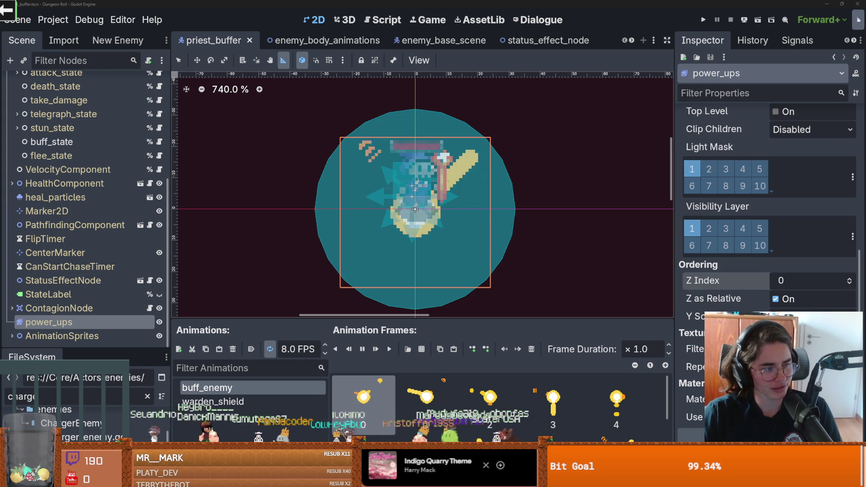
pyautogui.hotkey('ctrl', 's')
pyautogui.moveTo(415, 254); pyautogui.dragTo(409, 260)
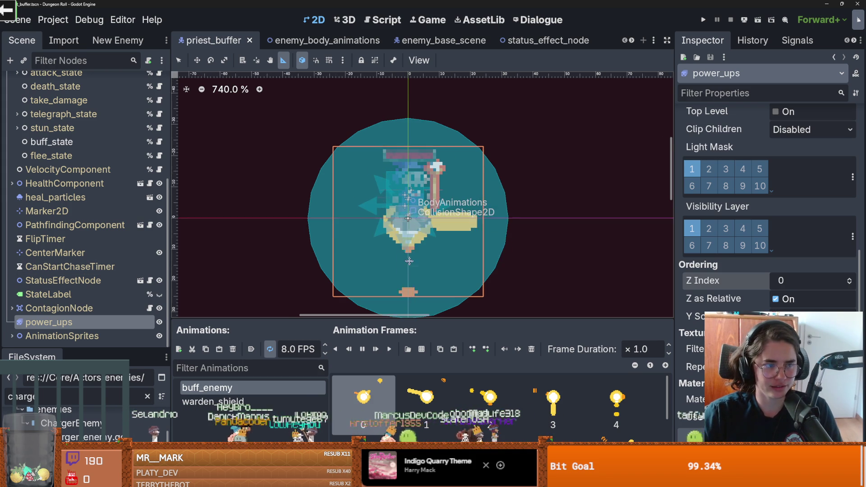
pyautogui.scroll(3)
pyautogui.hotkey('ctrl', 's')
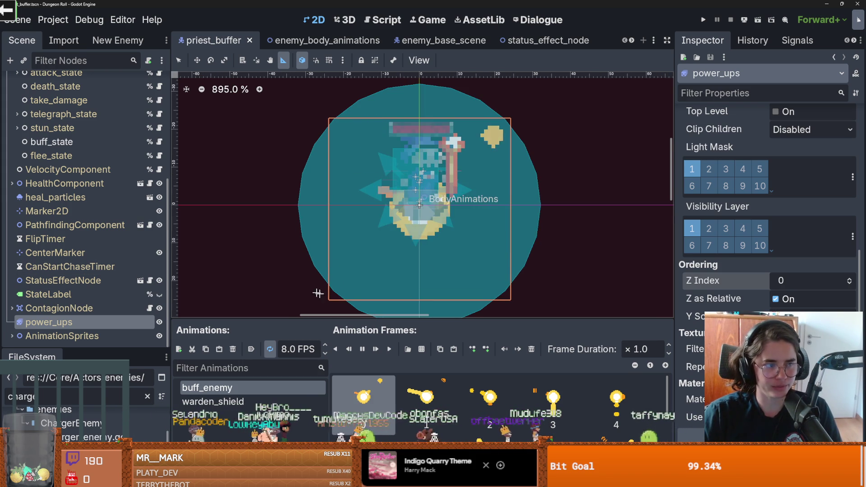
pyautogui.scroll(-3)
pyautogui.hotkey('ctrl', 's')
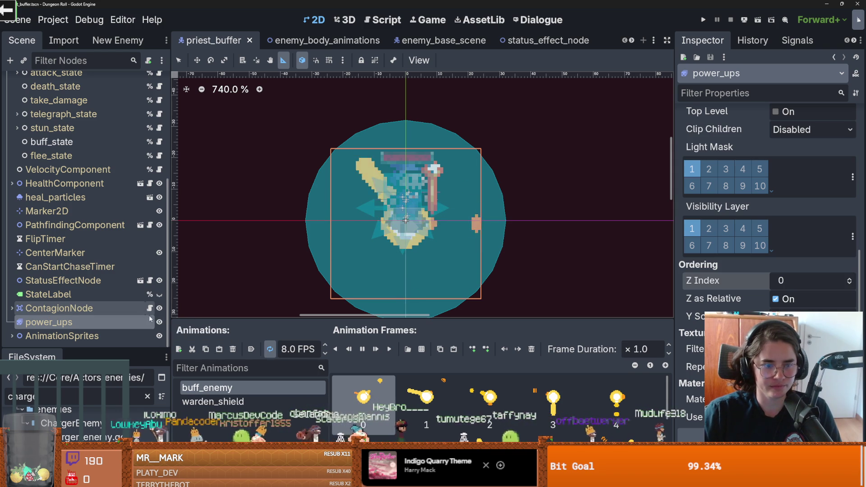
# - Hide the power_ups sprite, save, and open the buff_state.gd script
pyautogui.click(160, 322)
pyautogui.hotkey('ctrl', 's')
pyautogui.scroll(3)
pyautogui.scroll(3)
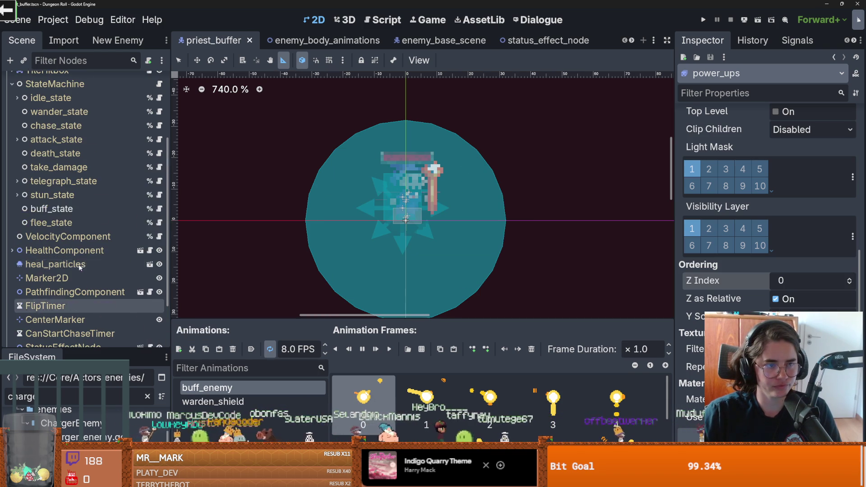
pyautogui.click(160, 203)
pyautogui.scroll(-3)
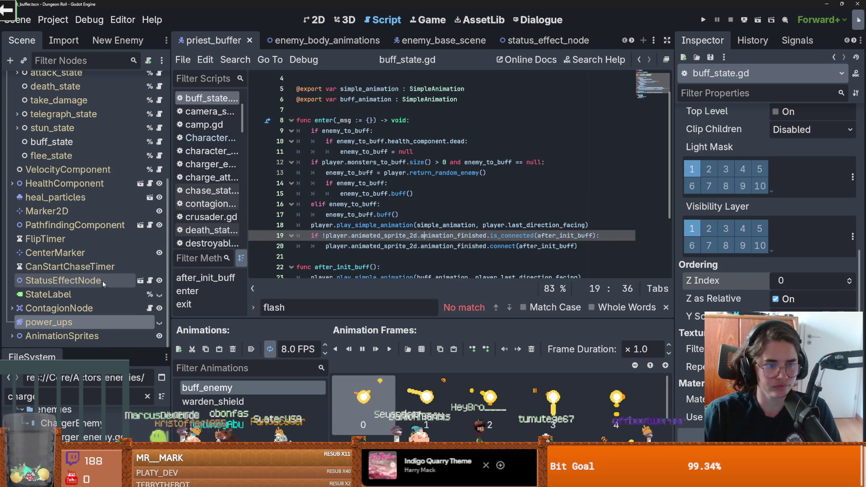
pyautogui.moveTo(75, 321); pyautogui.dragTo(363, 111)
pyautogui.doubleClick(363, 111)
pyautogui.scroll(-3)
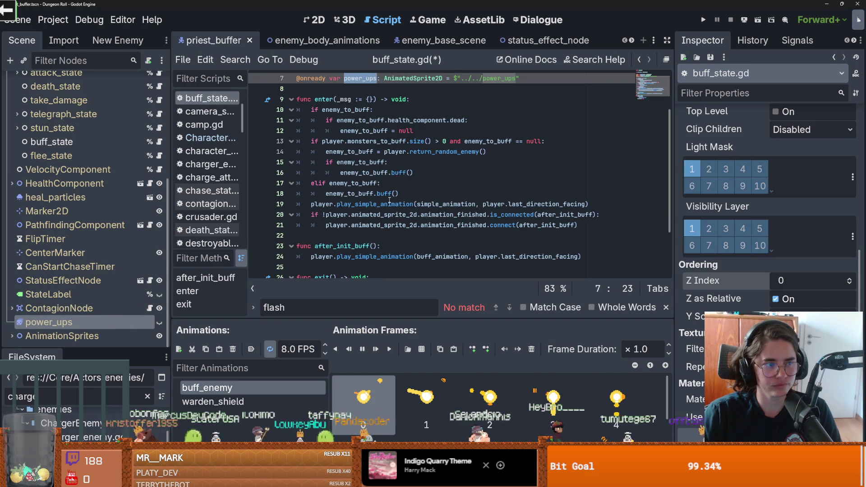
pyautogui.scroll(-3)
pyautogui.scroll(3)
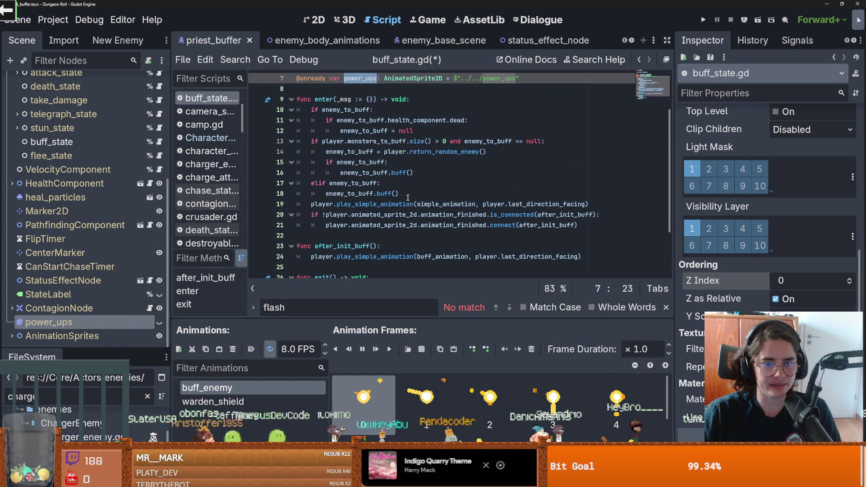
# - Add power_ups.show() after the enemy buff call in enter()
pyautogui.click(410, 197)
pyautogui.press('Return')
pyautogui.press('BackSpace')
pyautogui.write('power_ups')
pyautogui.write('.')
pyautogui.press('Return')
pyautogui.press('Return')
# - Add power_ups.play("buff_enemy") on the next line
pyautogui.write('p')
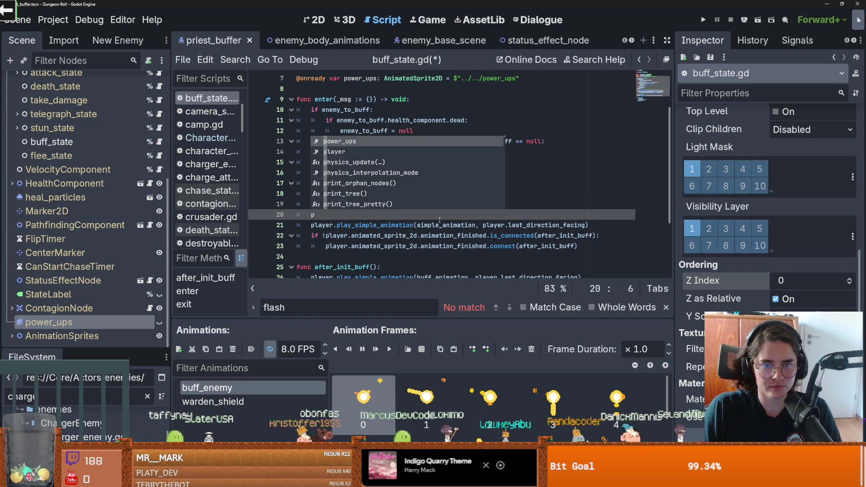
pyautogui.press('Return')
pyautogui.write('.p')
pyautogui.press('Escape')
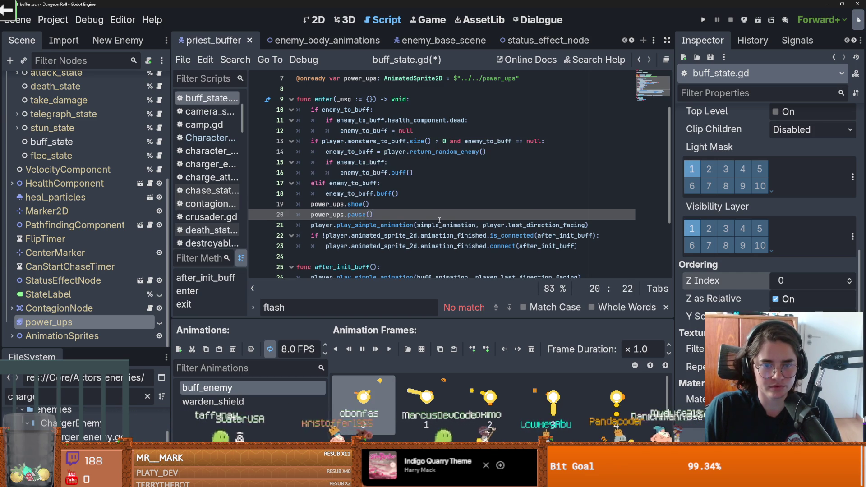
pyautogui.press('BackSpace')
pyautogui.write('ay')
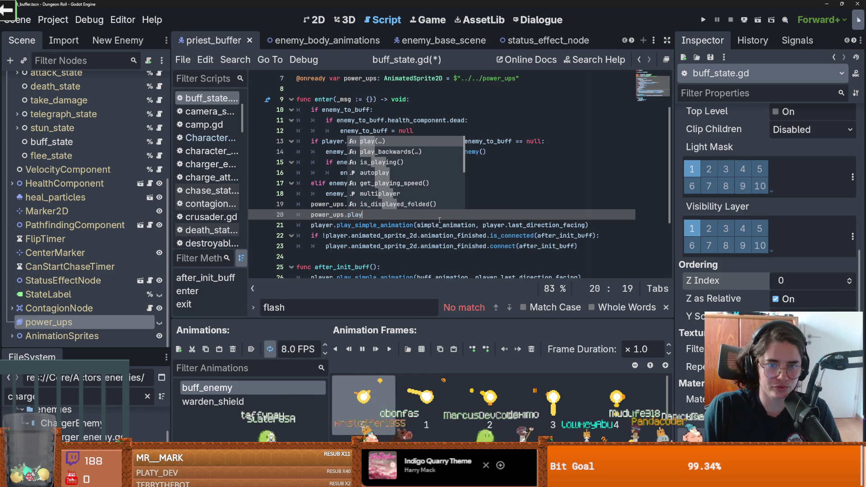
pyautogui.press('Return')
pyautogui.write('"')
pyautogui.press('Return')
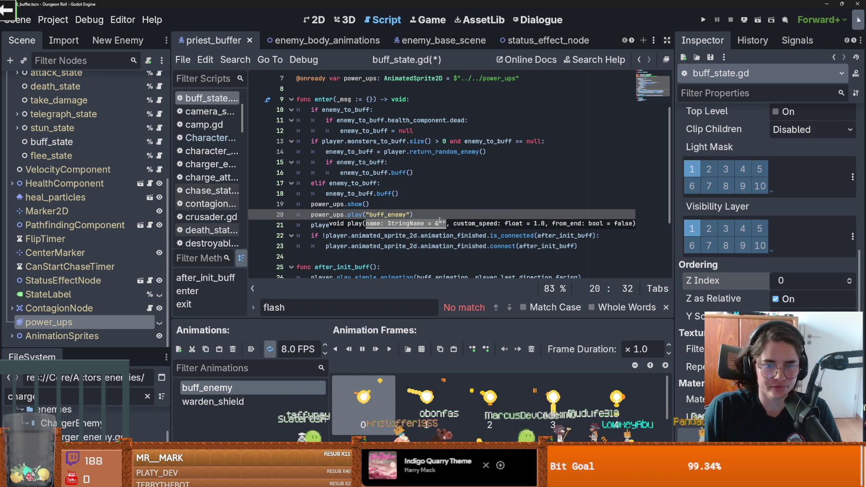
# - Add power_ups.hide() to exit() and run the game
pyautogui.moveTo(440, 216); pyautogui.dragTo(314, 215)
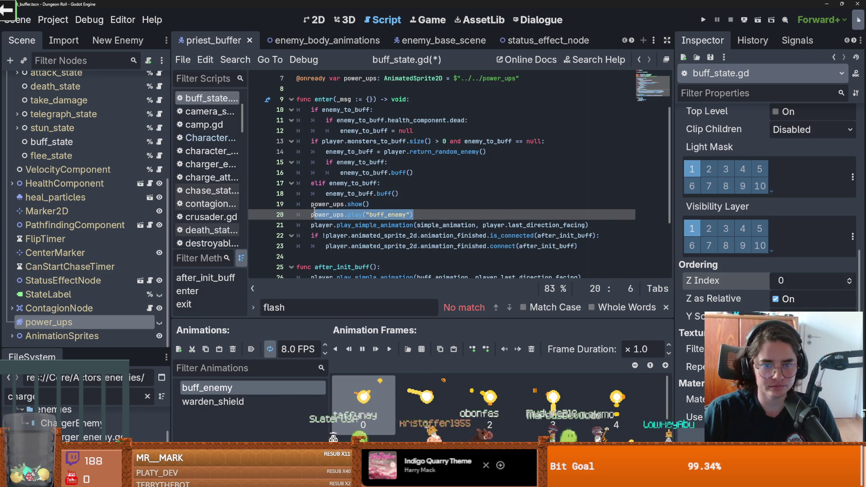
pyautogui.click(382, 206)
pyautogui.moveTo(382, 207); pyautogui.dragTo(311, 204)
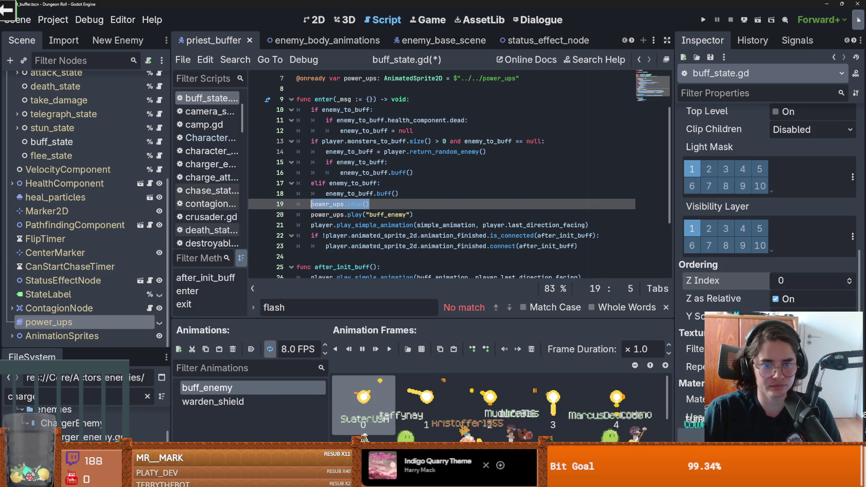
pyautogui.scroll(-3)
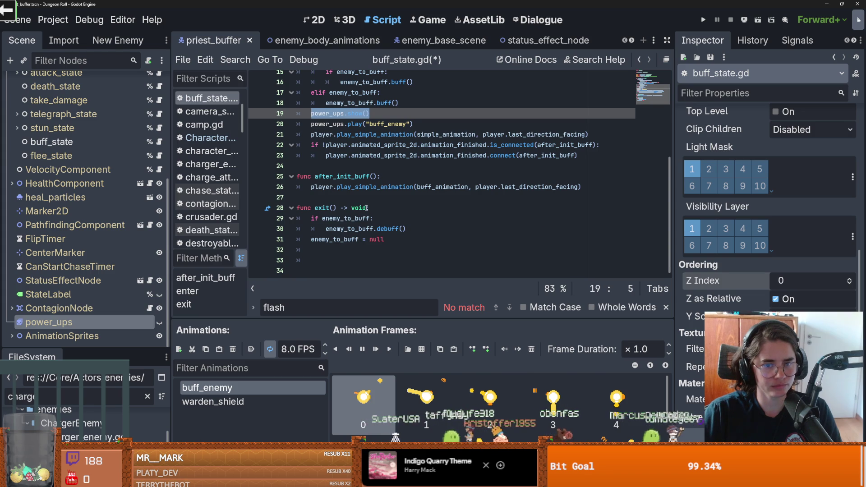
pyautogui.click(366, 208)
pyautogui.press('Return')
pyautogui.hotkey('ctrl', 'v')
pyautogui.doubleClick(355, 219)
pyautogui.write('hid')
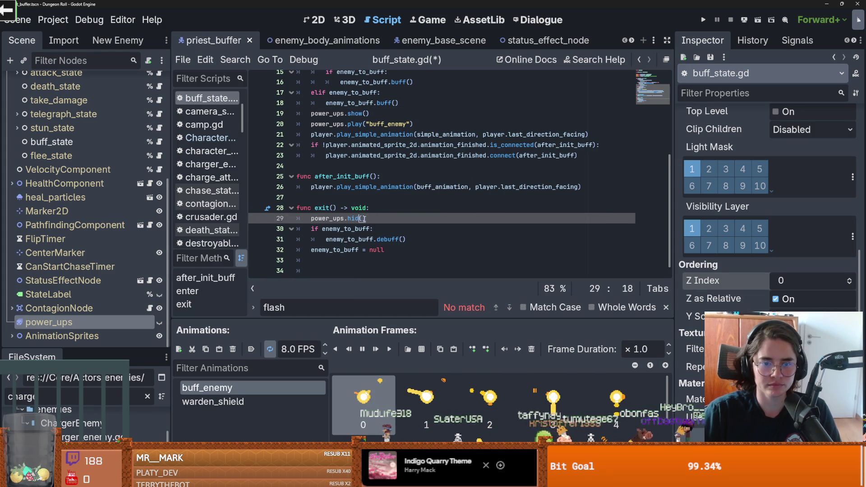
pyautogui.write('e')
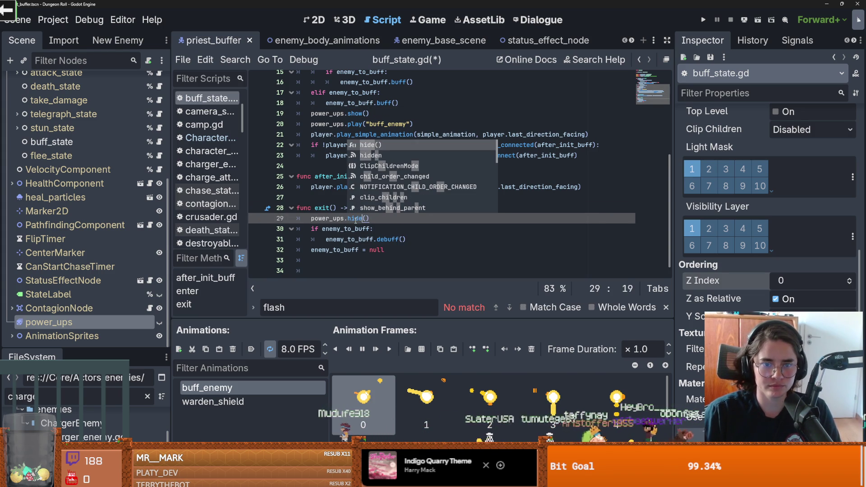
pyautogui.click(564, 176)
pyautogui.click(704, 20)
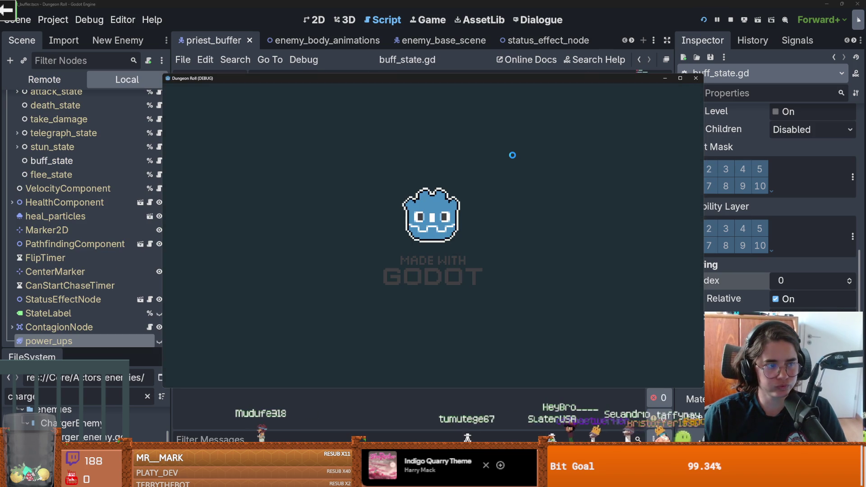
# - Walk the knight to the top door and enter a debug room with enemies
pyautogui.press('w')
pyautogui.press('d')
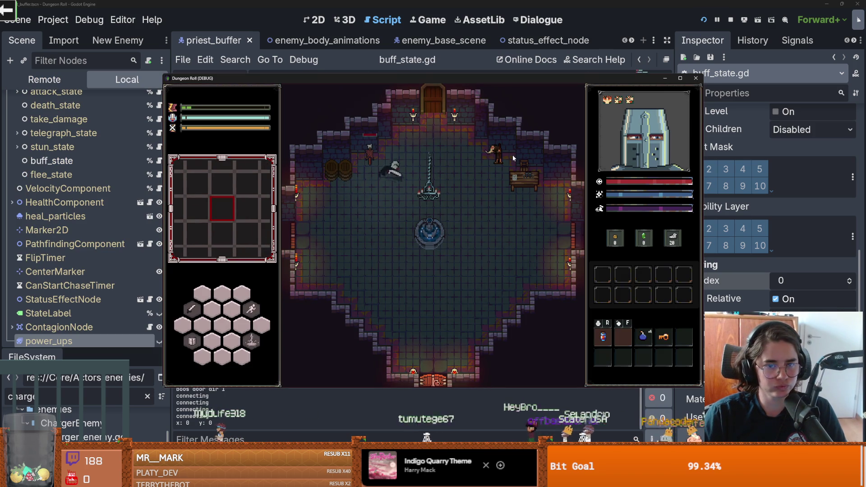
pyautogui.click(393, 270)
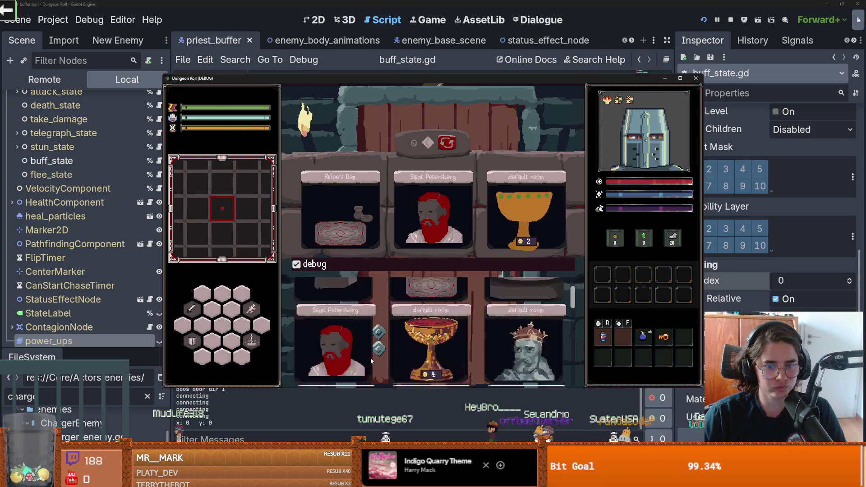
pyautogui.click(329, 313)
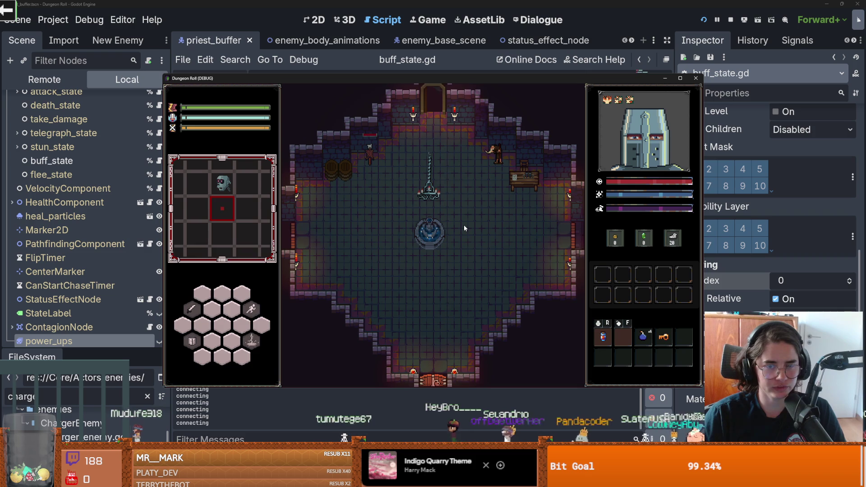
# - Move the knight across the room toward the goblins
pyautogui.press('a')
pyautogui.press('w')
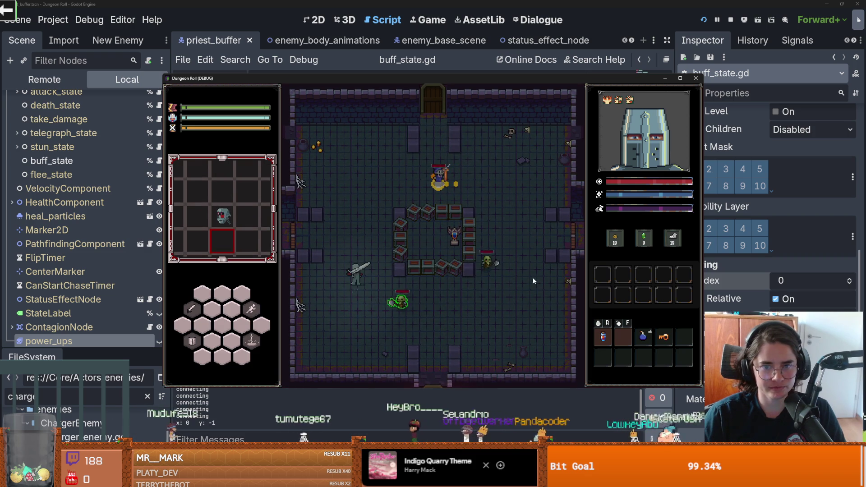
pyautogui.press('d')
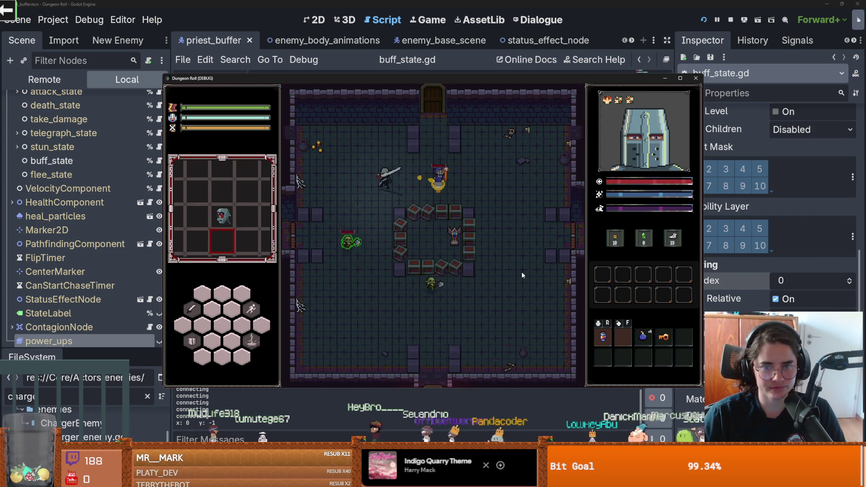
pyautogui.press('d')
pyautogui.press('s')
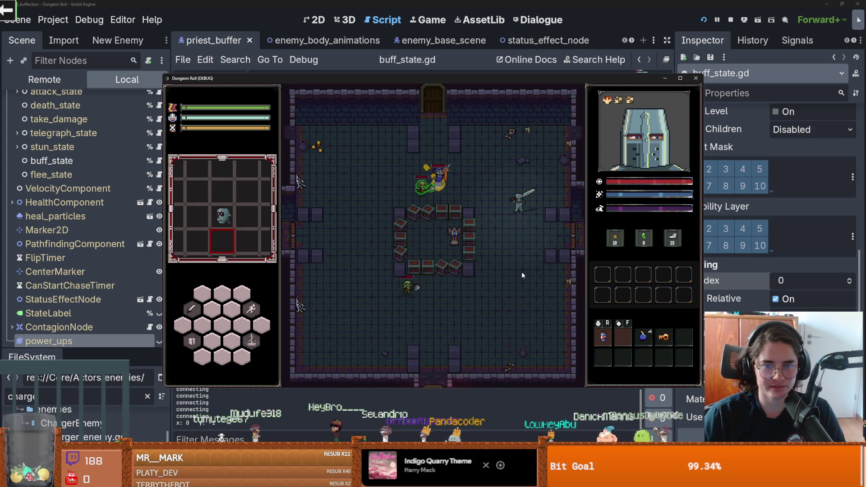
pyautogui.press('s')
pyautogui.press('a')
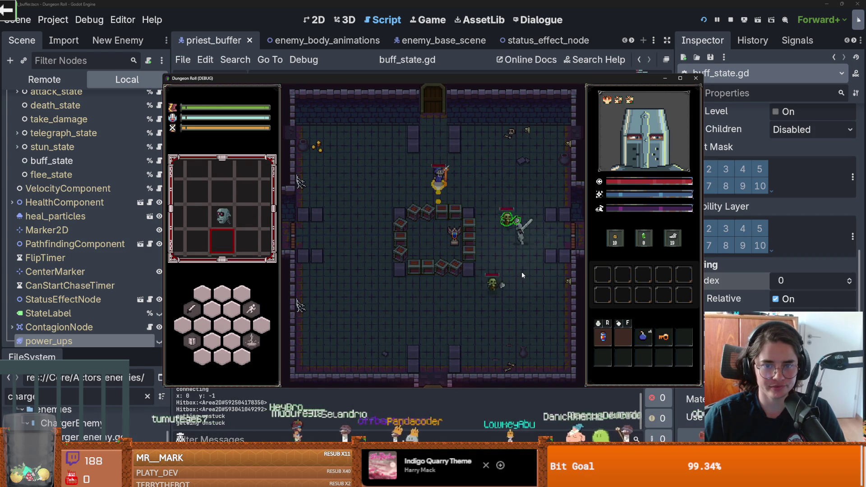
pyautogui.press('a')
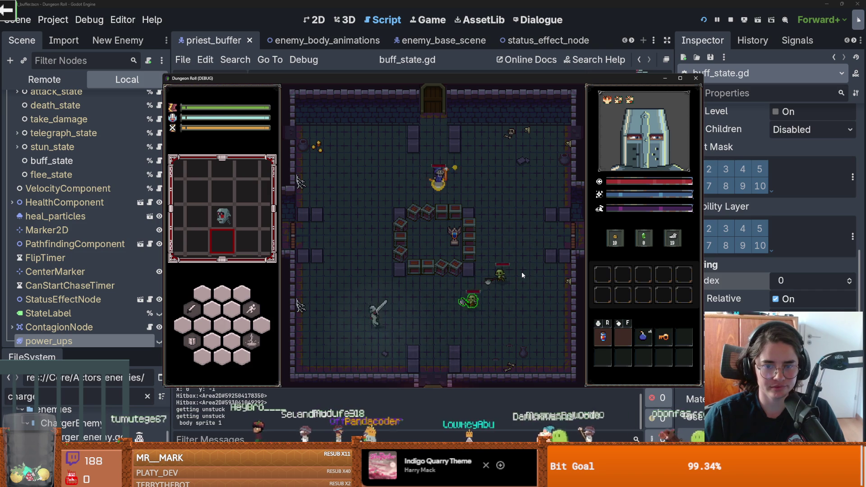
# - Slash at the goblins with the knight's sword, then stop the running game
pyautogui.click(397, 320)
pyautogui.click(398, 324)
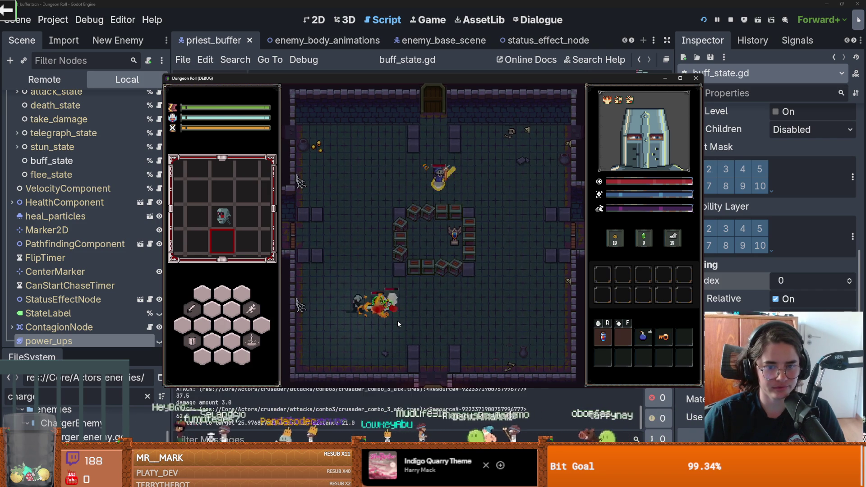
pyautogui.press('w')
pyautogui.press('s')
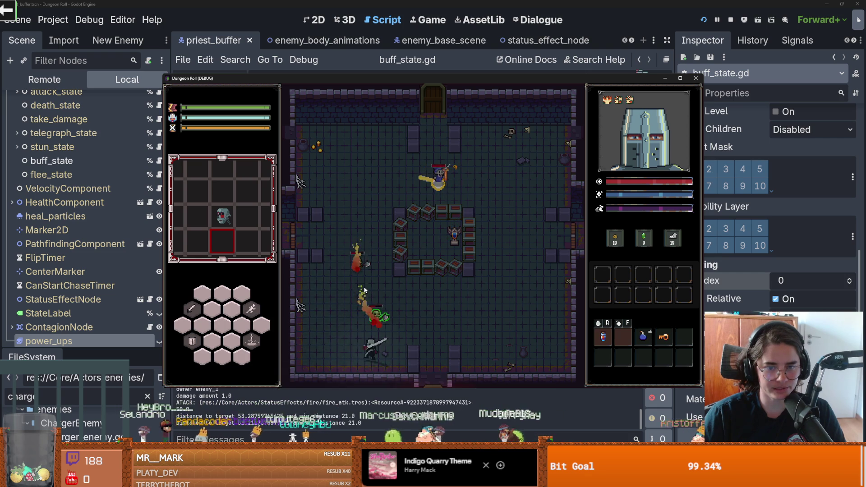
pyautogui.click(376, 294)
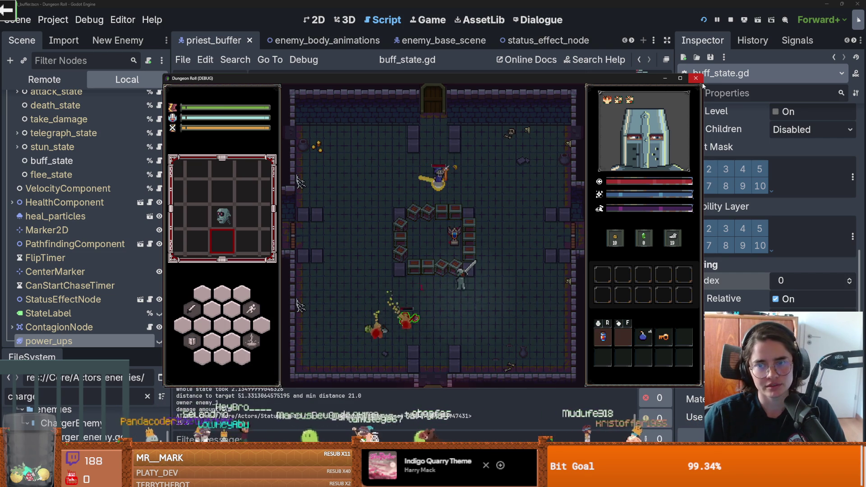
pyautogui.click(697, 78)
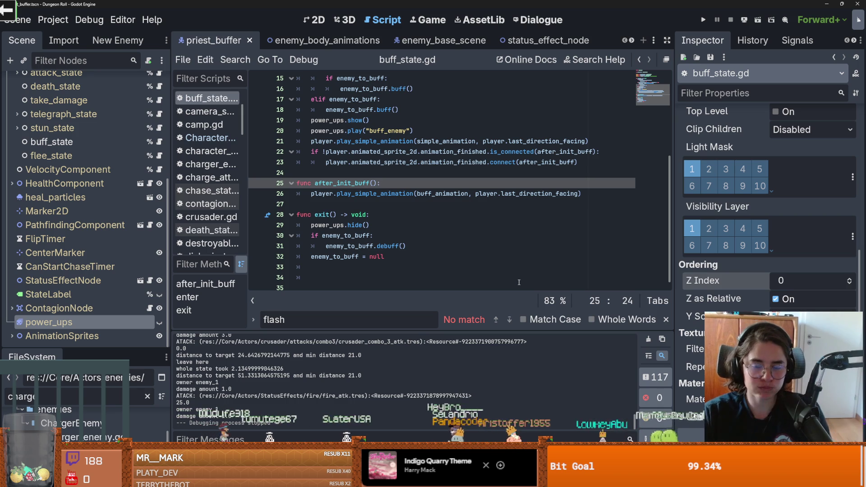
# - Inspect the power_ups hide call in exit and the enter function header, then save
pyautogui.click(508, 225)
pyautogui.scroll(3)
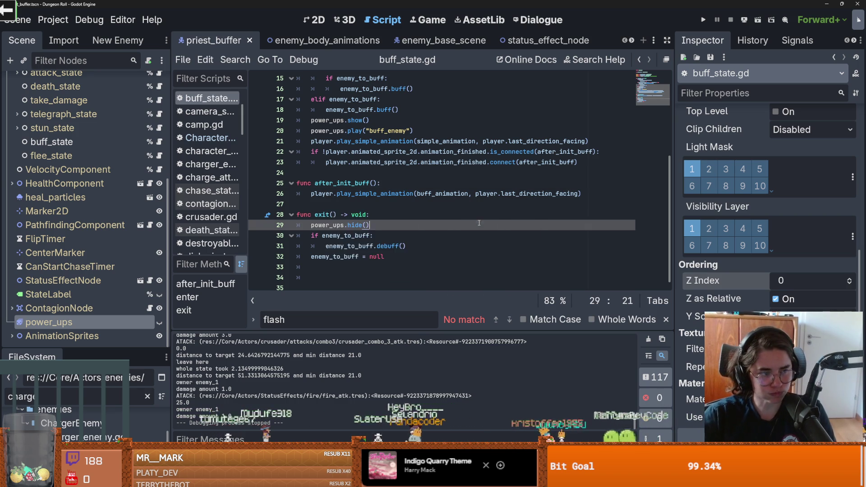
pyautogui.scroll(3)
pyautogui.scroll(-3)
pyautogui.click(408, 131)
pyautogui.hotkey('ctrl', 's')
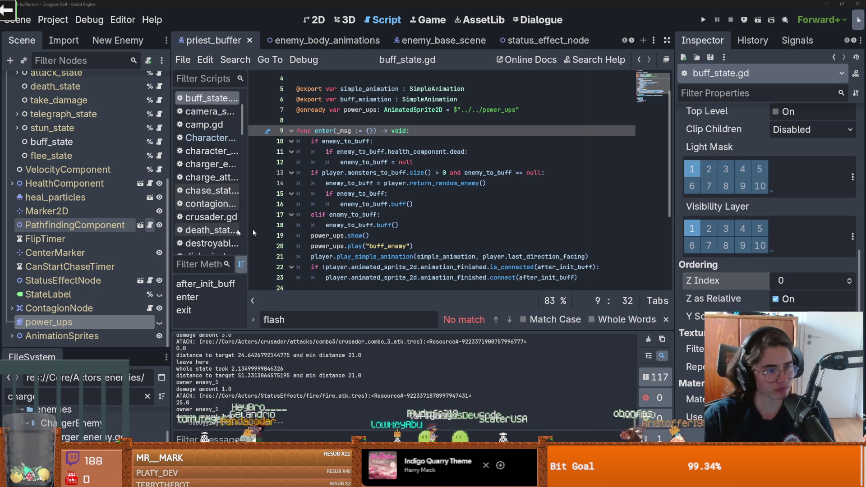
# - Check lines 18, 8 and 4 of buff_state.gd, save again, and switch to GitHub Desktop
pyautogui.click(431, 224)
pyautogui.click(356, 120)
pyautogui.hotkey('ctrl', 's')
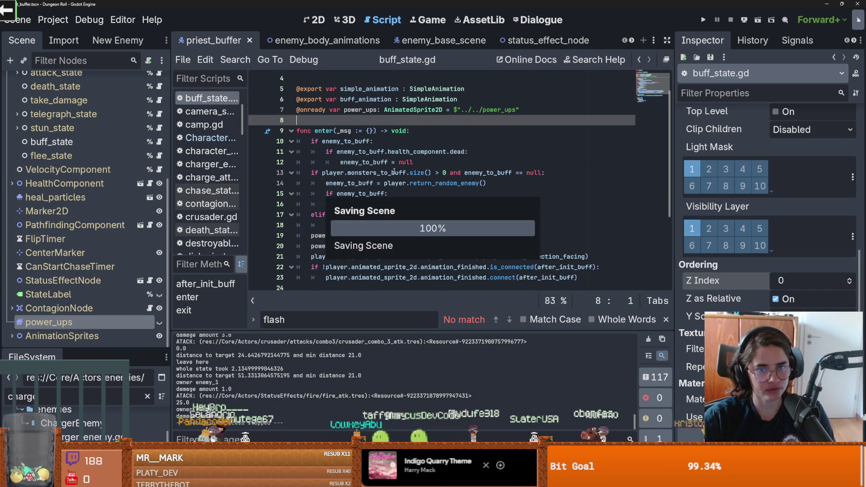
pyautogui.scroll(3)
pyautogui.click(346, 108)
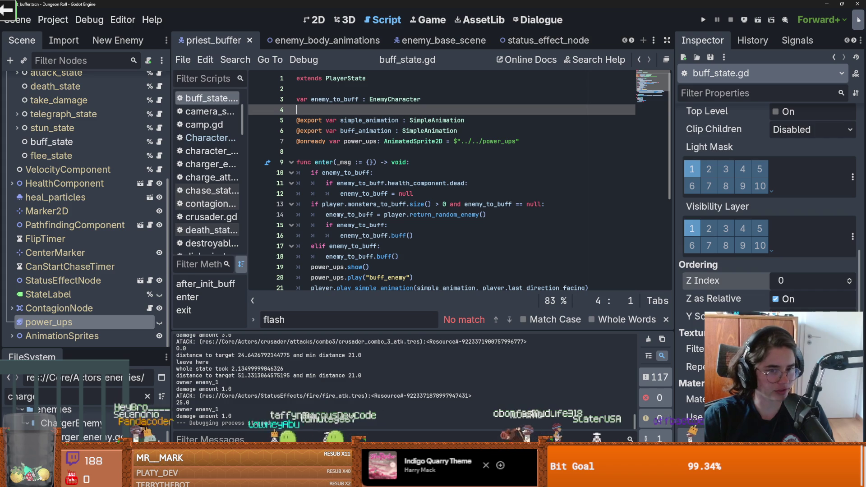
pyautogui.hotkey('alt', 'Tab')
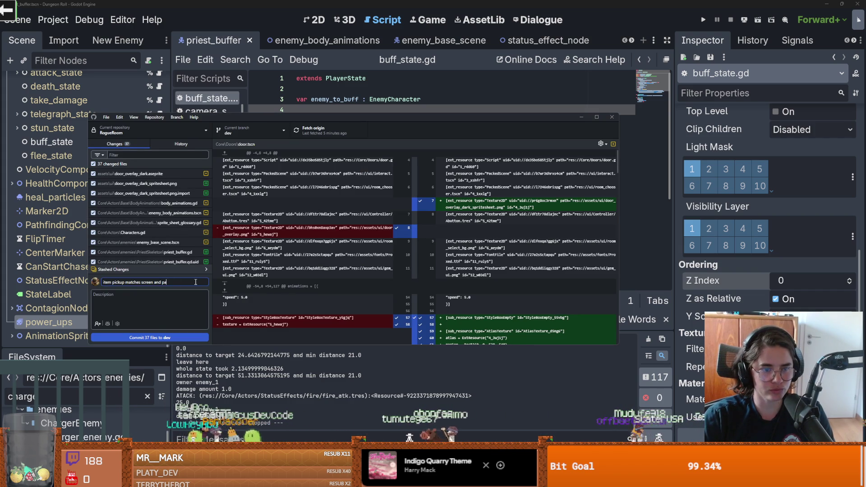
# - Commit the 37 files to dev as 'item pickup matches screen and priest buffer' and push to origin
pyautogui.scroll(-3)
pyautogui.scroll(3)
pyautogui.write('iest bu')
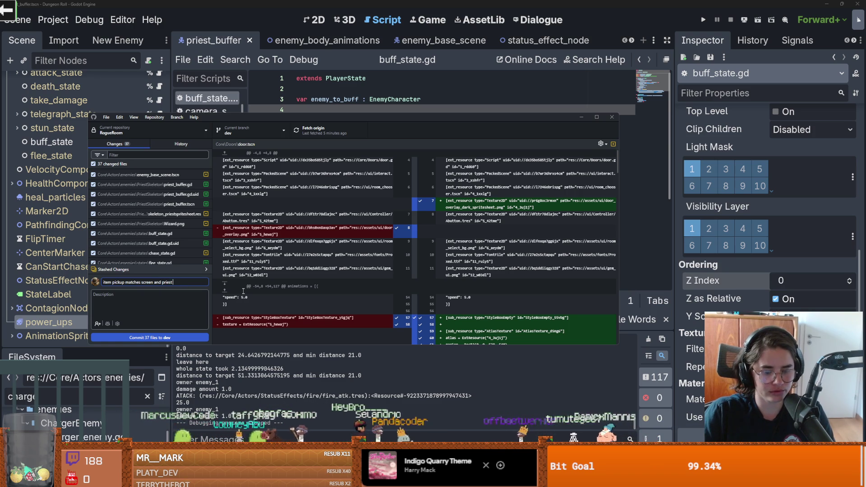
pyautogui.write('fer')
pyautogui.hotkey('ctrl', 'Return')
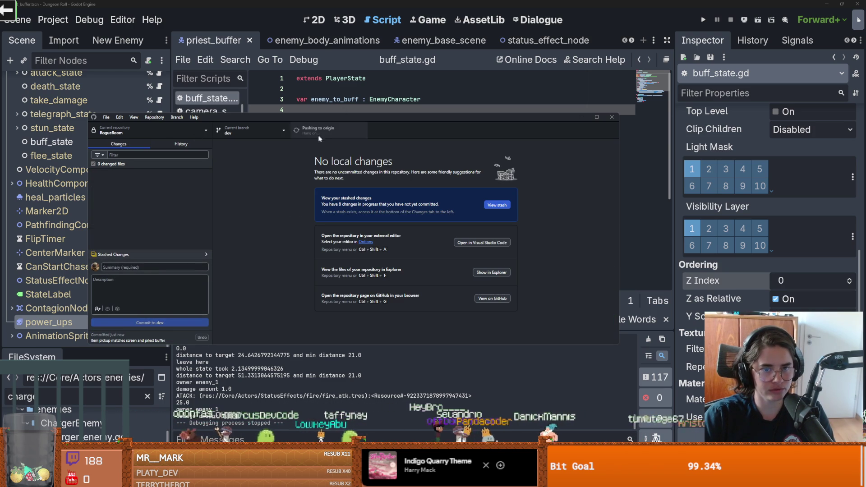
pyautogui.click(318, 132)
pyautogui.hotkey('alt', 'Tab')
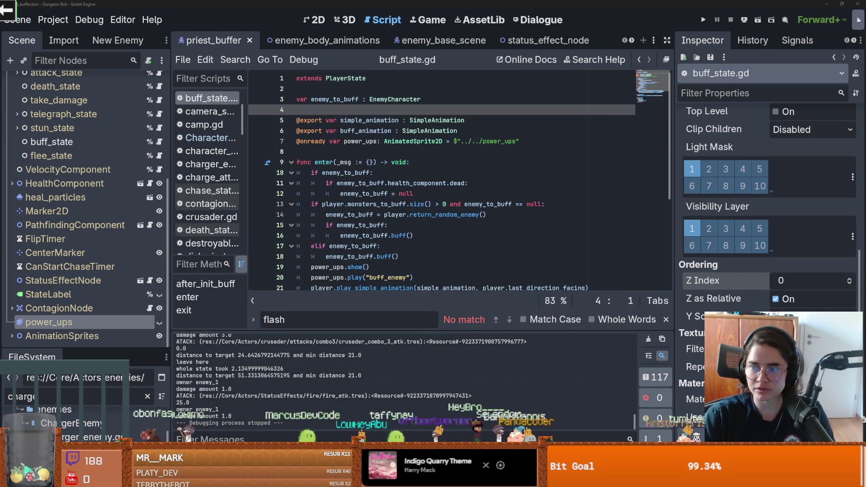
# - Close the priest_buffer, enemy_body_animations, enemy_base_scene, status_effect_node, monster_roomv1 and charger_enemy scenes
pyautogui.click(467, 227)
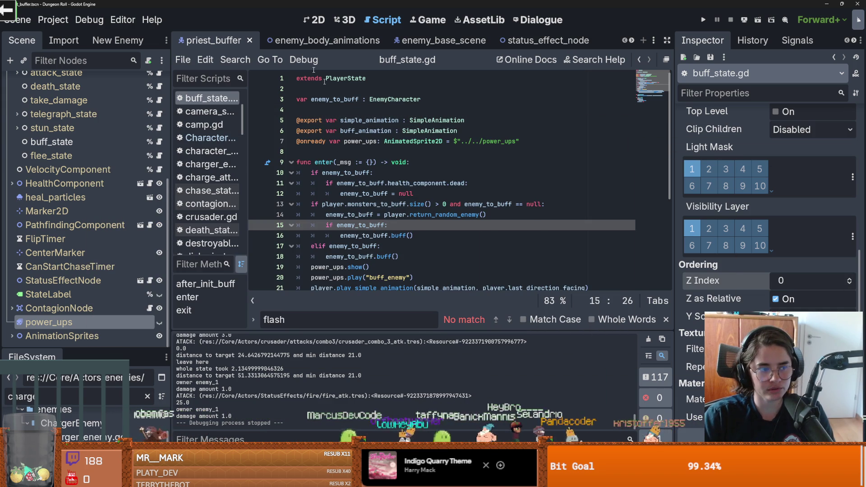
pyautogui.click(250, 40)
pyautogui.click(301, 41)
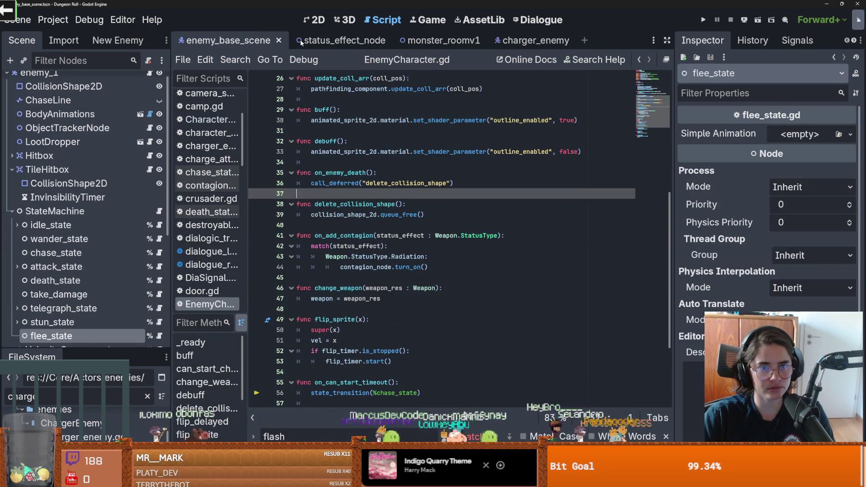
pyautogui.click(279, 41)
pyautogui.click(276, 40)
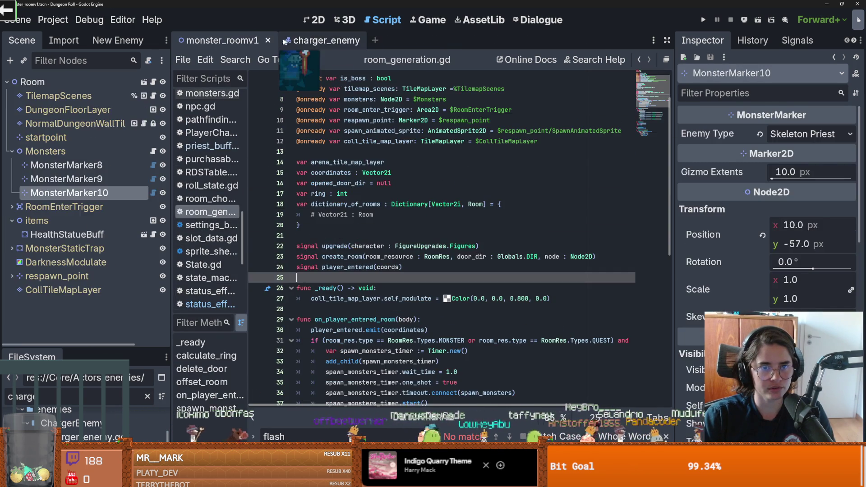
pyautogui.click(269, 41)
pyautogui.click(261, 41)
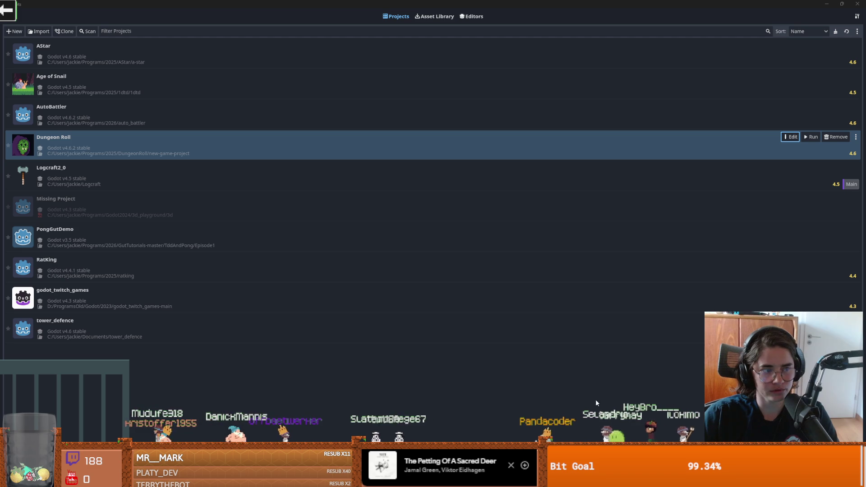
# - Switch to Steam's game library and open Enter the Gungeon's library page
pyautogui.hotkey('alt', 'Tab')
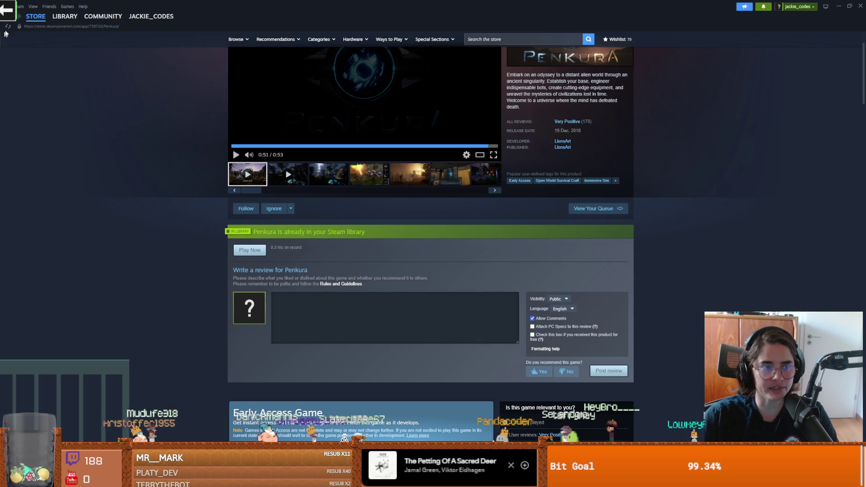
pyautogui.click(56, 19)
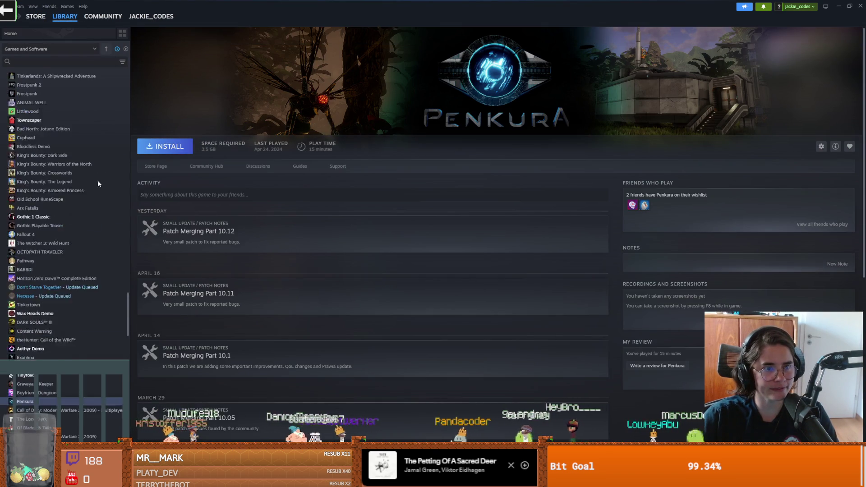
pyautogui.moveTo(123, 275); pyautogui.dragTo(131, 159)
pyautogui.click(36, 83)
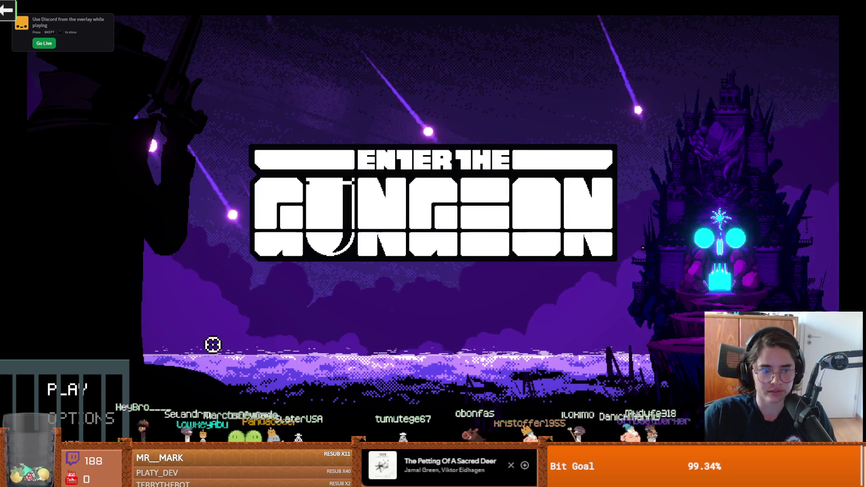
# - Skip the Enter the Gungeon intro and resume play in the Breach
pyautogui.press('Return')
pyautogui.press('Escape')
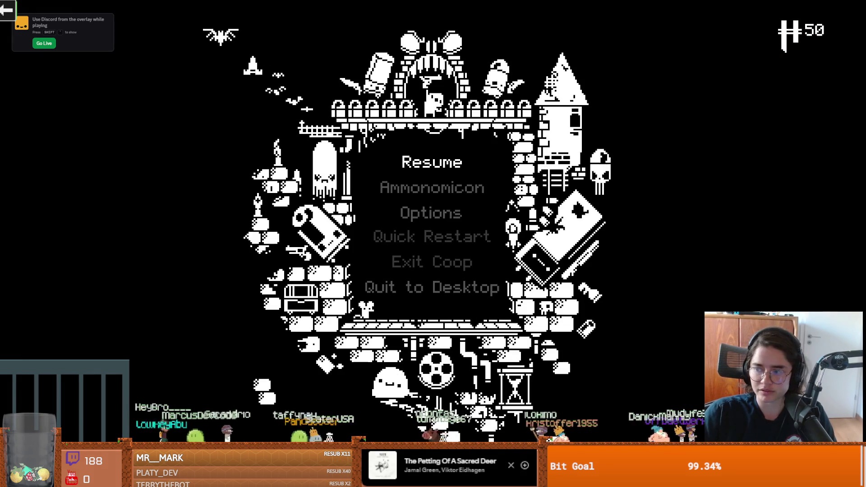
pyautogui.hotkey('alt', 'Tab')
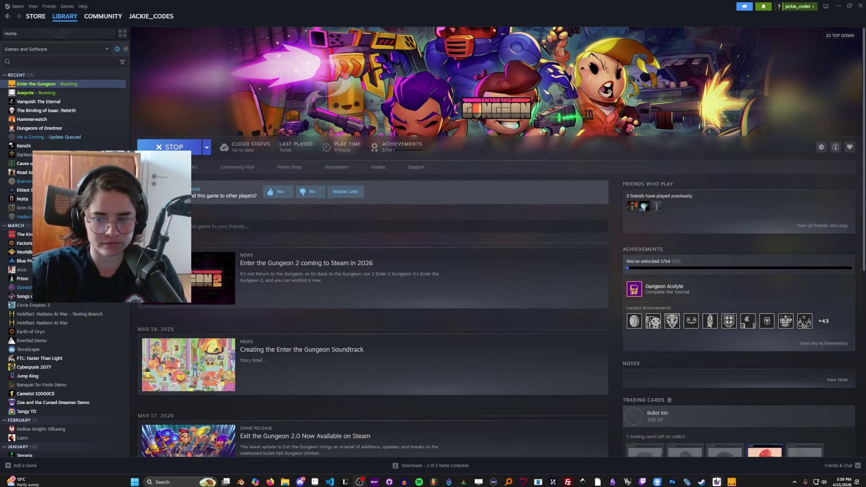
pyautogui.click(730, 483)
pyautogui.click(445, 161)
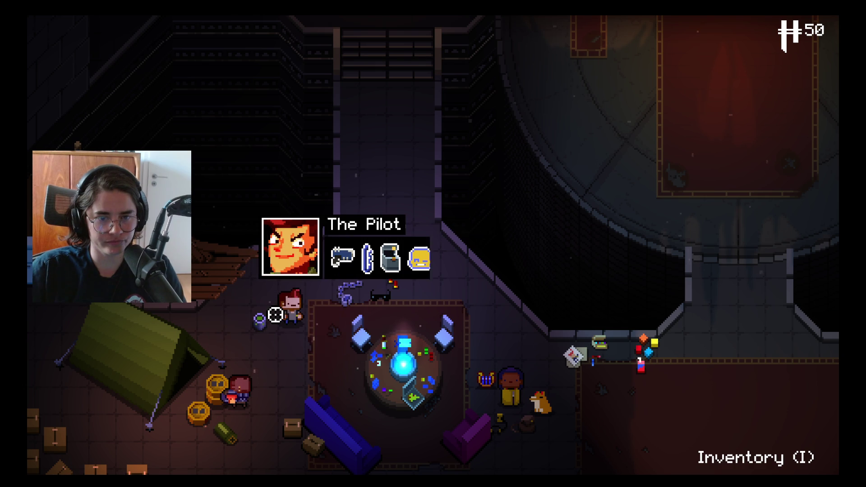
# - Switch the playable character from the Marine to the Convict
pyautogui.click(241, 378)
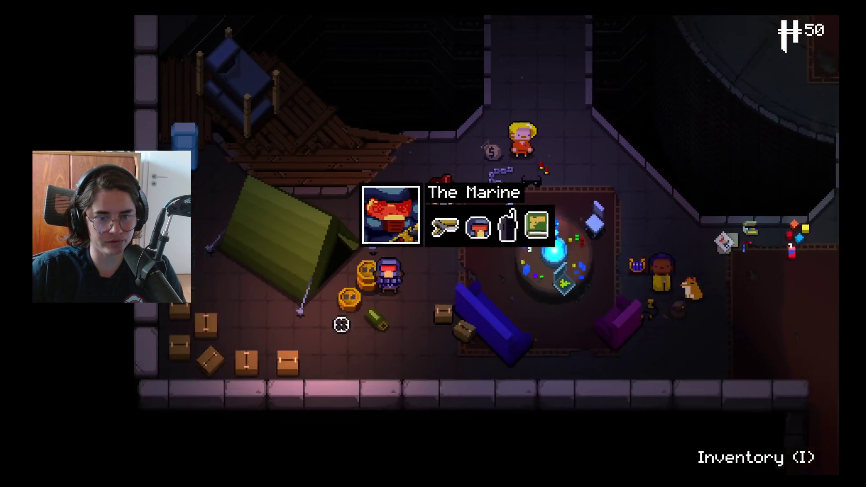
pyautogui.hotkey('w', 'd')
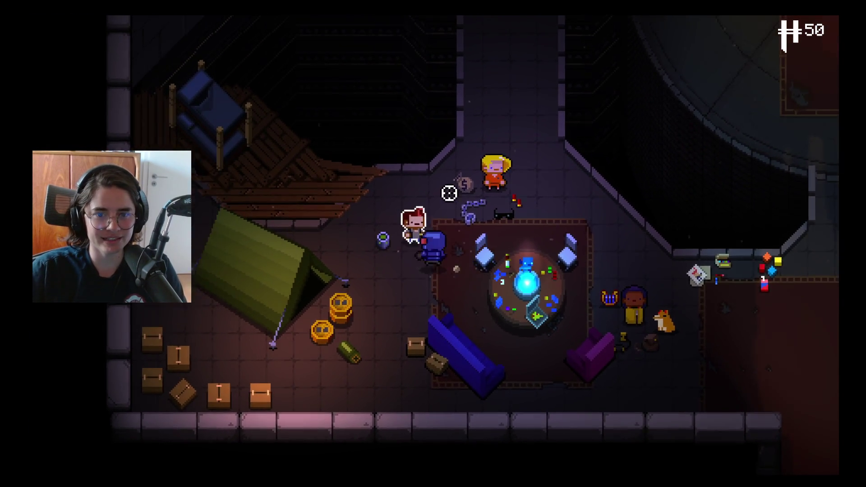
pyautogui.moveTo(441, 232)
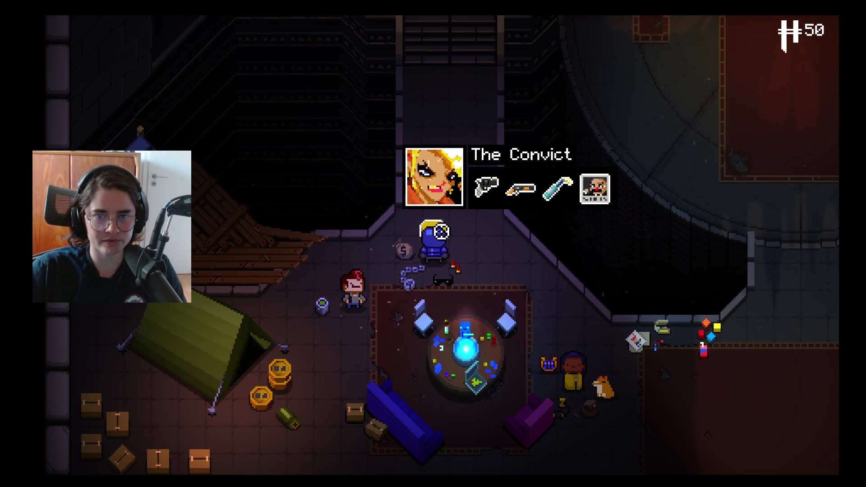
pyautogui.press('e')
pyautogui.click(199, 393)
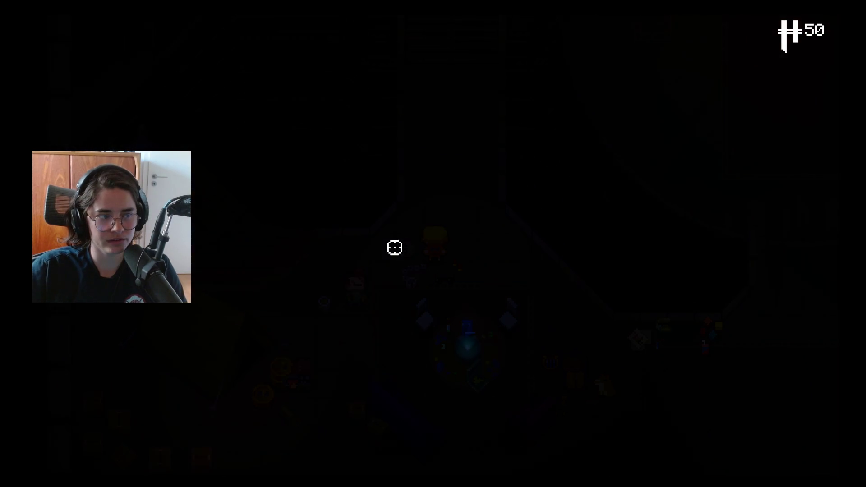
# - Walk the Convict through the red-carpeted hall and up into the dark archway
pyautogui.press('w')
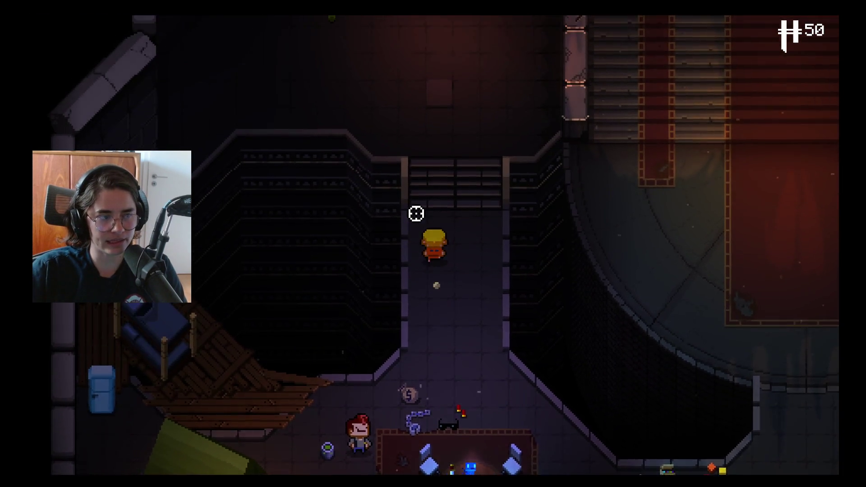
pyautogui.press('s')
pyautogui.press('d')
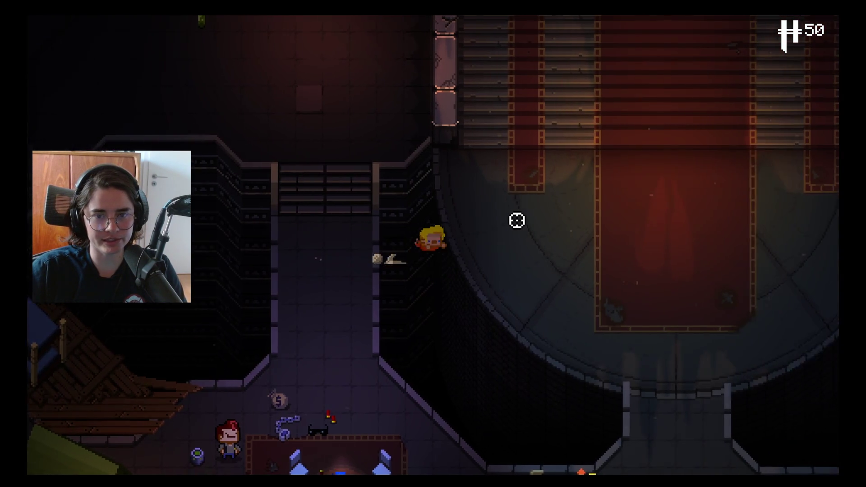
pyautogui.press('w')
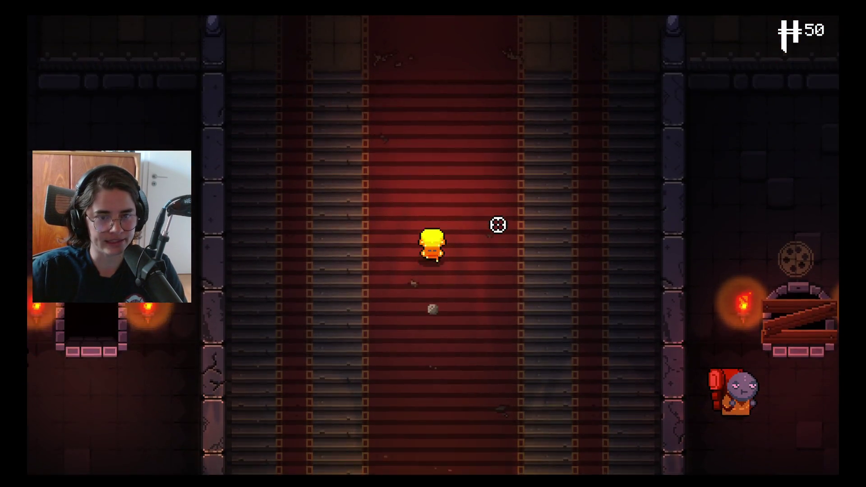
pyautogui.press('w')
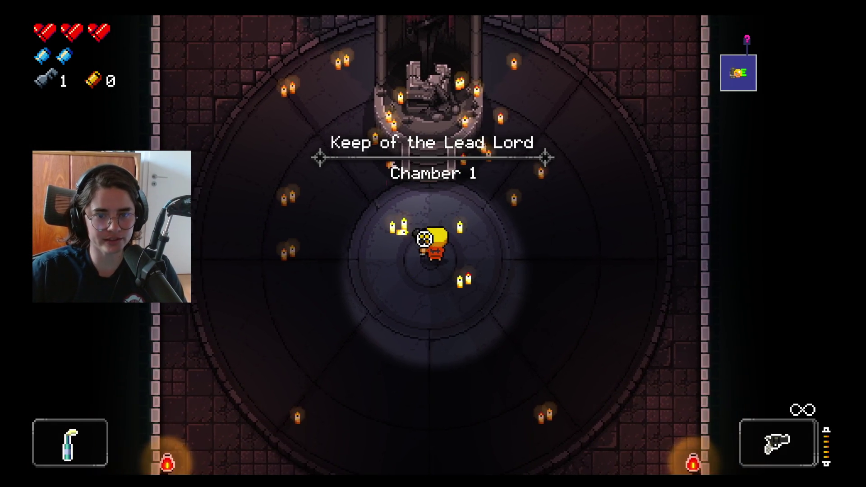
# - Walk to the gunslinger shrine statue, read its inscription, and turn away
pyautogui.press('w')
pyautogui.press('a')
pyautogui.press('w')
pyautogui.press('d')
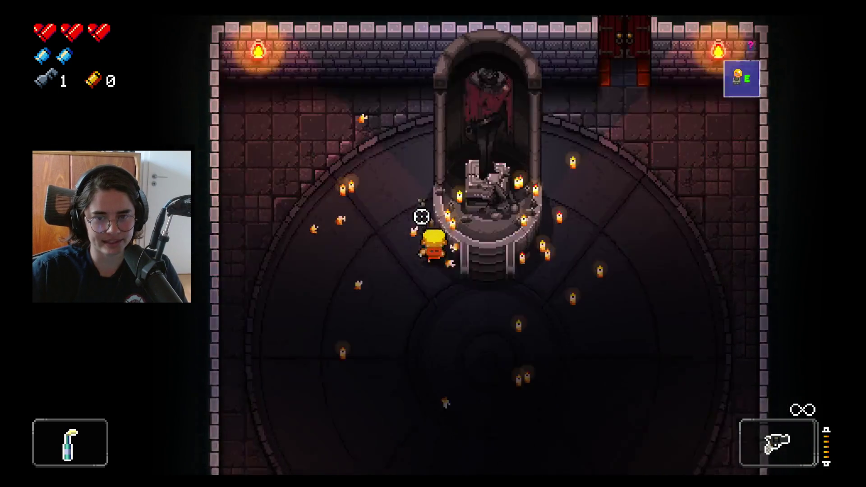
pyautogui.press('d')
pyautogui.press('w')
pyautogui.press('d')
pyautogui.press('e')
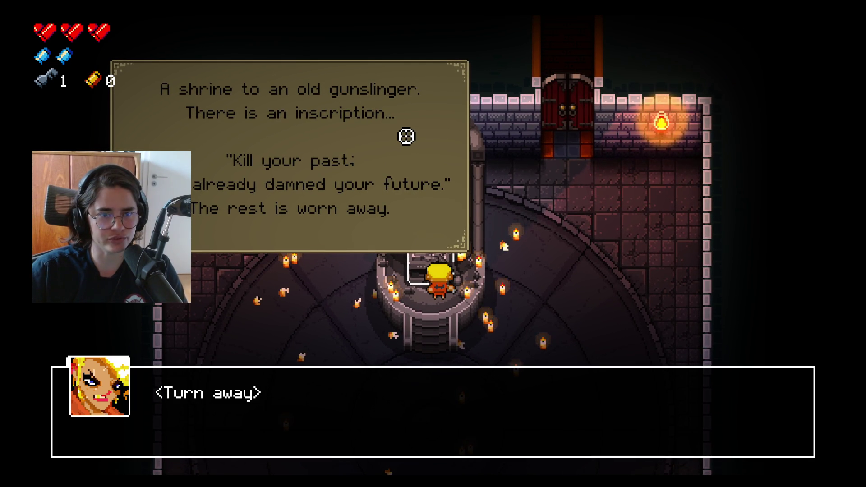
pyautogui.press('e')
# - Reload and head through the top door into the library, shooting at the enemies
pyautogui.press('d')
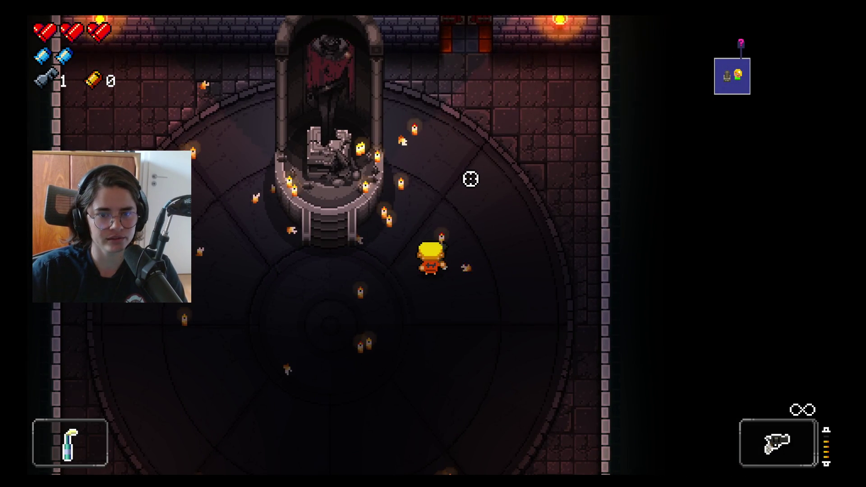
pyautogui.press('w')
pyautogui.press('r')
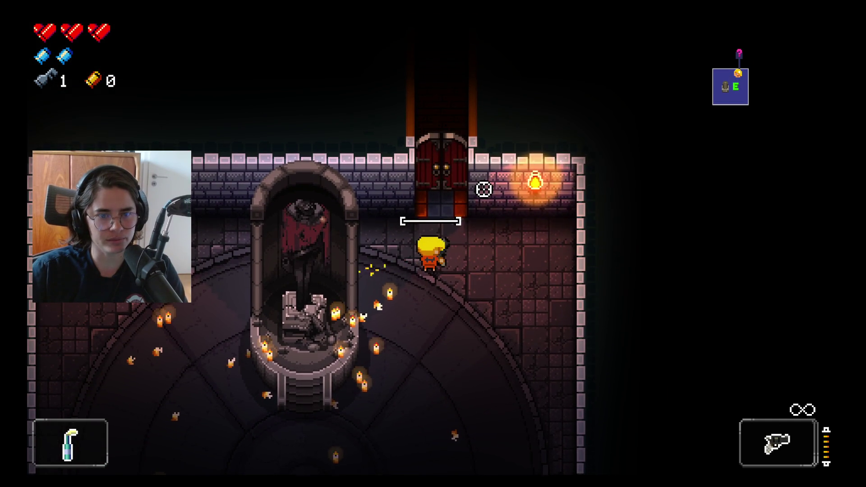
pyautogui.press('s')
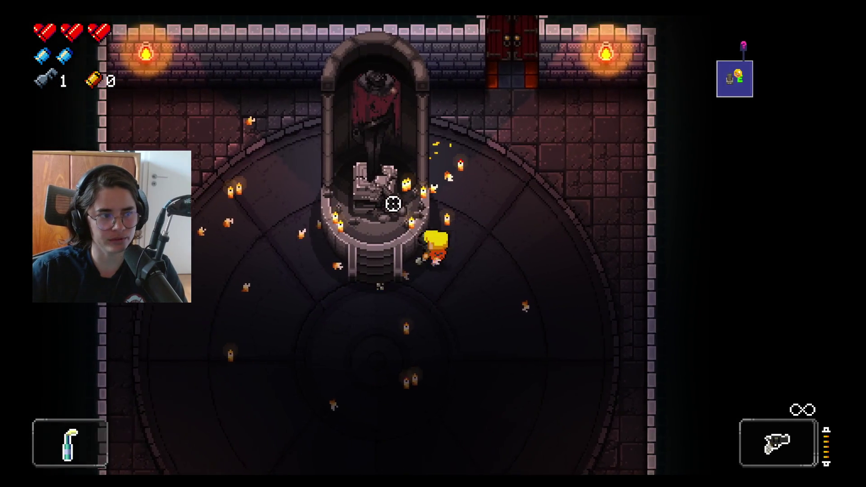
pyautogui.press('d')
pyautogui.press('w')
pyautogui.press('w')
pyautogui.click(522, 178)
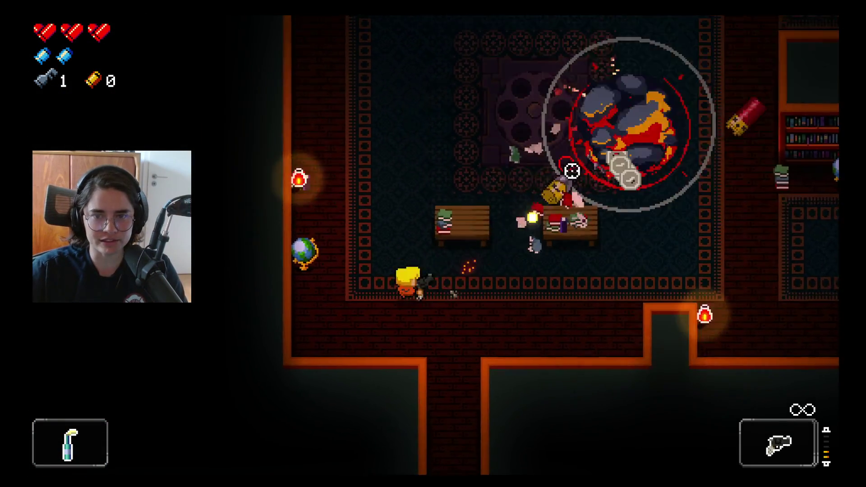
# - Fight the library enemies along the carpet and revolver rug, reloading when empty
pyautogui.press('w')
pyautogui.click(559, 170)
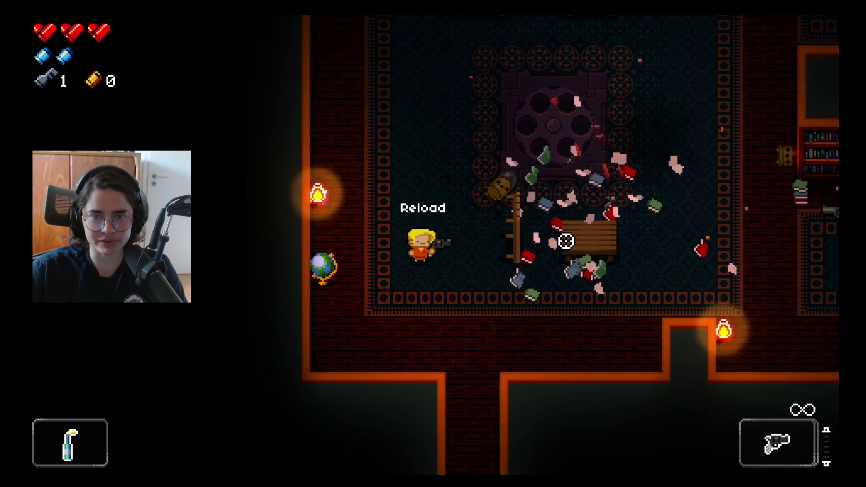
pyautogui.press('d')
pyautogui.press('r')
pyautogui.press('a')
pyautogui.click(579, 180)
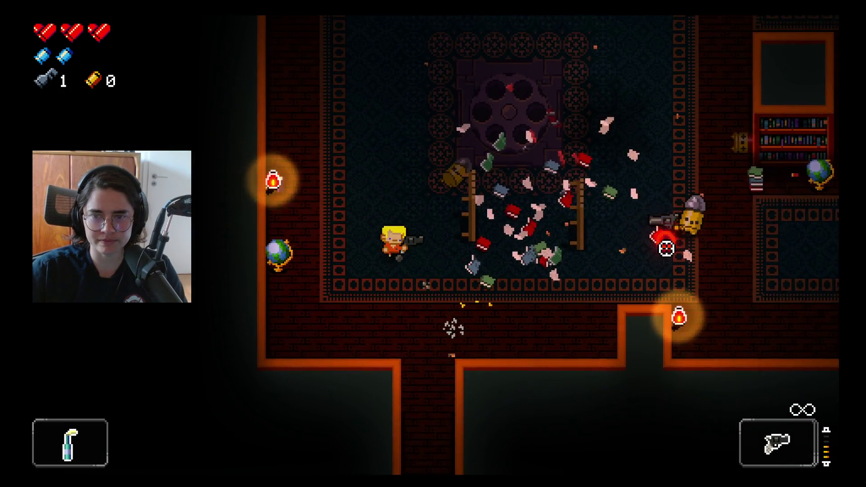
pyautogui.press('w')
pyautogui.press('d')
pyautogui.click(655, 280)
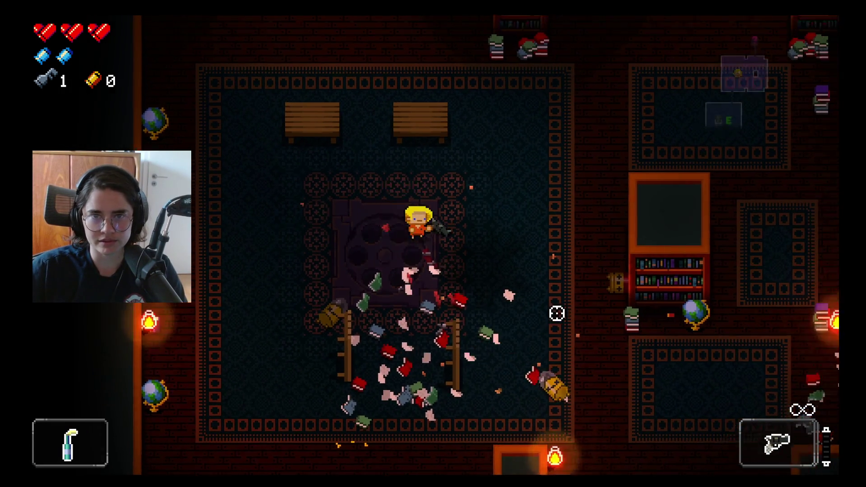
pyautogui.press('r')
pyautogui.press('w')
pyautogui.press('d')
# - Shoot the remaining enemies by the bookshelves, reloading and moving back onto the rug
pyautogui.press('w')
pyautogui.click(469, 148)
pyautogui.press('w')
pyautogui.click(406, 160)
pyautogui.press('r')
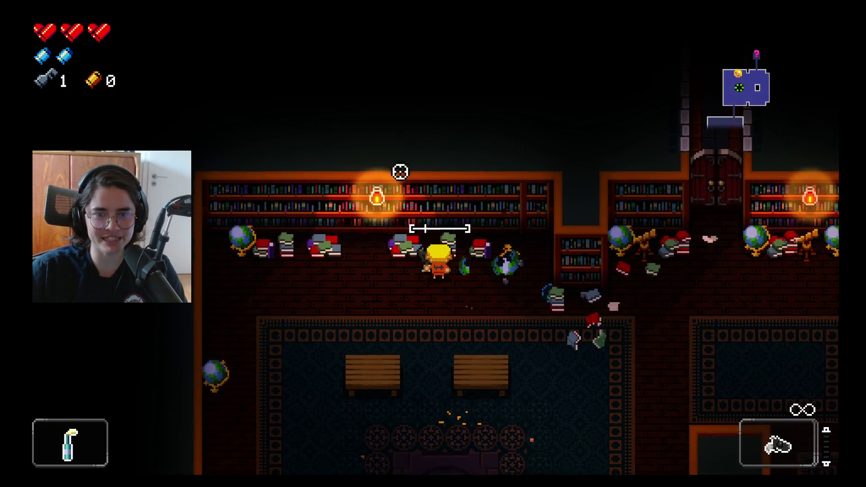
pyautogui.press('s')
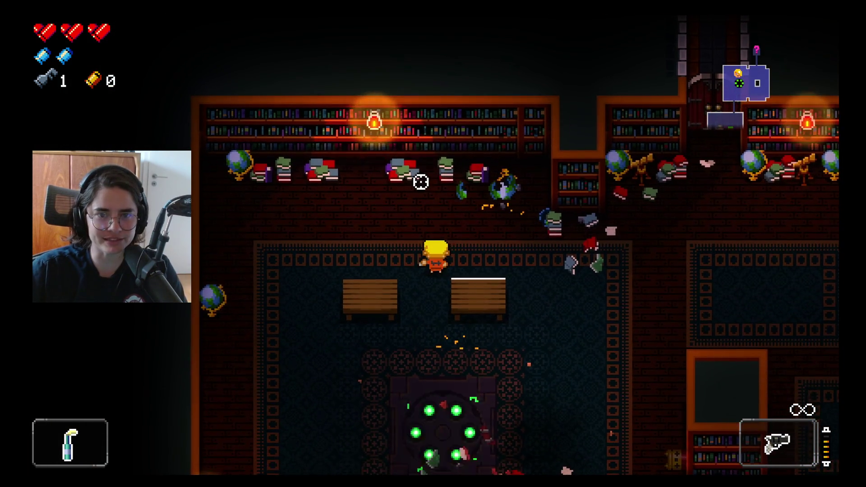
pyautogui.press('w')
pyautogui.press('a')
pyautogui.click(427, 180)
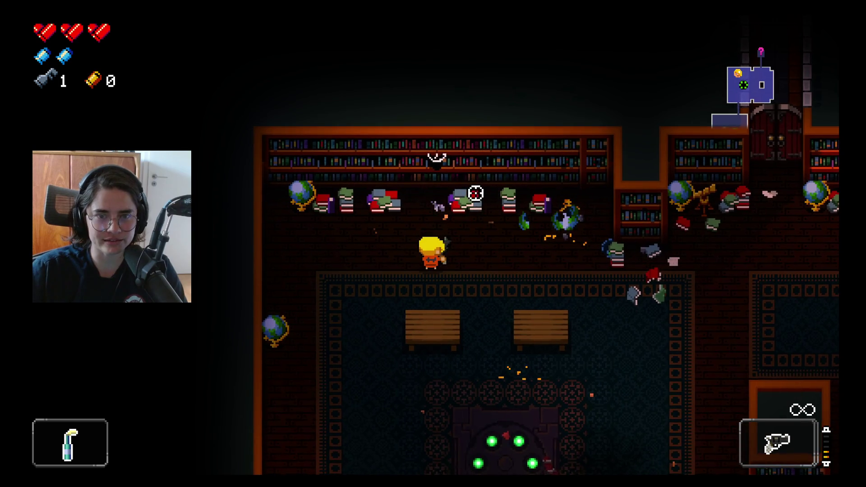
pyautogui.press('d')
pyautogui.press('s')
pyautogui.press('r')
pyautogui.press('d')
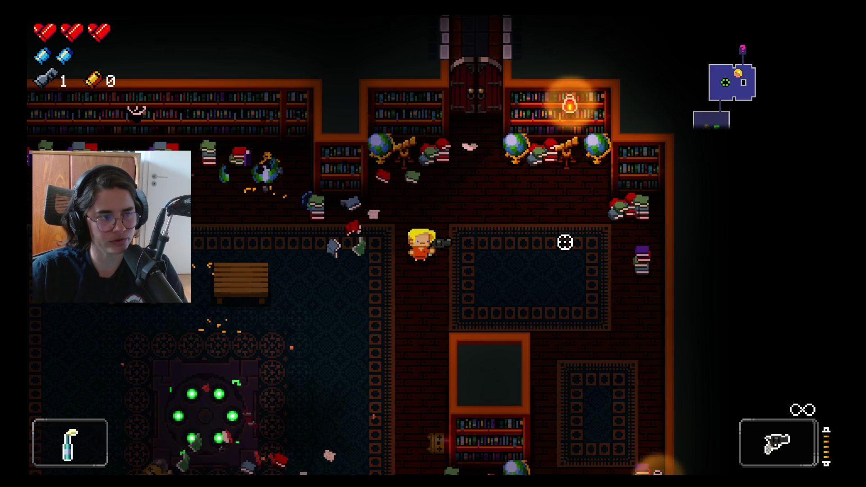
# - Leave the shop heading north and gun down the shotgun enemy, reloading once
pyautogui.press('w')
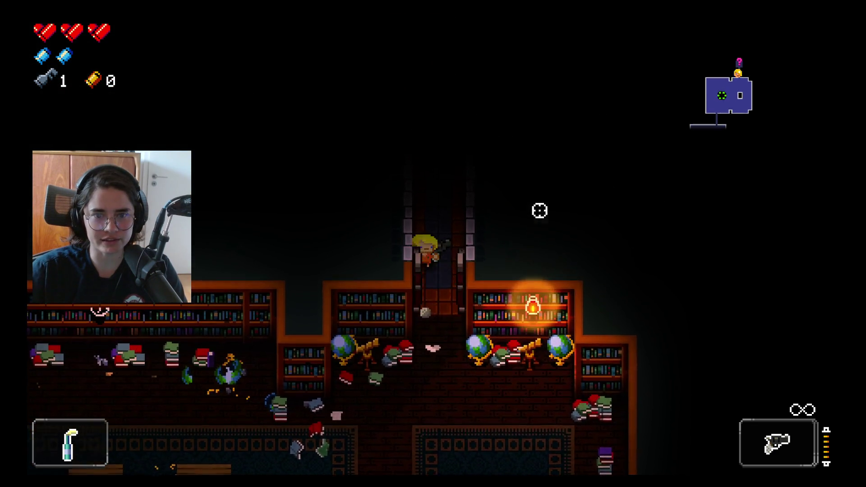
pyautogui.press('w')
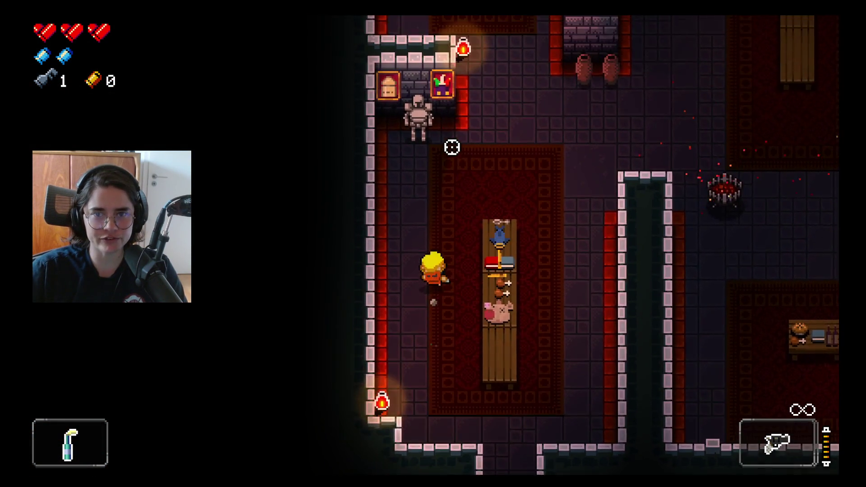
pyautogui.press('w')
pyautogui.press('d')
pyautogui.click(666, 214)
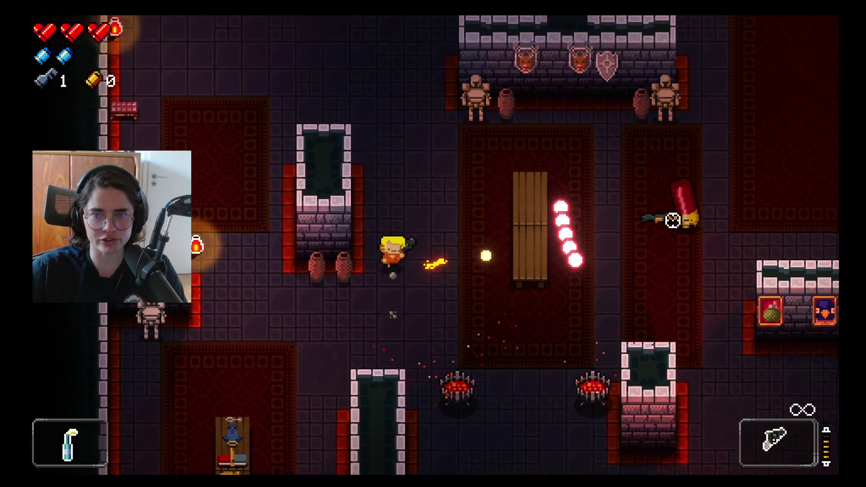
pyautogui.press('w')
pyautogui.click(666, 215)
pyautogui.press('r')
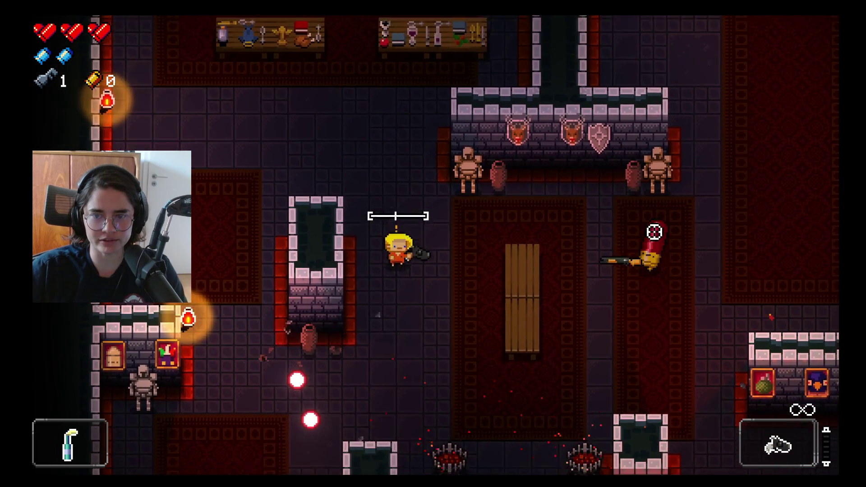
pyautogui.press('s')
pyautogui.click(607, 140)
pyautogui.press('a')
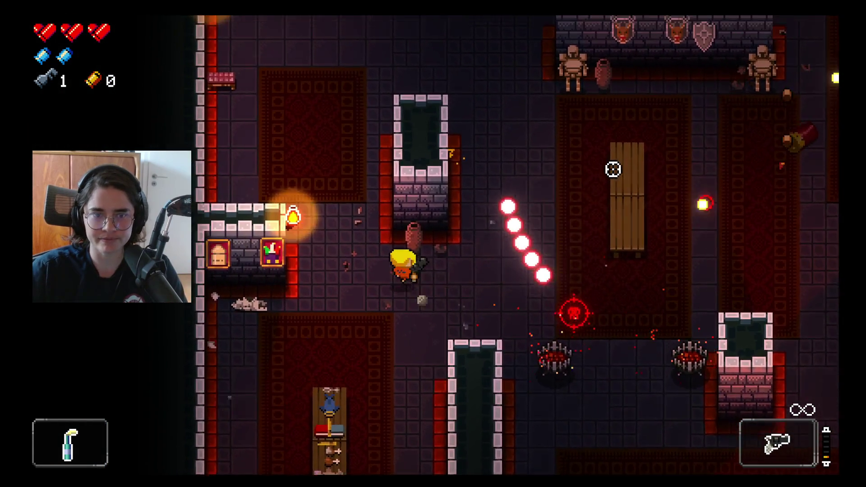
pyautogui.press('w')
# - Back in the shop room, shoot the red barrel, flip the shop table and collect casings
pyautogui.click(483, 333)
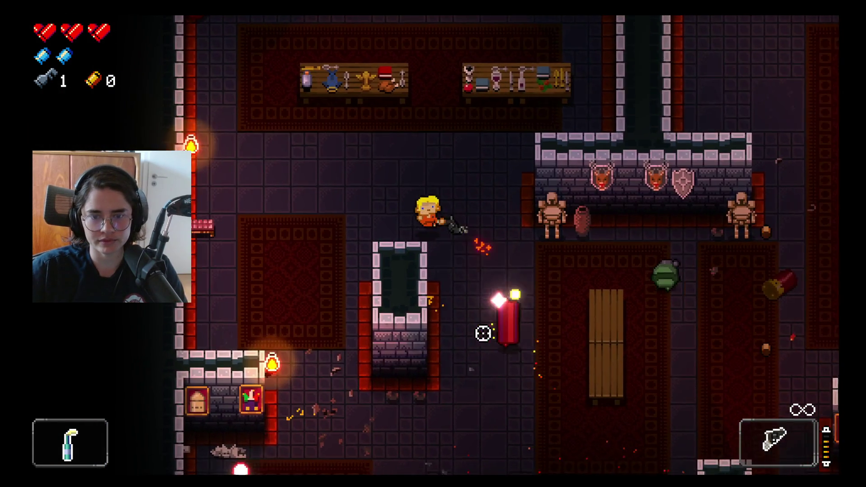
pyautogui.press('a')
pyautogui.press('w')
pyautogui.click(605, 332)
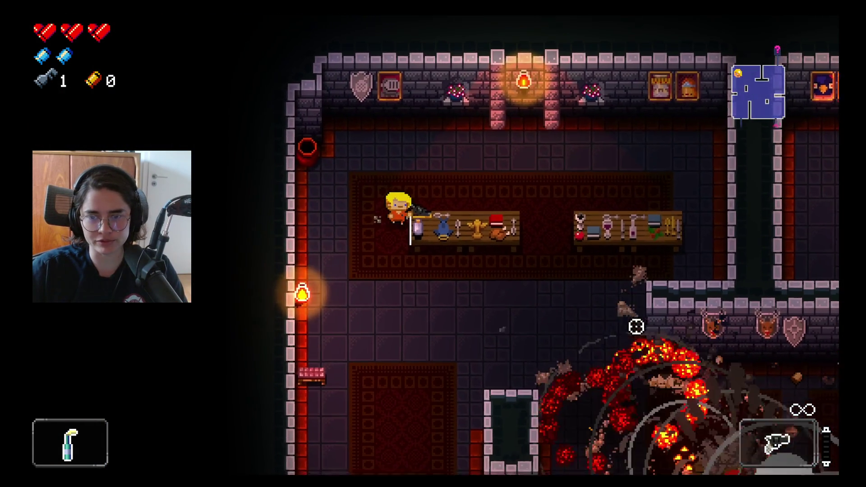
pyautogui.press('e')
pyautogui.press('s')
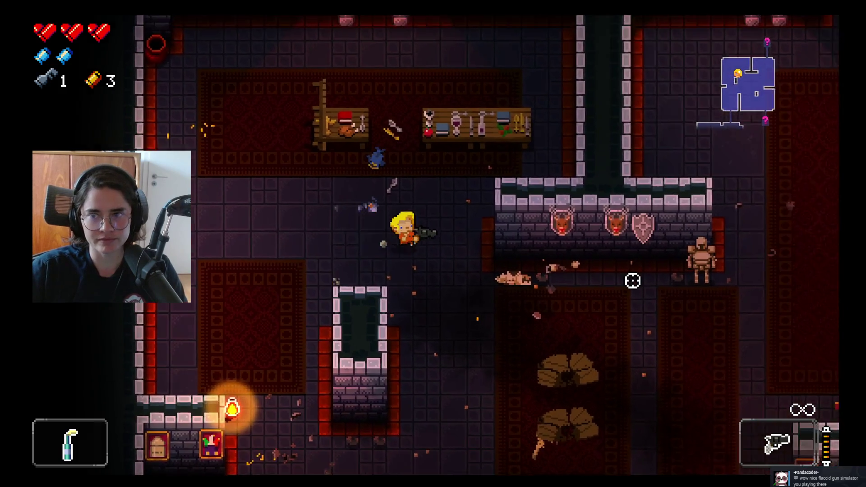
# - Move past the pillar to the room below and shoot the items on the lower shop table
pyautogui.press('s')
pyautogui.press('d')
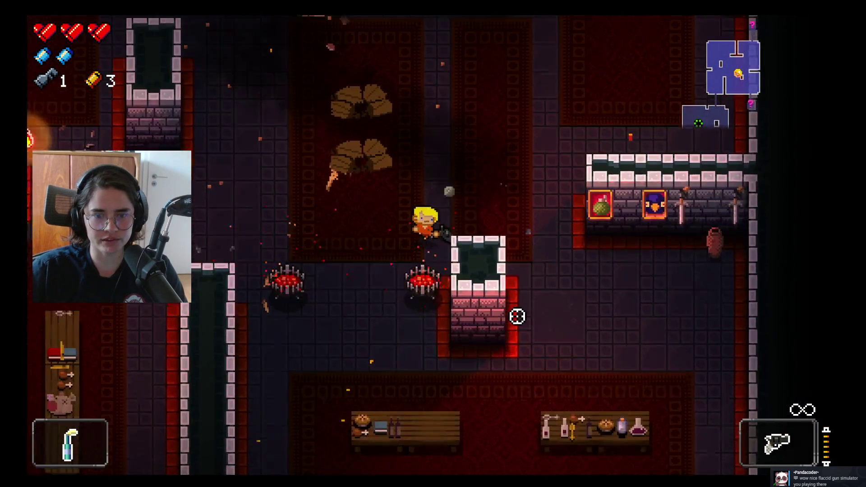
pyautogui.press('w')
pyautogui.press('d')
pyautogui.press('s')
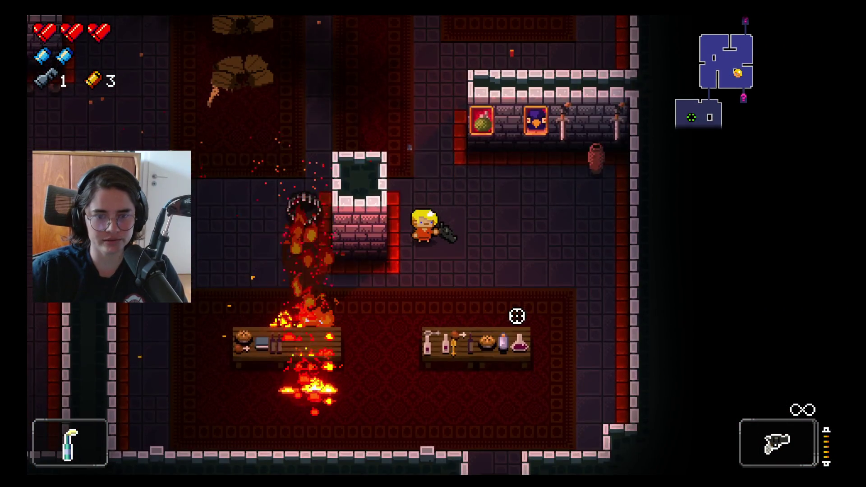
pyautogui.press('s')
pyautogui.press('d')
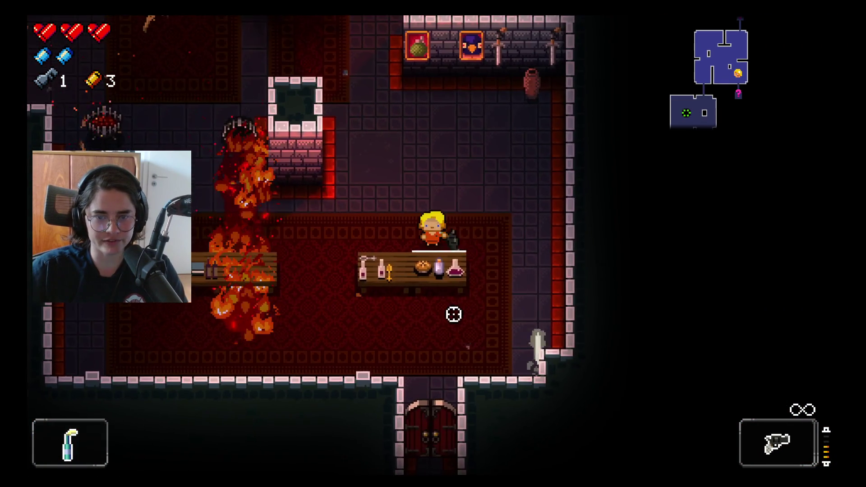
pyautogui.press('w')
pyautogui.click(453, 315)
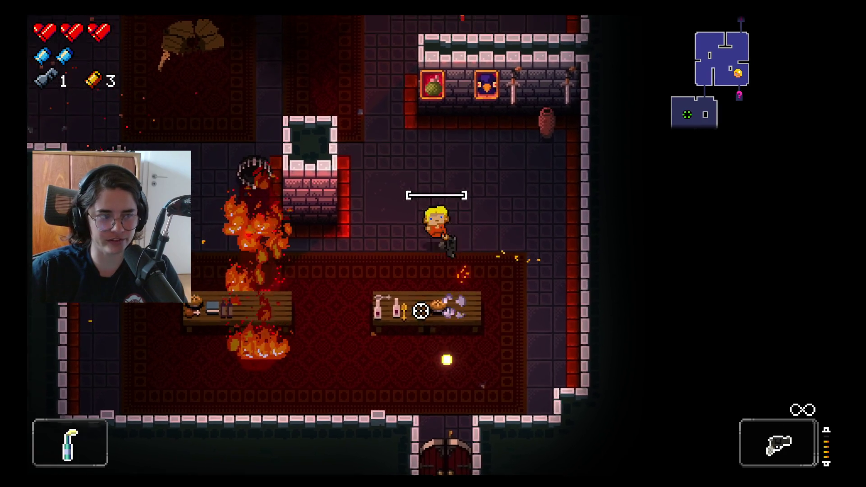
# - Walk north past the pillar through the library corridor into the next room
pyautogui.press('w')
pyautogui.press('a')
pyautogui.press('w')
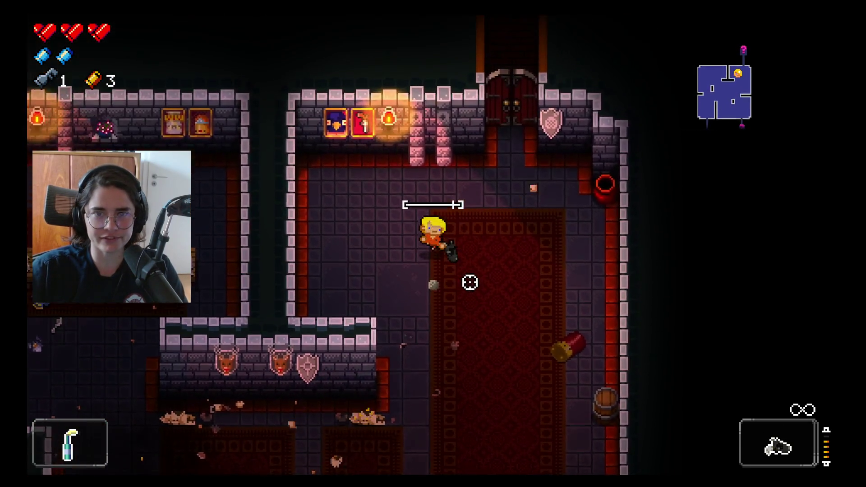
pyautogui.press('w')
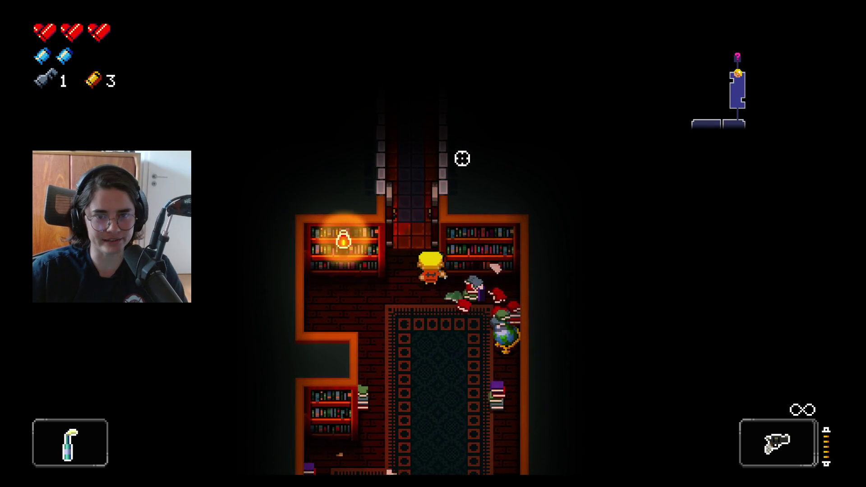
pyautogui.press('w')
# - Shoot the bullet enemy, throw the bottle item at the enemies and step away from the fire
pyautogui.press('a')
pyautogui.click(349, 153)
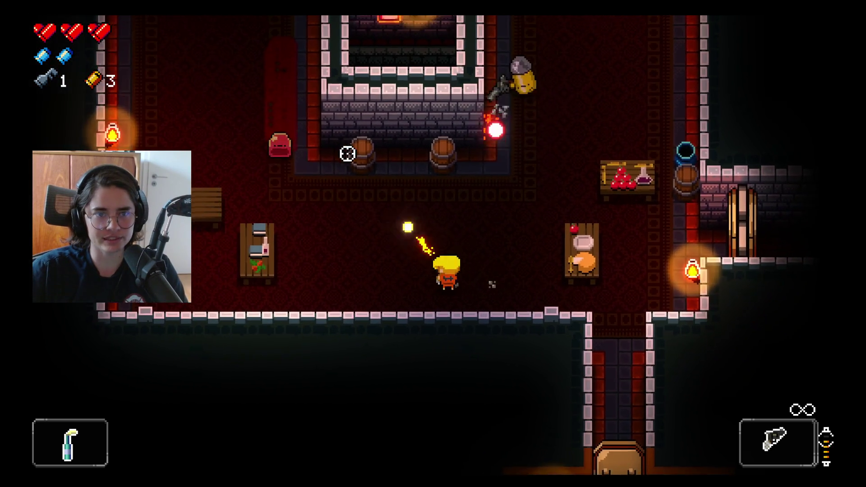
pyautogui.press('a')
pyautogui.press('space')
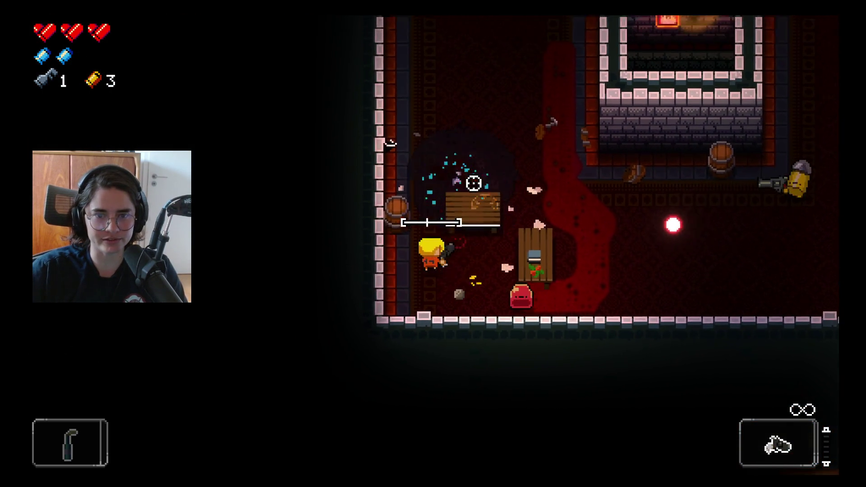
pyautogui.press('w')
pyautogui.press('d')
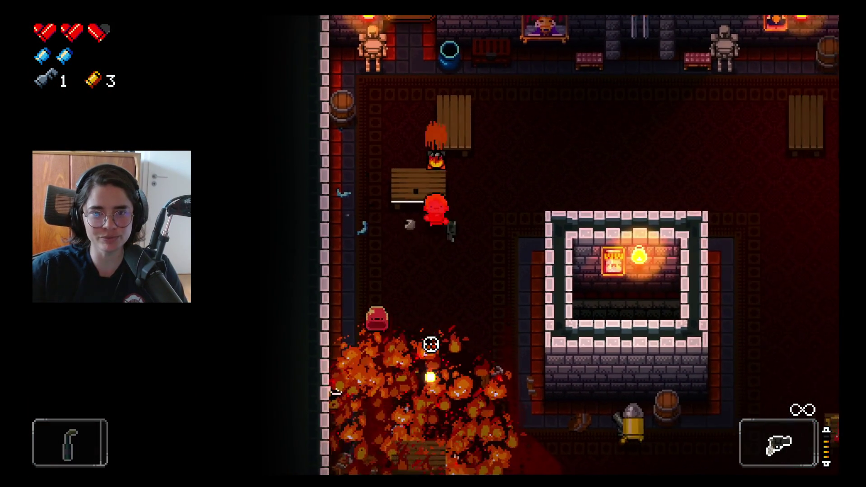
# - Keep firing at the approaching Bullet Kin, reloading once, until the Convict is killed
pyautogui.click(332, 301)
pyautogui.press('d')
pyautogui.press('w')
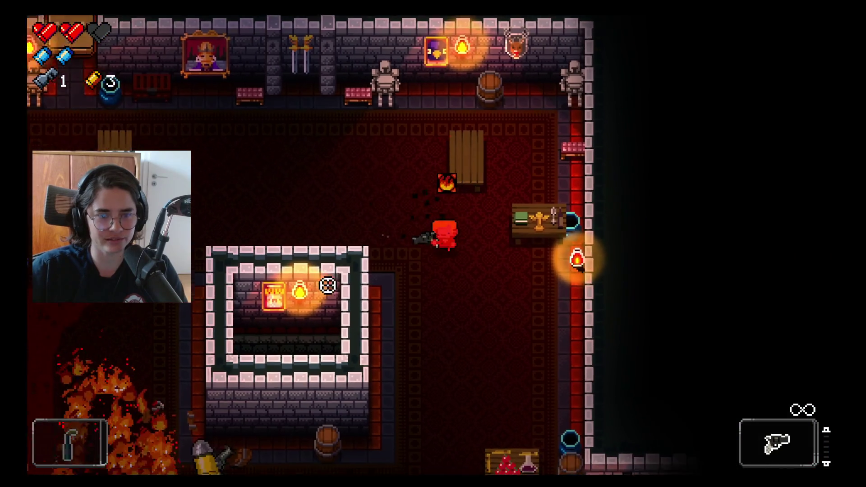
pyautogui.press('r')
pyautogui.press('s')
pyautogui.press('d')
pyautogui.click(234, 219)
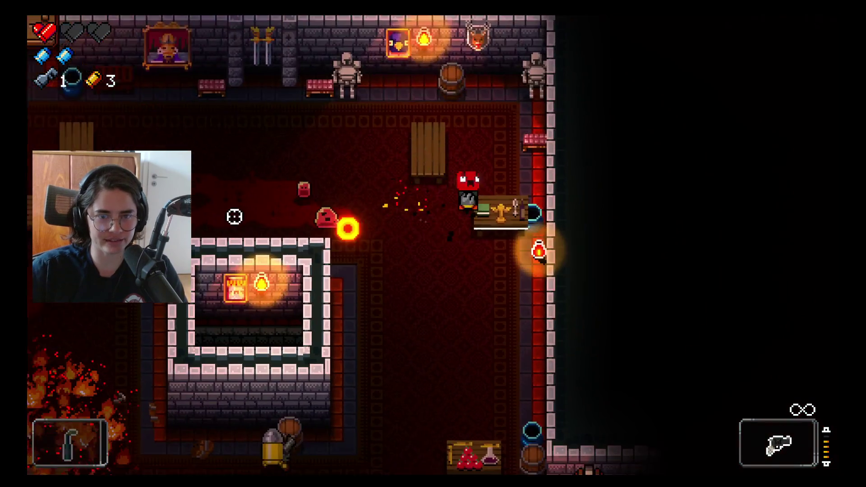
pyautogui.press('d')
pyautogui.click(271, 132)
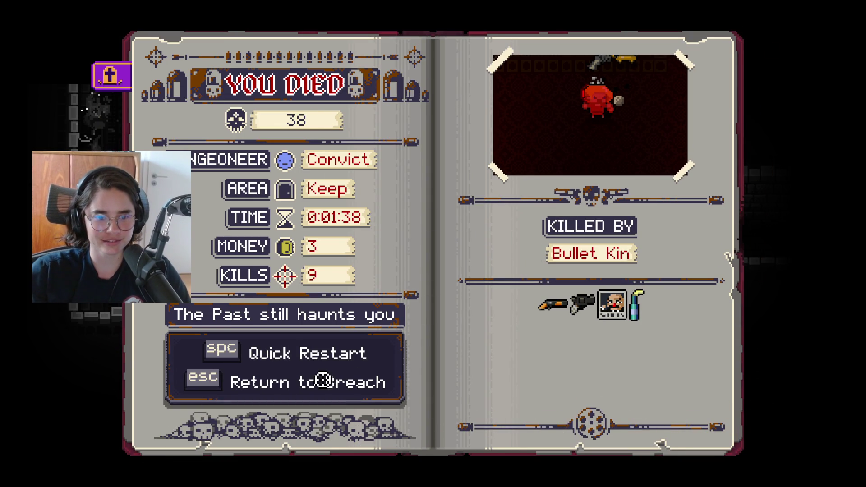
# - Return to the Breach from the death screen and swap the Convict for another gungeoneer
pyautogui.click(337, 385)
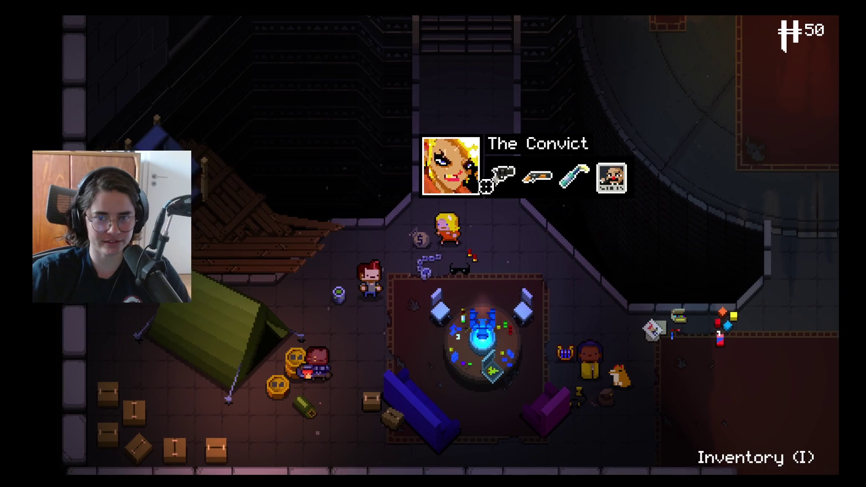
pyautogui.press('s')
pyautogui.press('a')
pyautogui.press('e')
pyautogui.press('s')
# - Walk up the corridor and stairs and enter the Gungeon gate to begin a run
pyautogui.press('e')
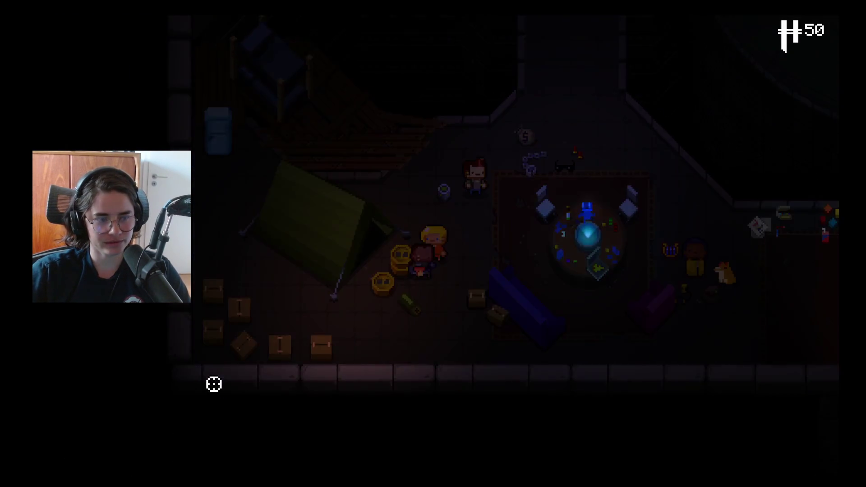
pyautogui.press('w')
pyautogui.press('d')
pyautogui.press('w')
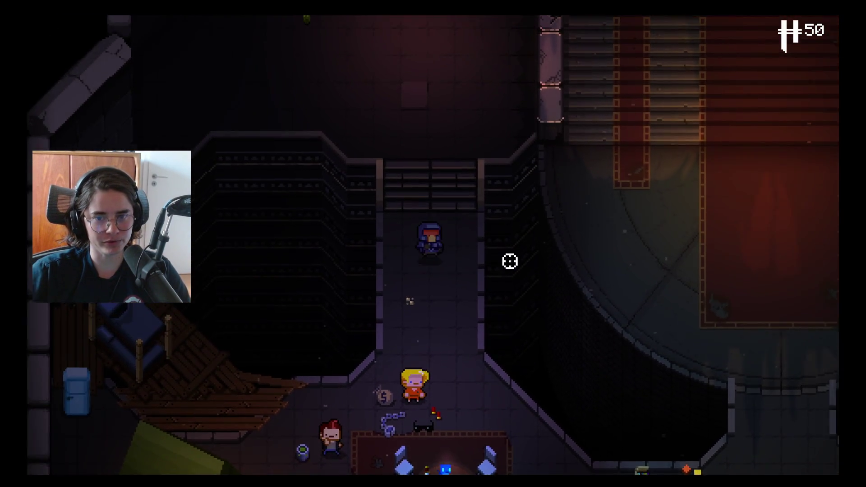
pyautogui.press('w')
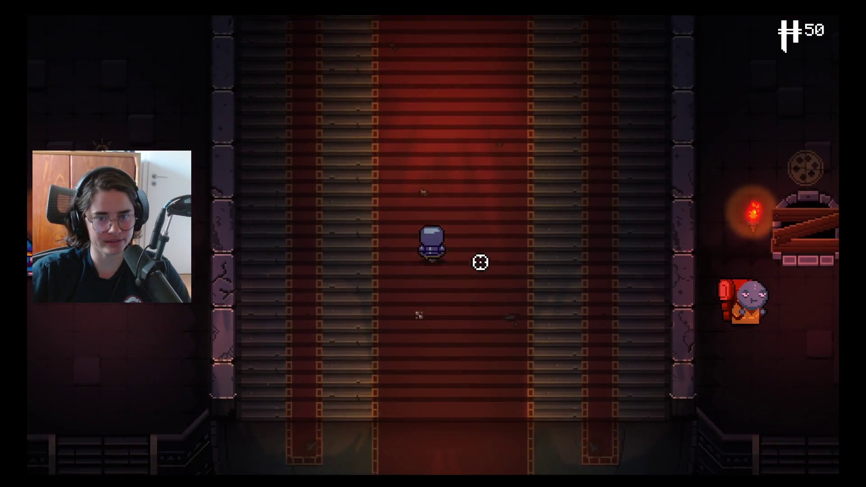
pyautogui.press('w')
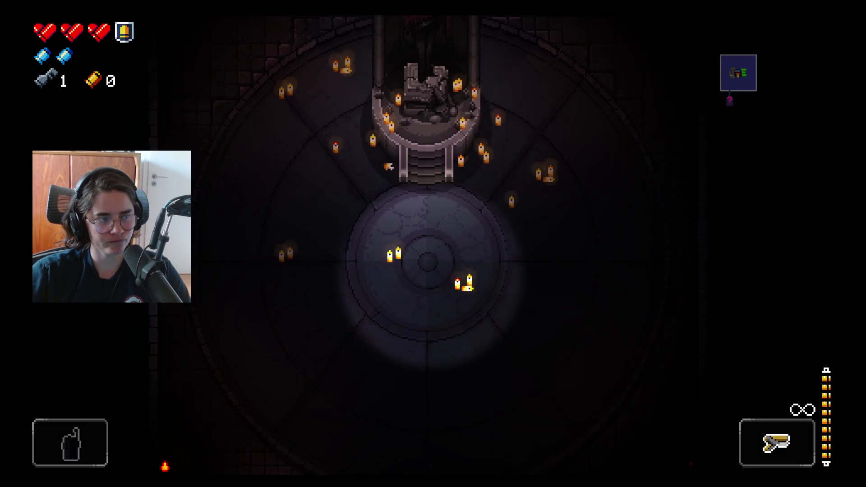
# - Walk down from the starting throne, across the room and through the red door into the library
pyautogui.press('s')
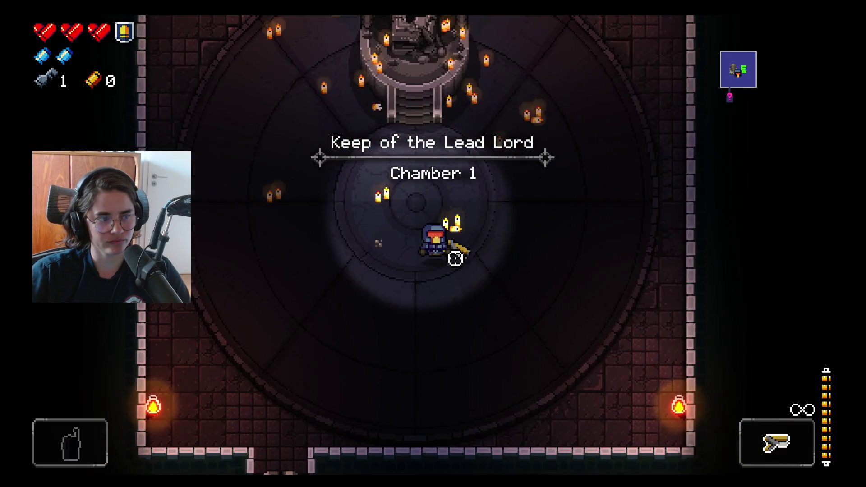
pyautogui.hotkey('w', 'd')
pyautogui.press('s')
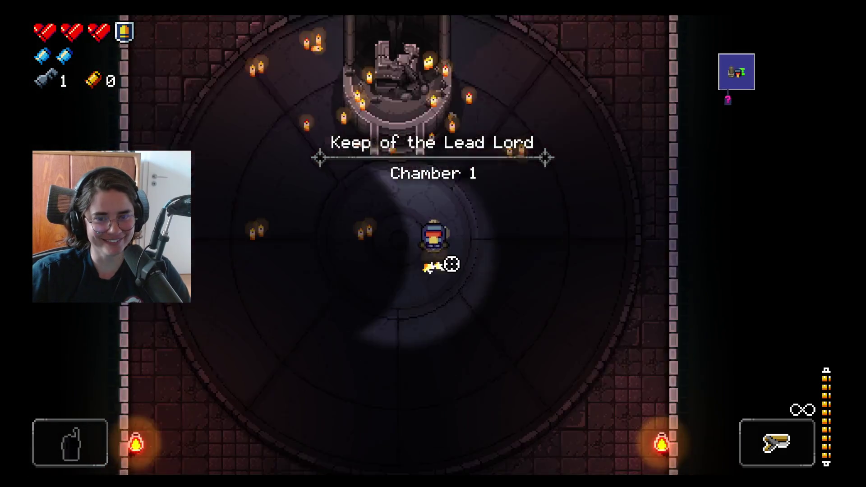
pyautogui.press('a')
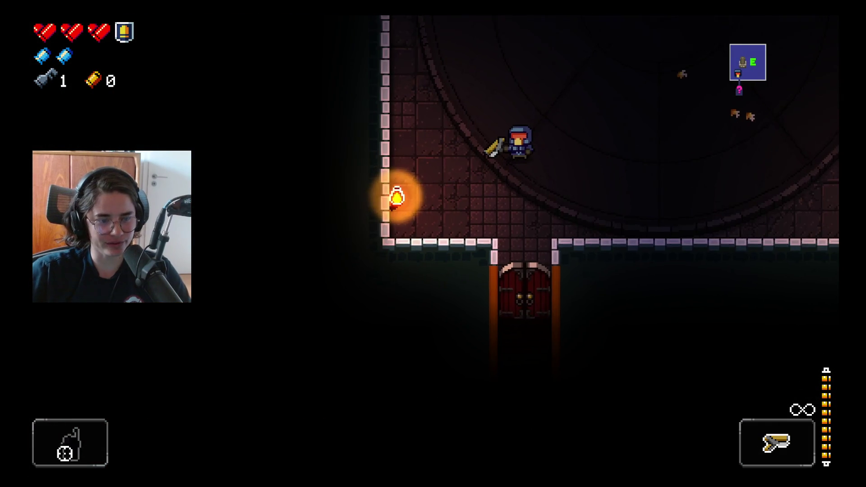
pyautogui.press('s')
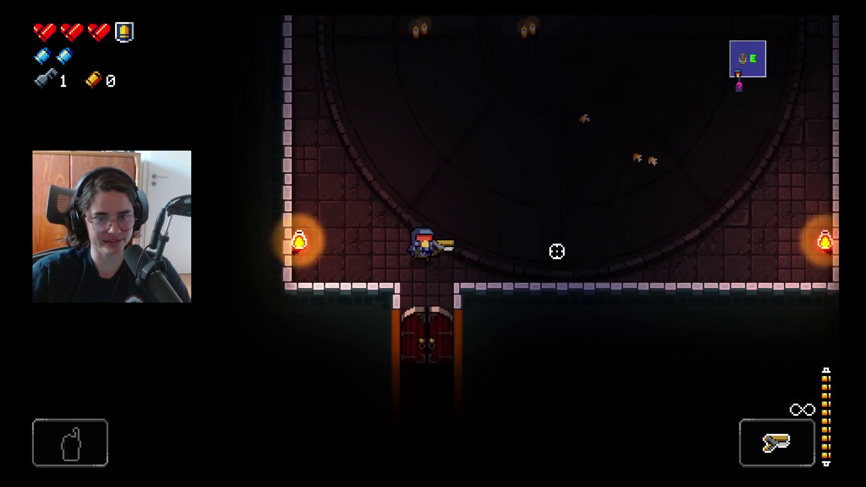
pyautogui.press('s')
# - Shoot the ghost and other library enemies while moving around, reloading once
pyautogui.click(559, 340)
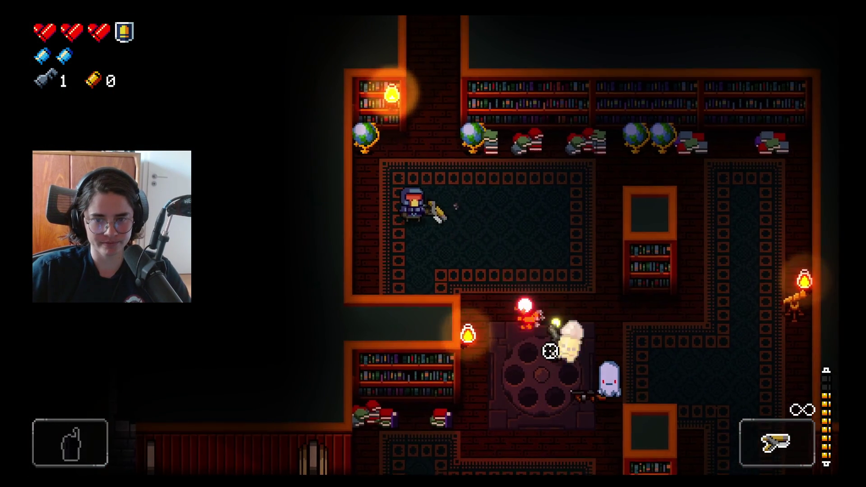
pyautogui.press('d')
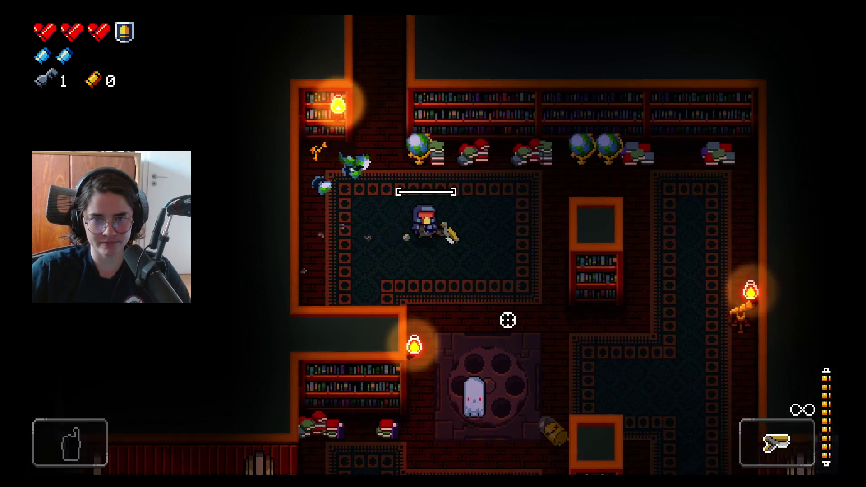
pyautogui.click(364, 309)
pyautogui.press('s')
pyautogui.click(356, 280)
pyautogui.press('d')
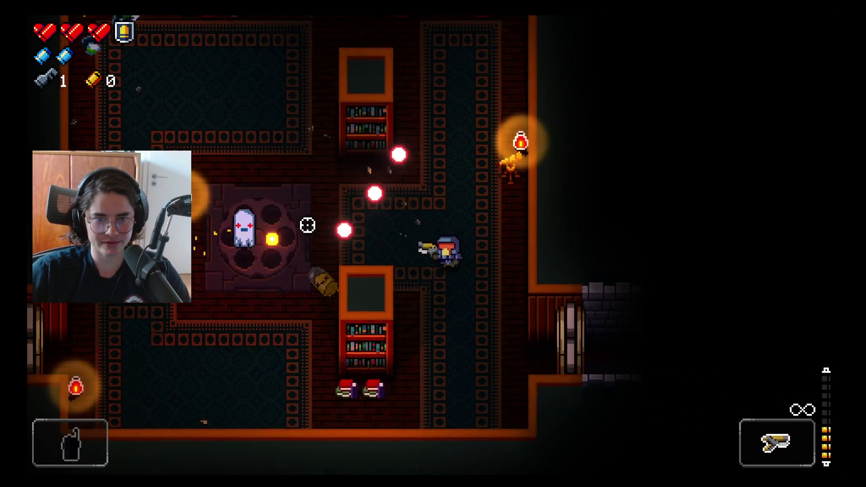
pyautogui.press('r')
pyautogui.press('w')
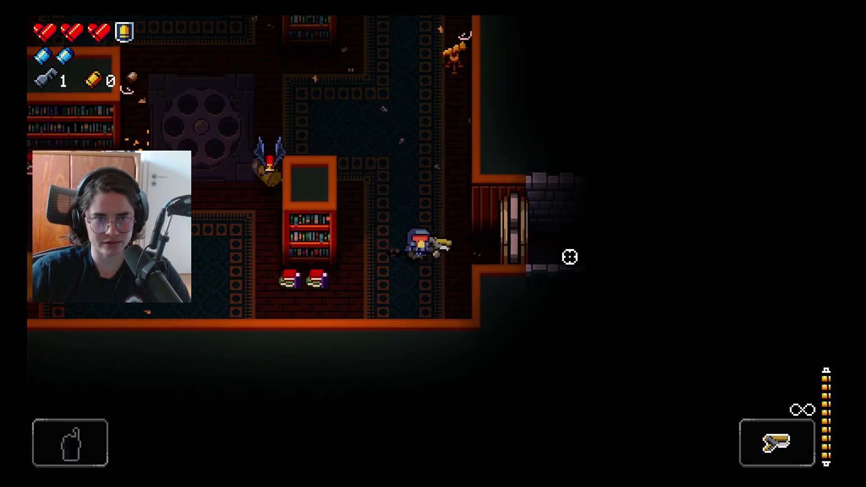
pyautogui.click(305, 285)
pyautogui.press('a')
pyautogui.click(305, 285)
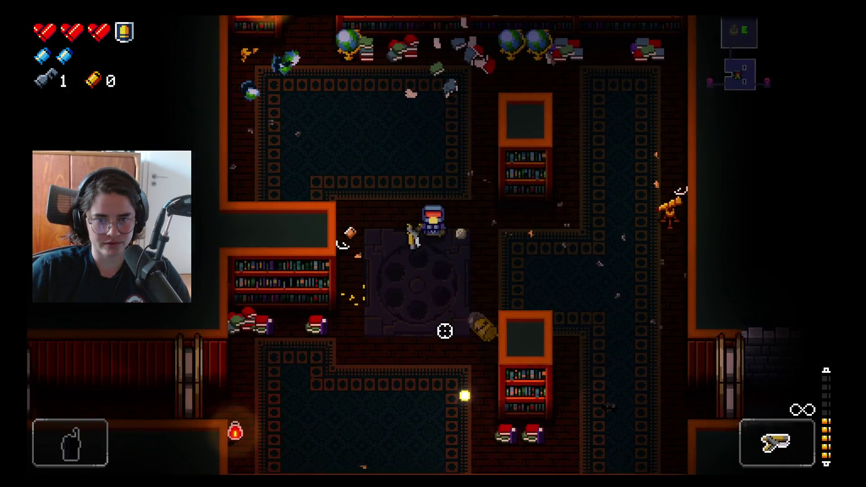
# - Walk past the revolver pedestal into the dining room and shoot at the Bullet Kin
pyautogui.press('s')
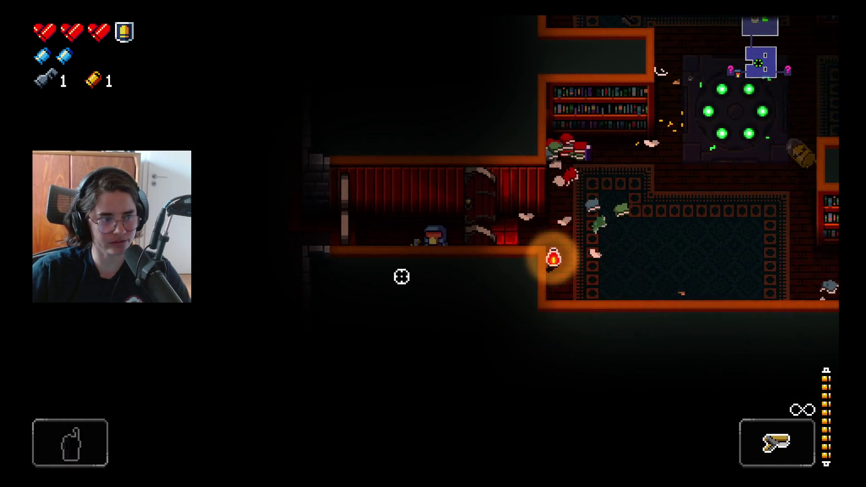
pyautogui.press('a')
pyautogui.click(280, 234)
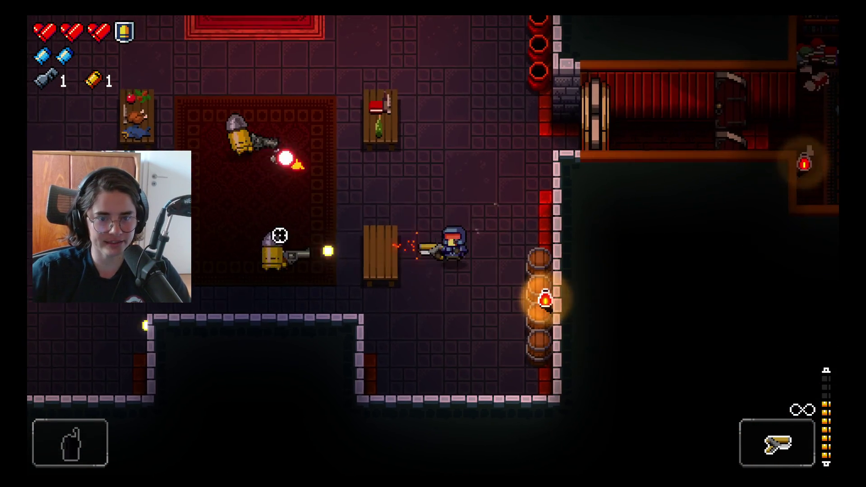
# - Fight the Bullet Kin in the fireplace room, reloading mid-fight, until they fall
pyautogui.press('s')
pyautogui.press('w')
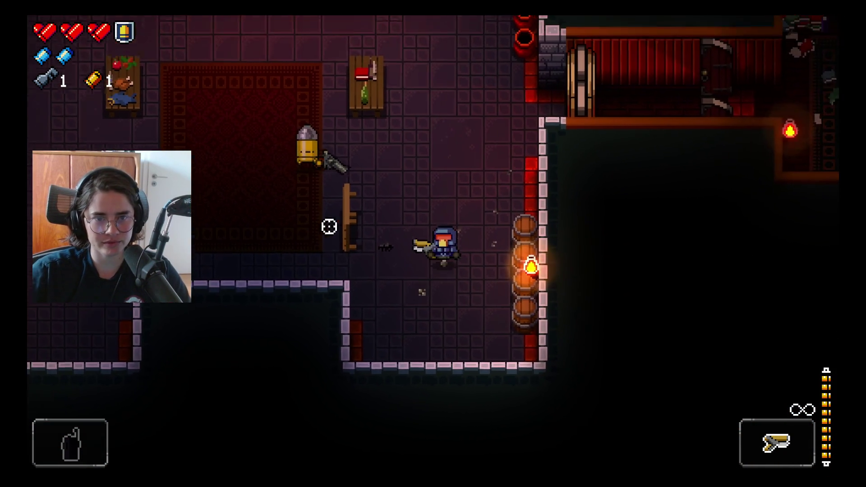
pyautogui.click(300, 229)
pyautogui.press('a')
pyautogui.press('r')
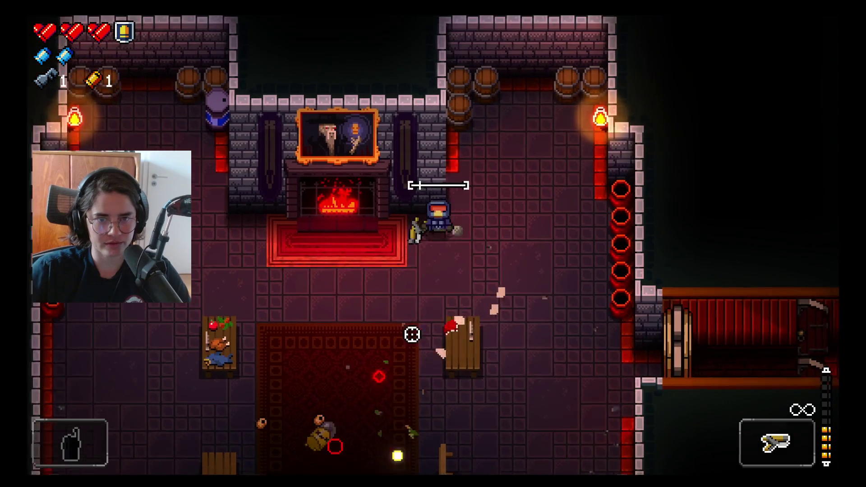
pyautogui.press('w')
pyautogui.click(549, 342)
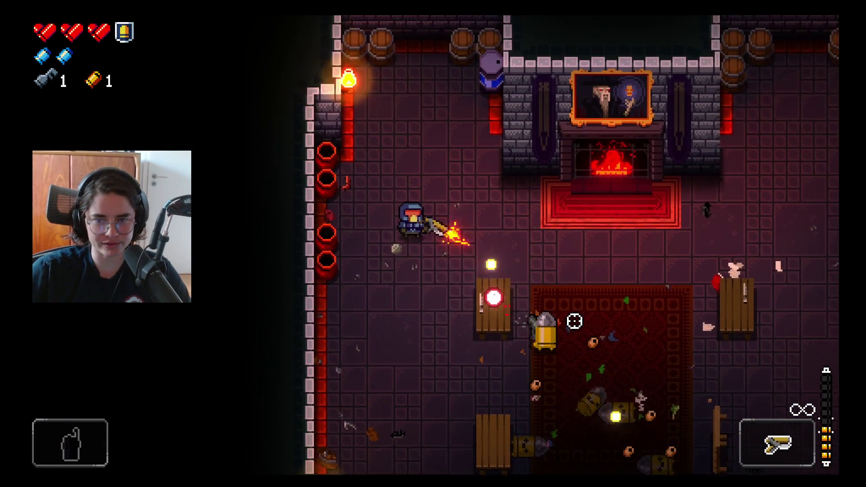
# - Collect the dropped shell casings around the carpet and fireplace
pyautogui.press('d')
pyautogui.press('w')
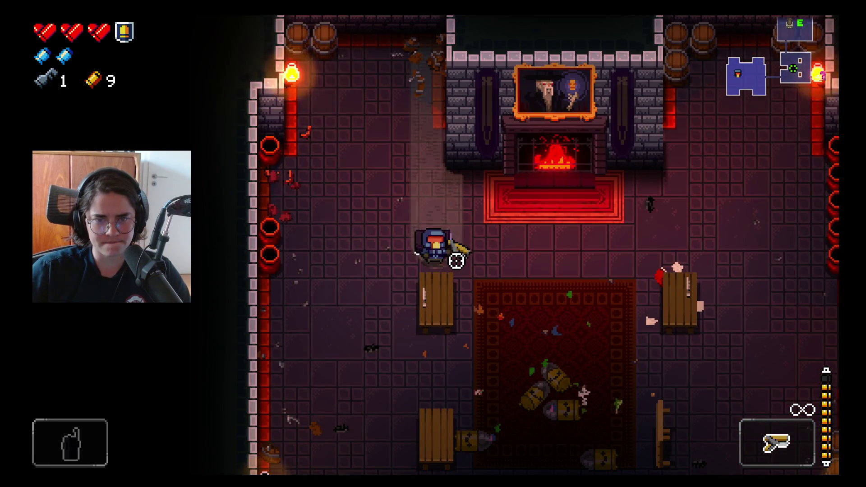
pyautogui.press('a')
pyautogui.press('d')
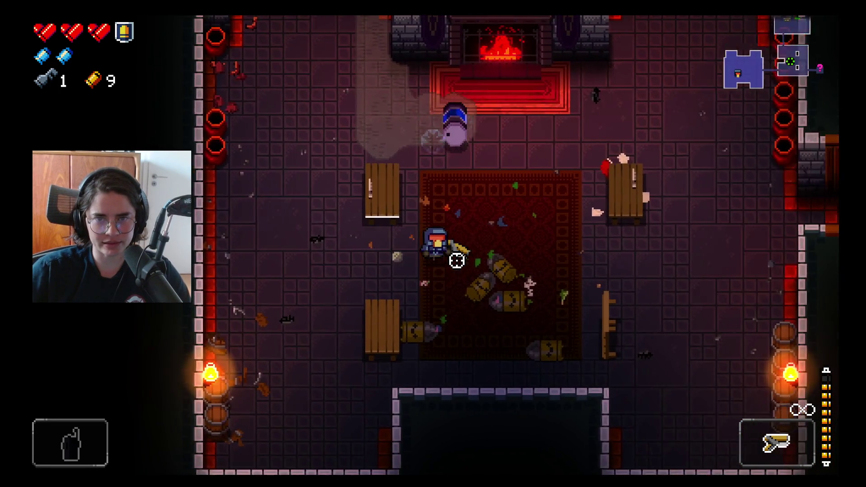
pyautogui.press('w')
pyautogui.press('a')
pyautogui.press('s')
pyautogui.press('w')
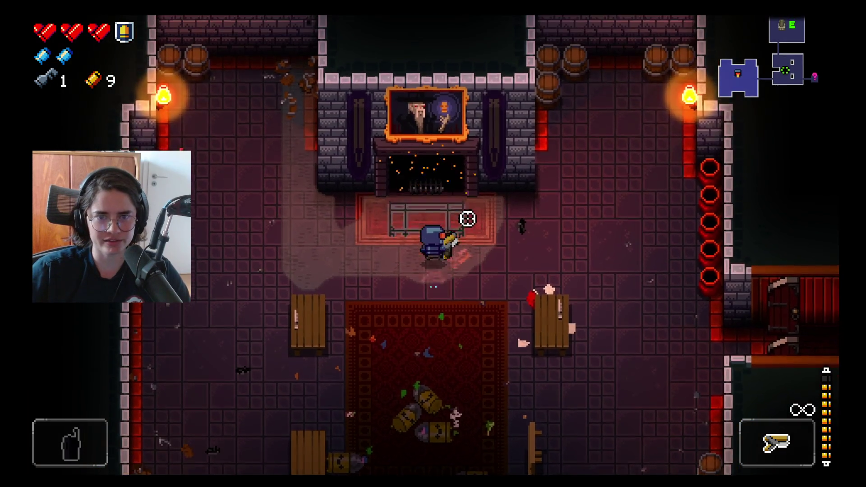
pyautogui.press('s')
# - Walk around the fireplace, then head down and right toward the bookshelf library room
pyautogui.press('w')
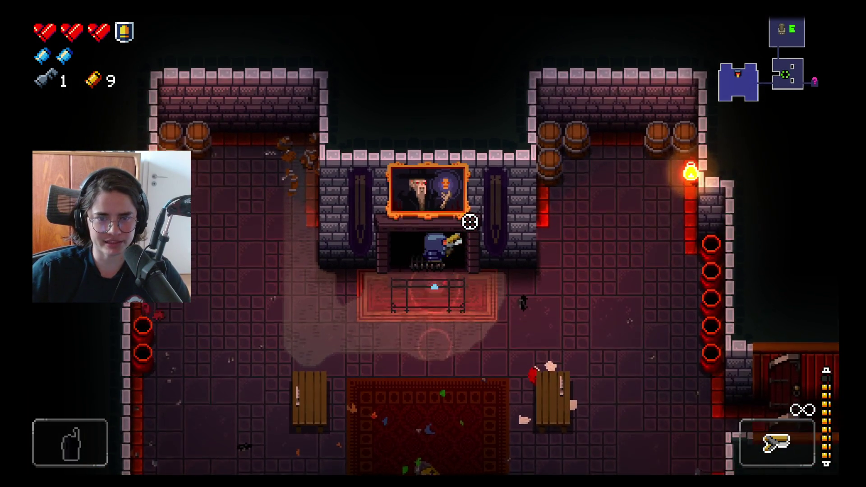
pyautogui.press('a')
pyautogui.press('d')
pyautogui.press('s')
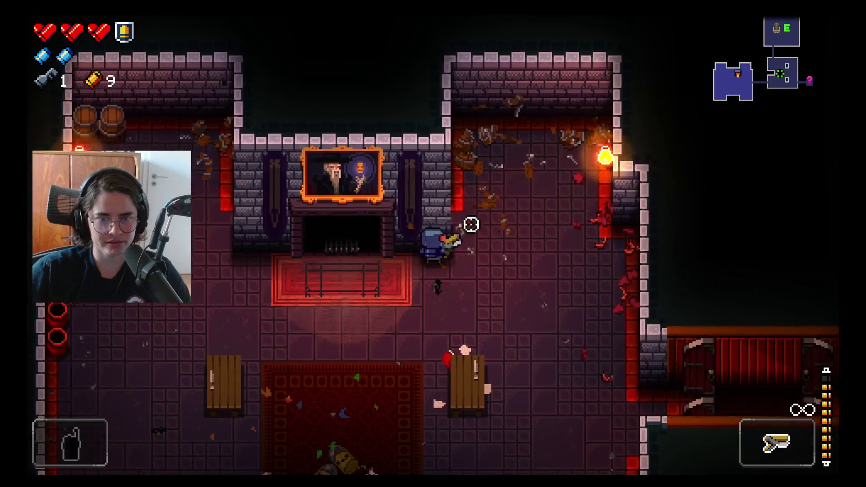
pyautogui.press('a')
pyautogui.press('w')
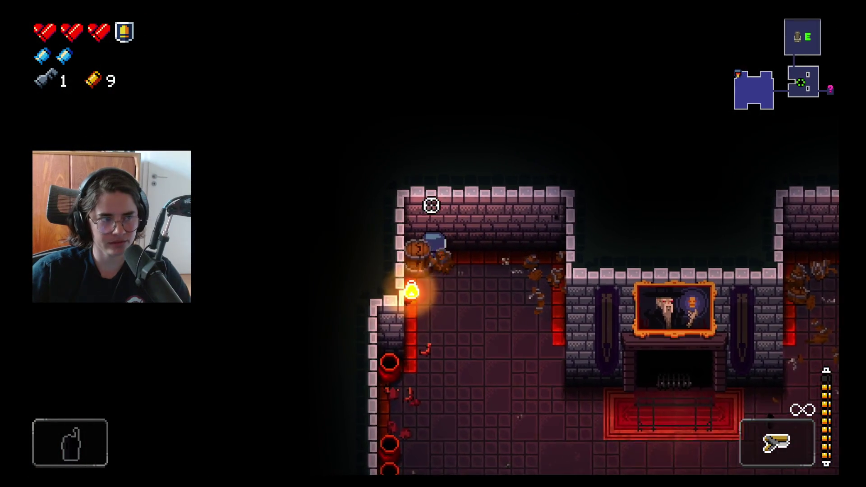
pyautogui.press('s')
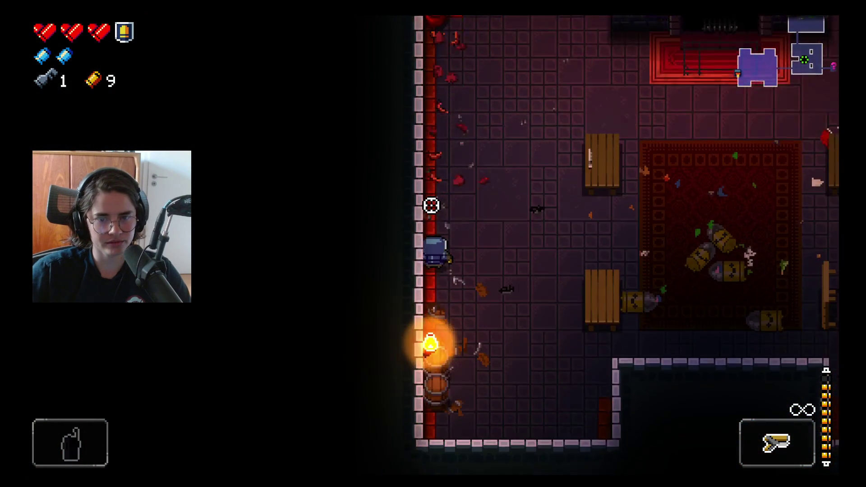
pyautogui.press('d')
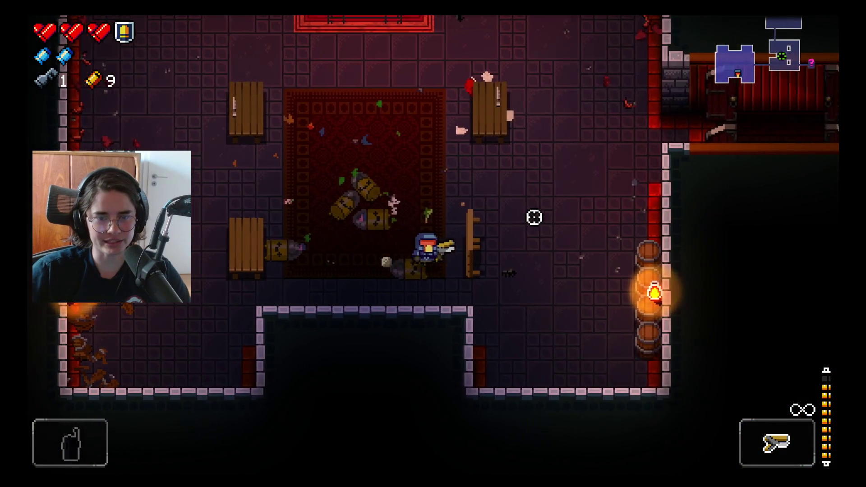
pyautogui.press('a')
pyautogui.press('w')
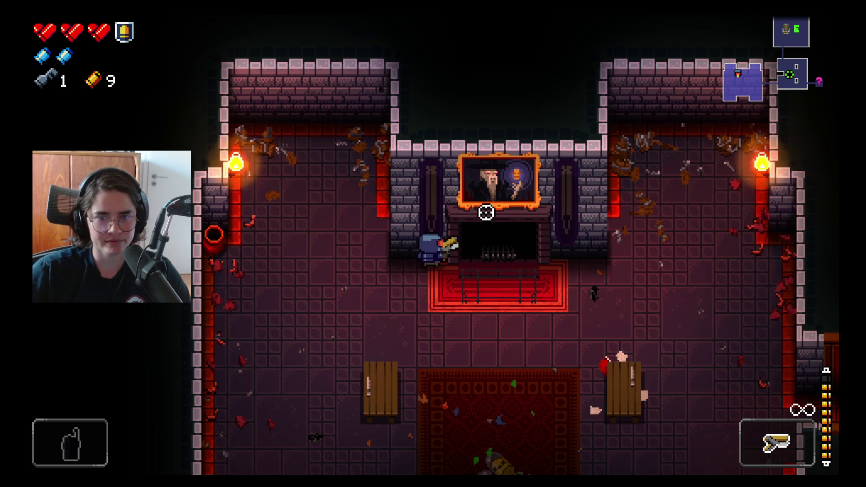
pyautogui.press('s')
pyautogui.press('d')
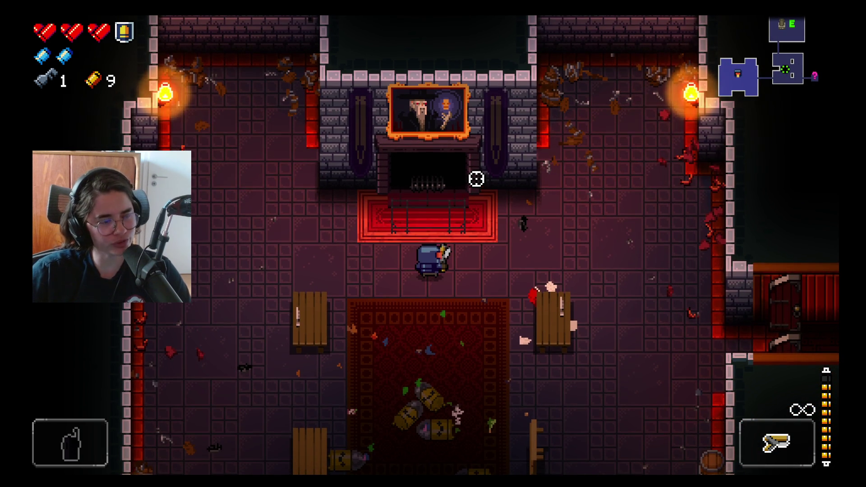
# - Walk right across the hall, past the table and through the library into the next room
pyautogui.press('d')
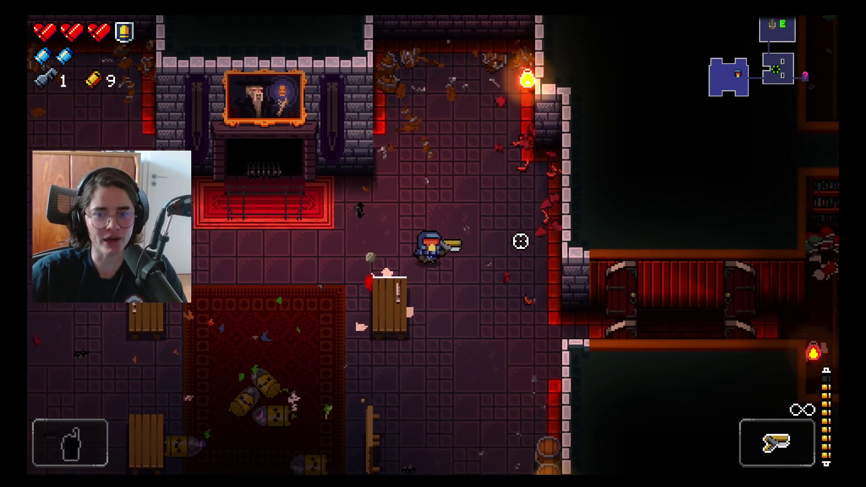
pyautogui.press('s')
pyautogui.press('d')
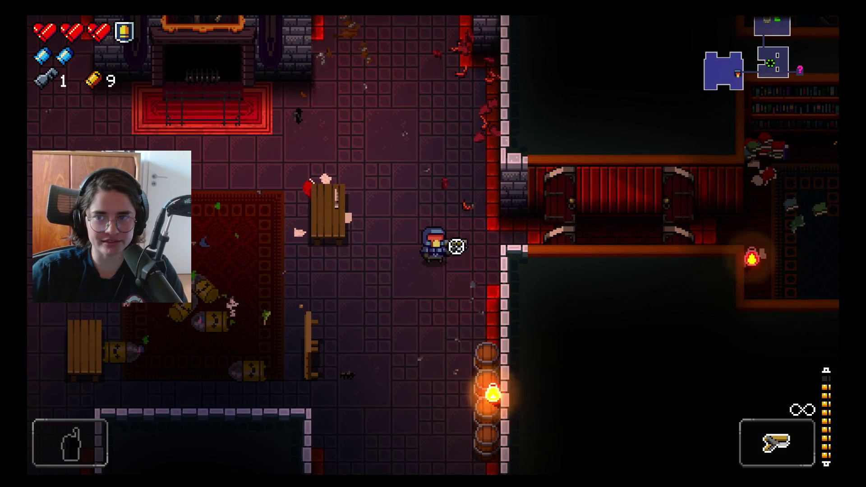
pyautogui.press('d')
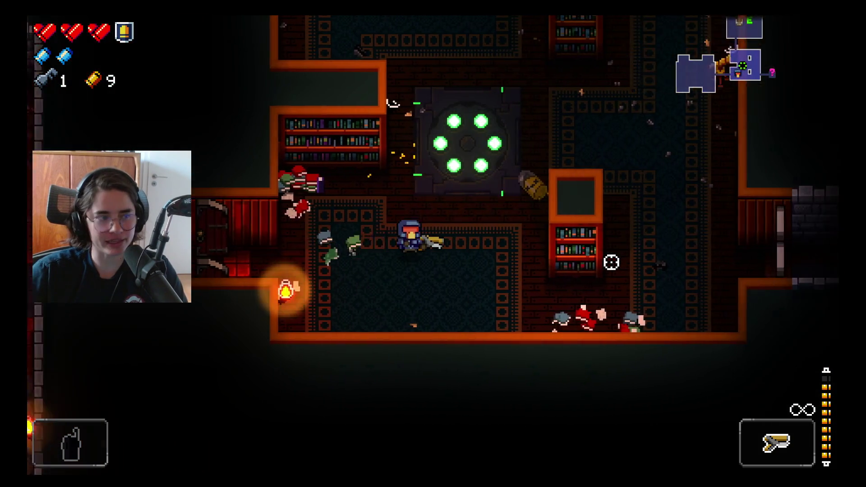
pyautogui.press('d')
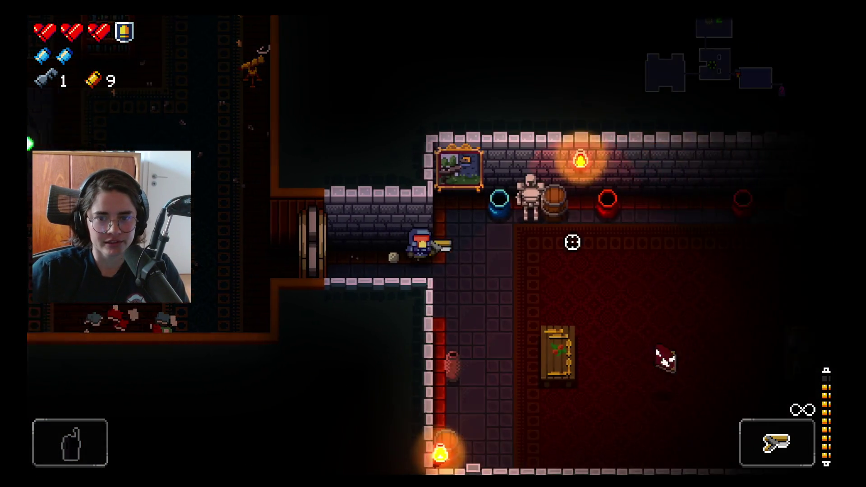
pyautogui.press('d')
pyautogui.press('s')
# - Shoot the room's enemies, flipping the wooden table over for cover
pyautogui.click(574, 290)
pyautogui.click(609, 282)
pyautogui.click(611, 263)
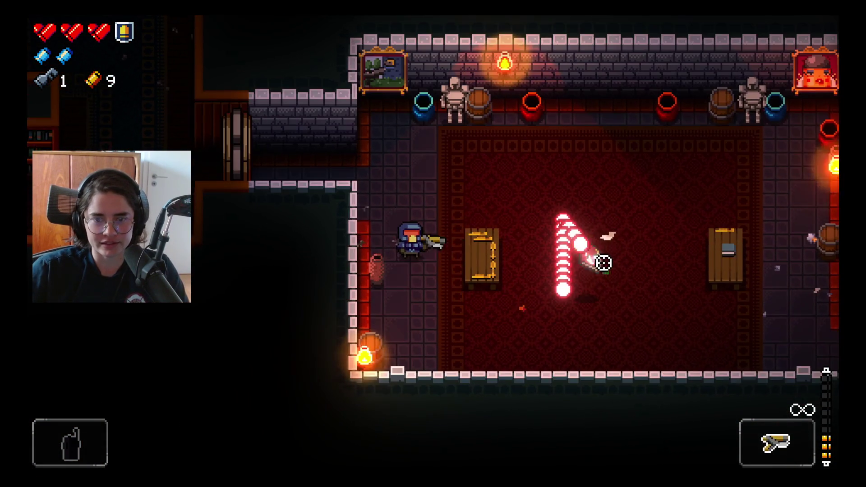
pyautogui.press('e')
pyautogui.click(597, 262)
# - Move to the room's right edge and through the corridor into the large lit room
pyautogui.press('w')
pyautogui.press('d')
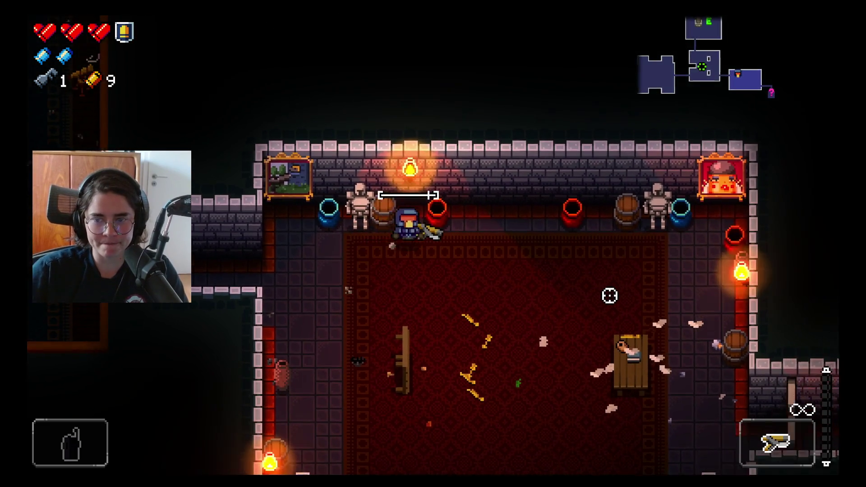
pyautogui.press('s')
pyautogui.press('s')
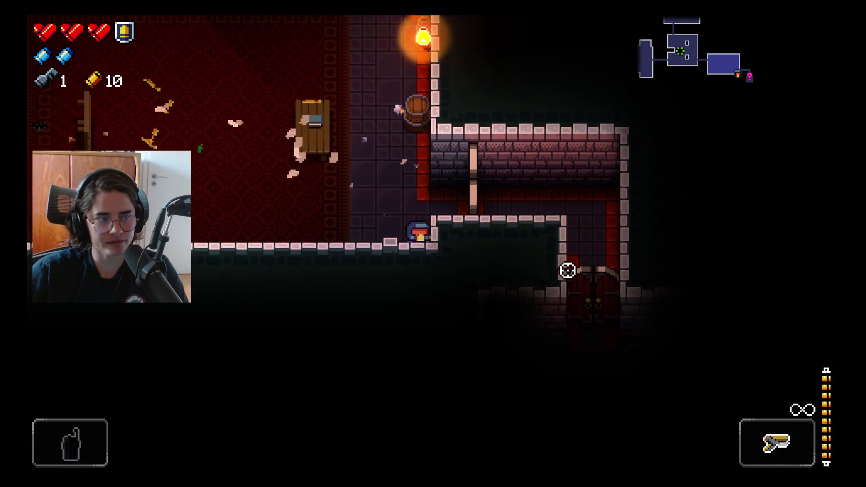
pyautogui.press('w')
pyautogui.press('d')
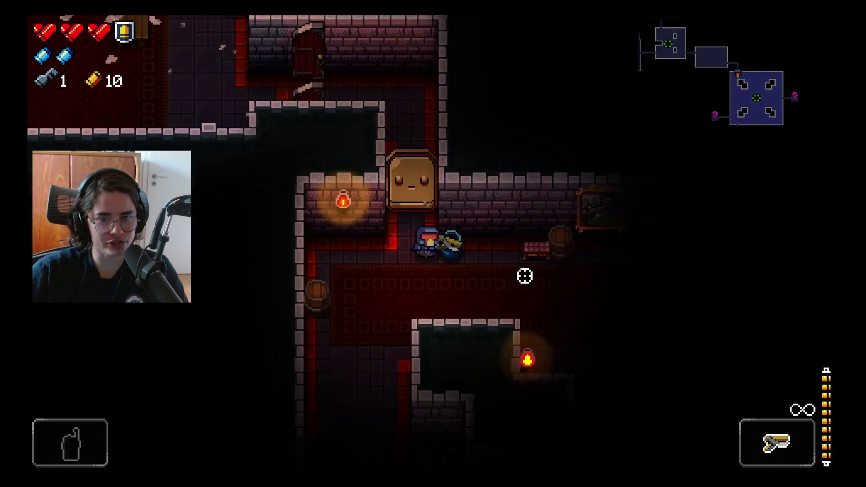
pyautogui.press('s')
pyautogui.press('d')
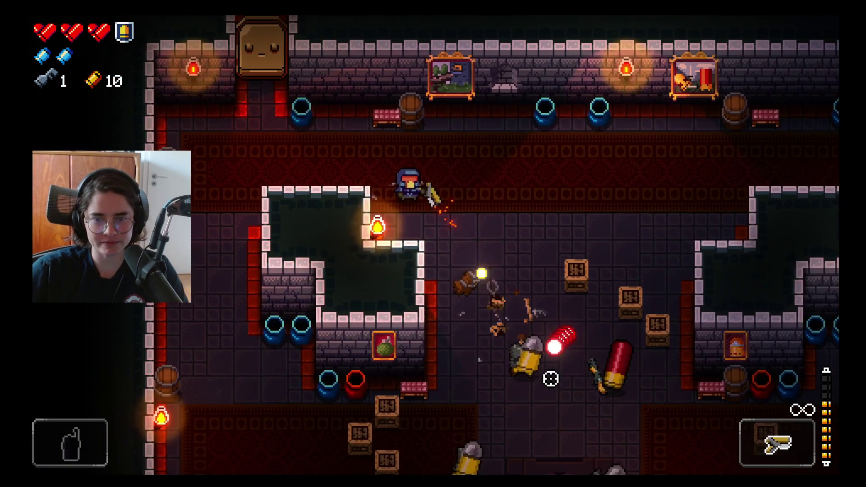
# - Fight from behind the pillar along the carpet, then head to the revolver-floor corridor
pyautogui.press('a')
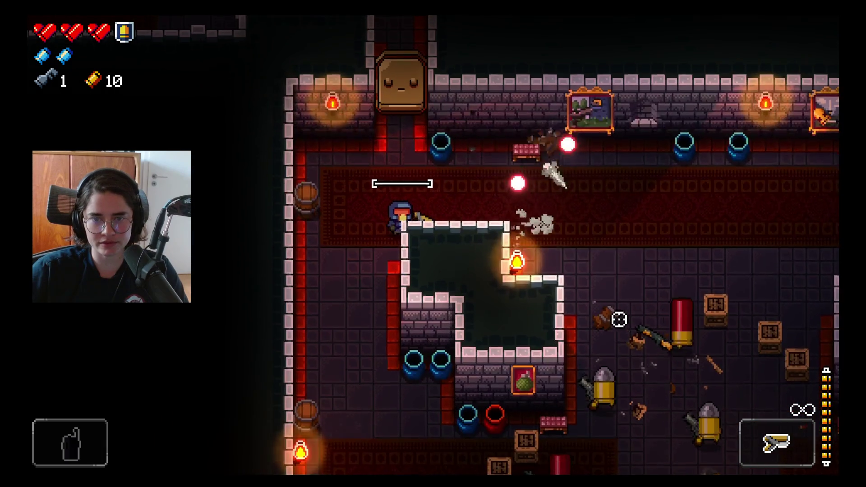
pyautogui.press('d')
pyautogui.press('a')
pyautogui.press('r')
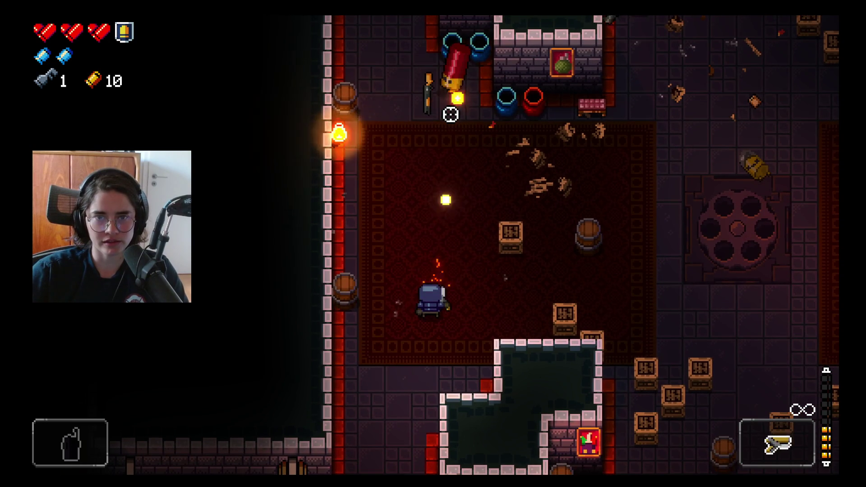
pyautogui.press('d')
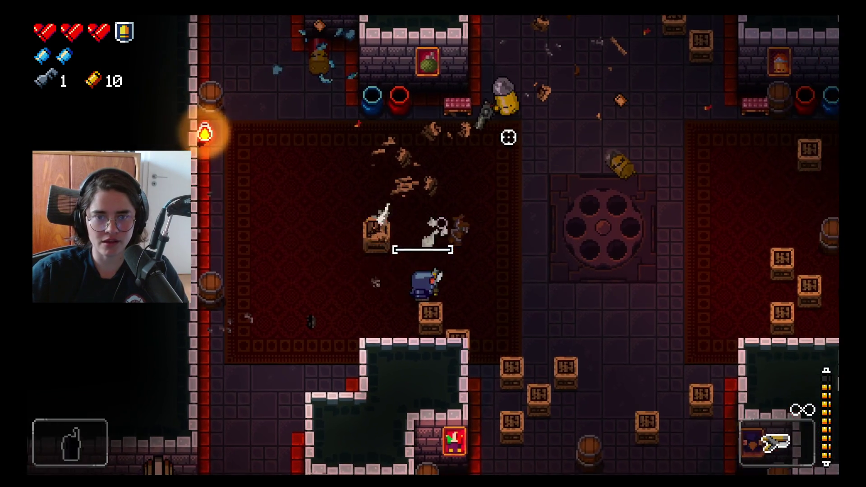
# - Shoot the nearby enemies while moving up through the corridor onto the carpet
pyautogui.press('w')
pyautogui.press('d')
pyautogui.click(376, 137)
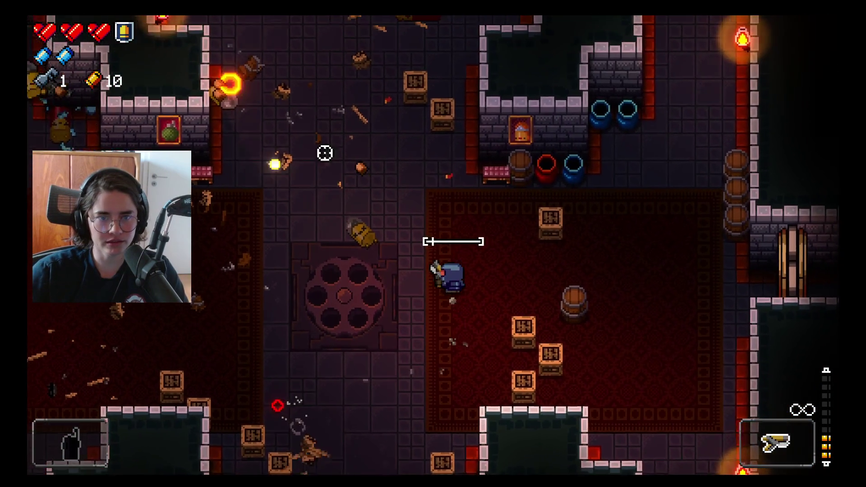
pyautogui.press('w')
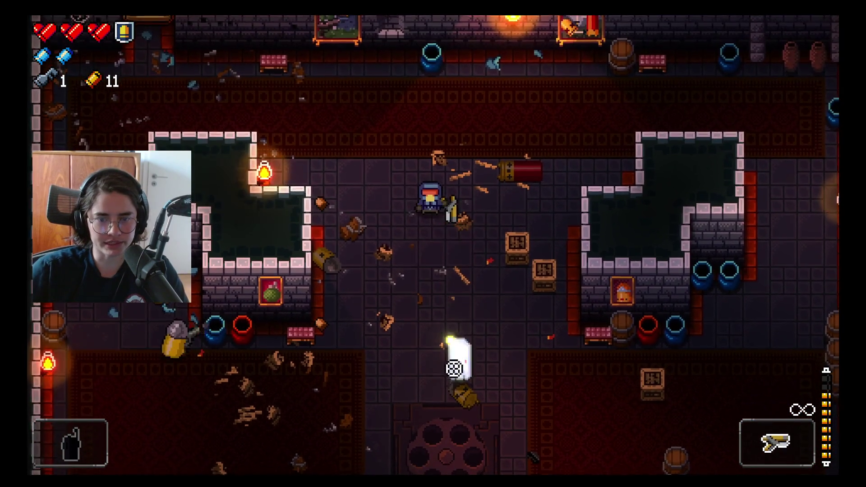
pyautogui.click(486, 380)
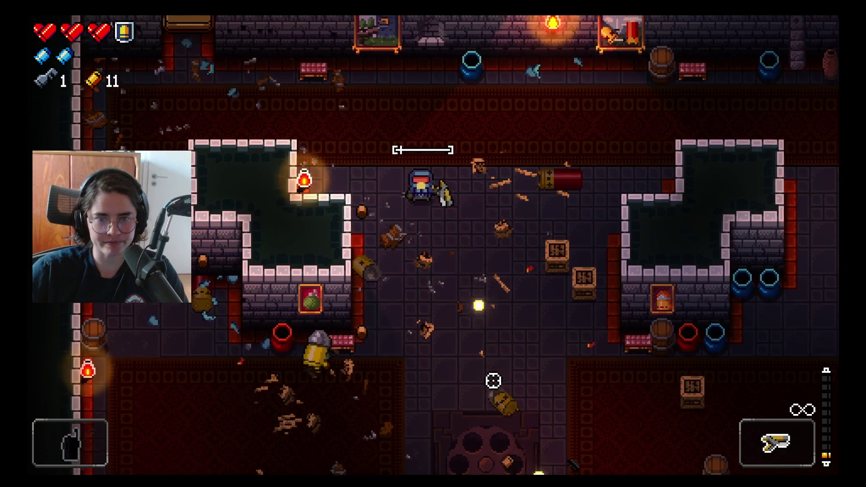
pyautogui.press('w')
pyautogui.press('d')
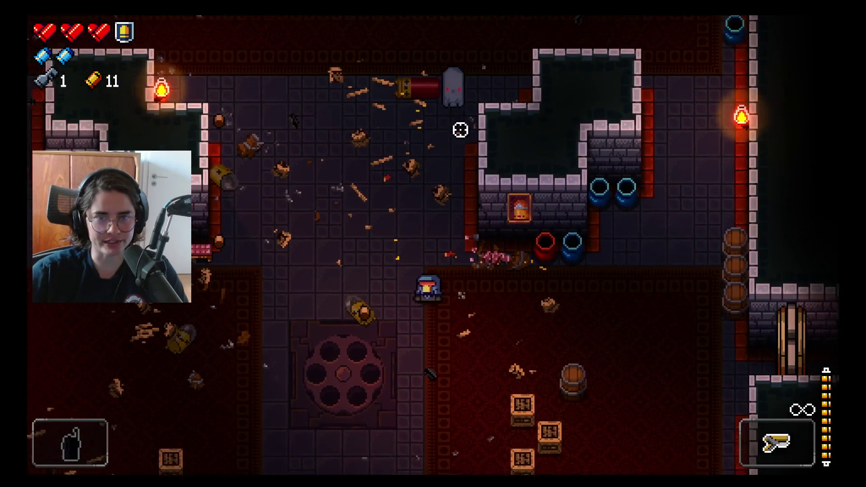
# - Fire at the ghost enemy, then go down into the west corridor collecting shells
pyautogui.press('w')
pyautogui.press('d')
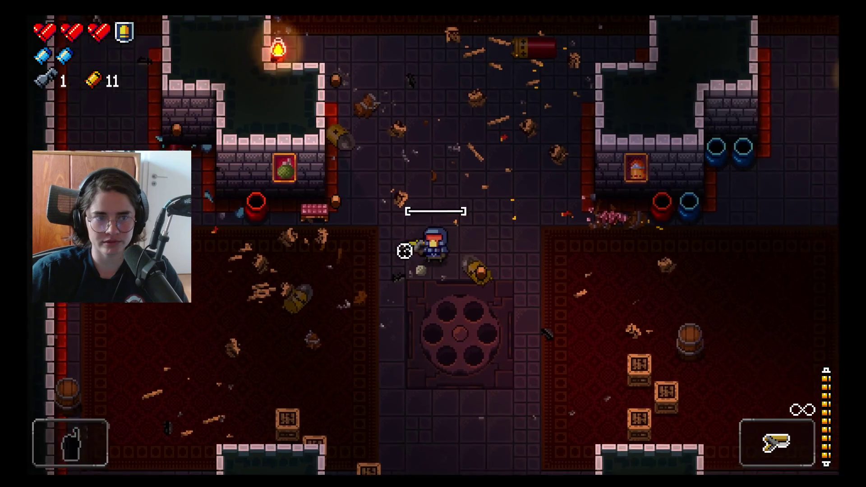
pyautogui.moveTo(244, 195); pyautogui.dragTo(243, 170)
pyautogui.press('s')
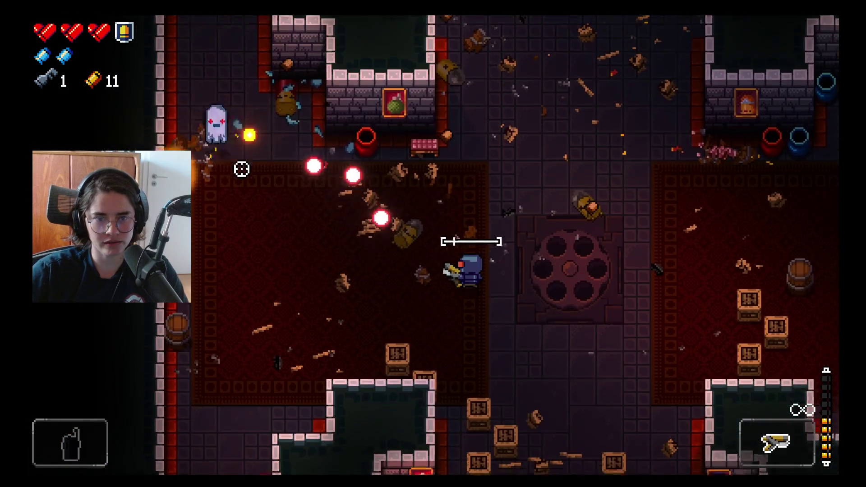
pyautogui.press('s')
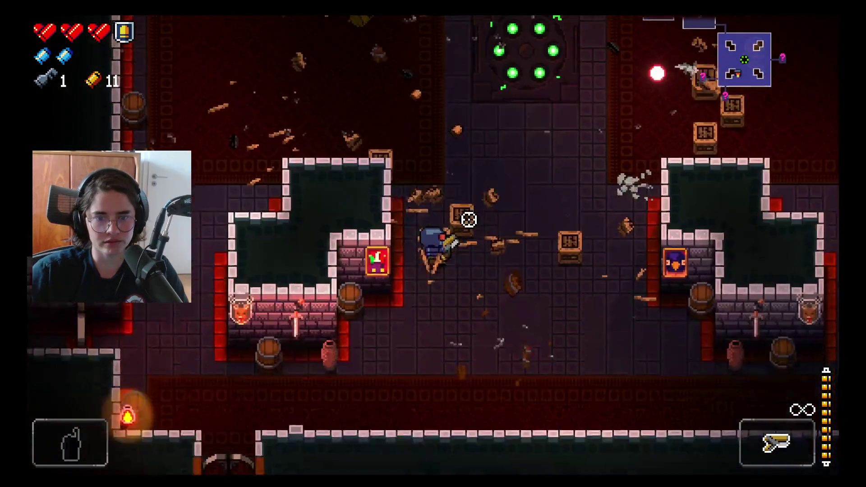
pyautogui.press('s')
pyautogui.press('a')
pyautogui.press('a')
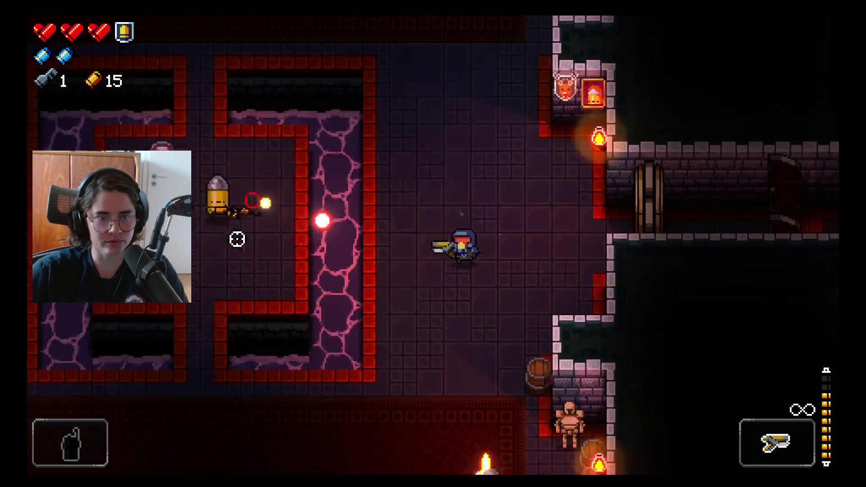
# - Clear the storage room and the remaining enemies in the corridor between the pits
pyautogui.click(238, 239)
pyautogui.press('w')
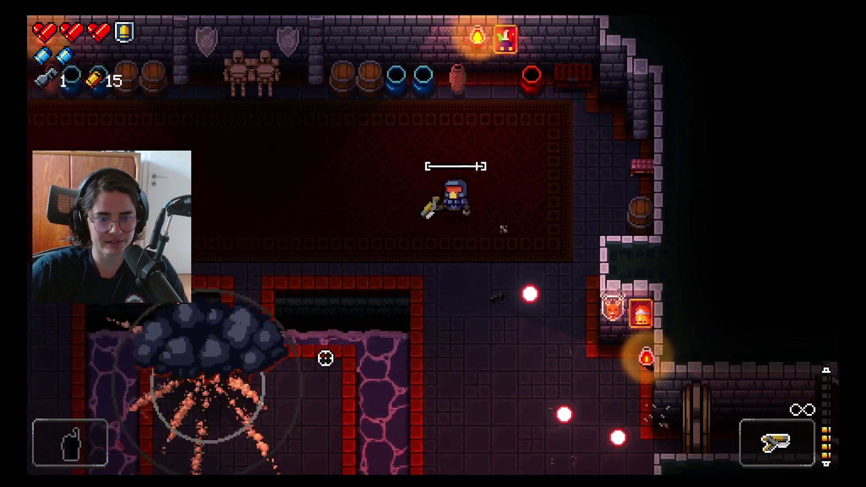
pyautogui.press('s')
pyautogui.click(654, 334)
pyautogui.press('s')
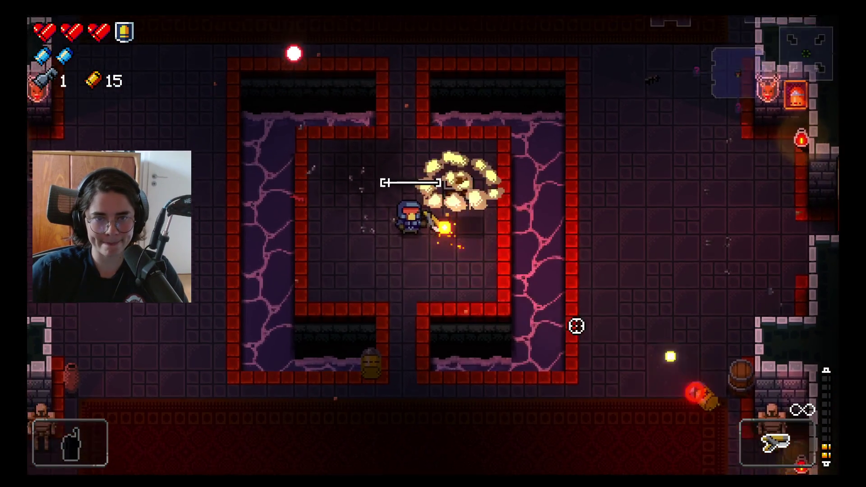
# - Walk down to the newly appeared reward chest between the pits
pyautogui.press('s')
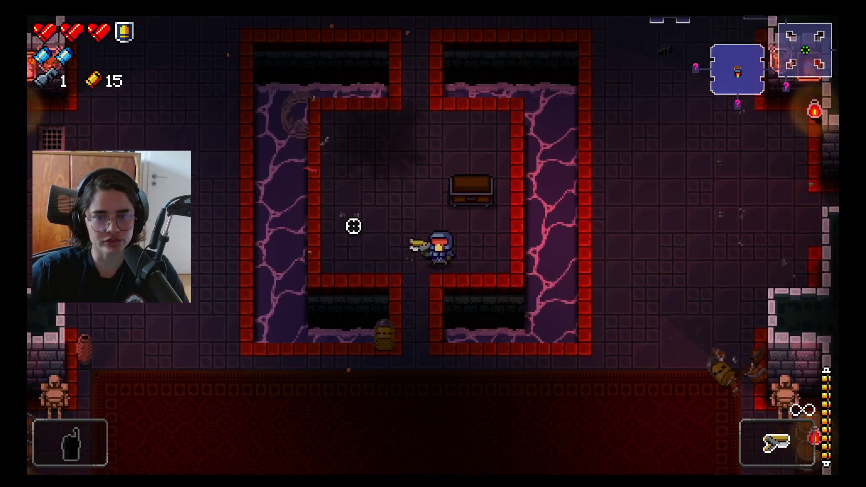
pyautogui.press('d')
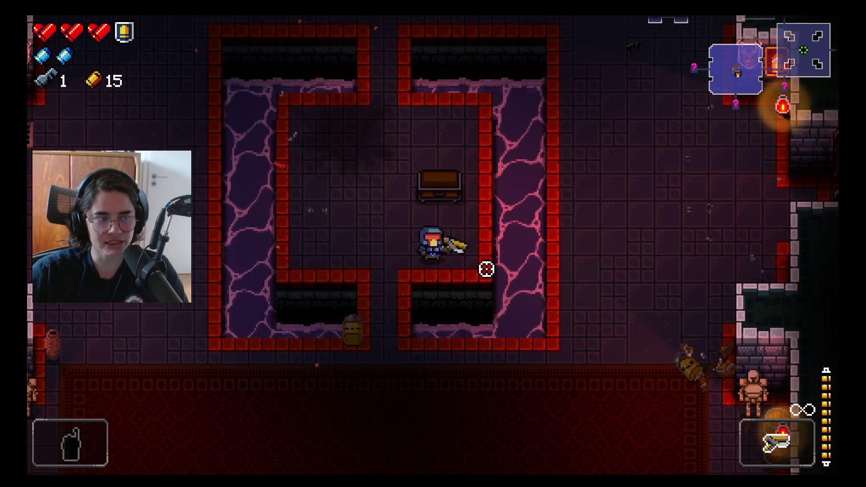
pyautogui.press('w')
pyautogui.press('a')
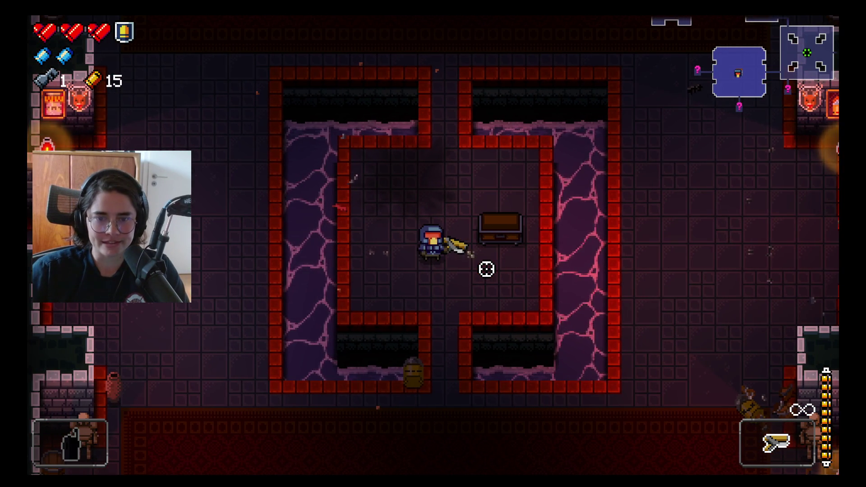
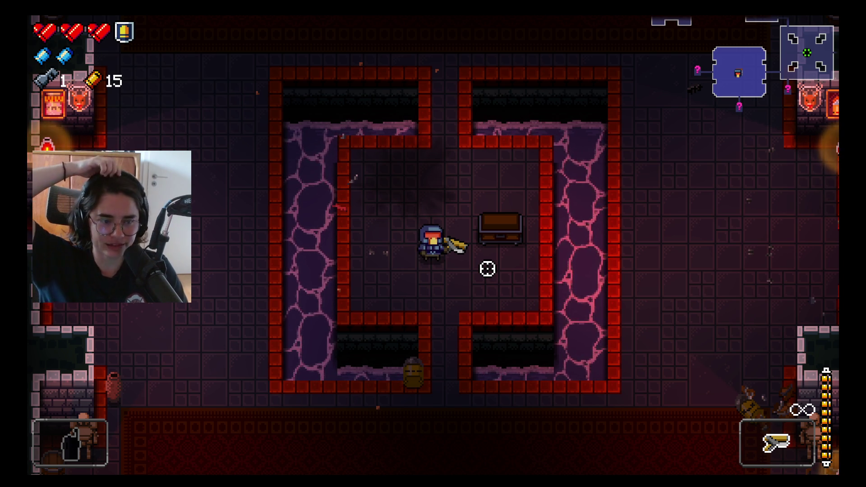
# - Leave the chest room by its bottom doorway and walk west along the corridor
pyautogui.press('s')
pyautogui.press('a')
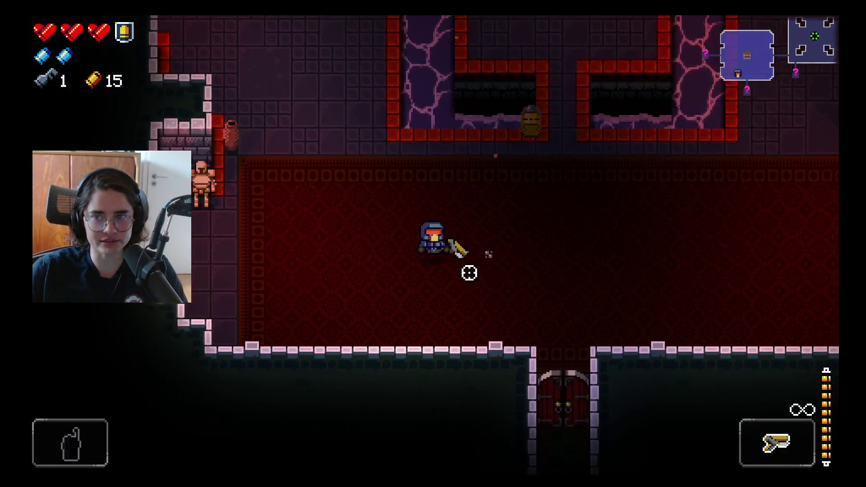
pyautogui.press('w')
pyautogui.press('a')
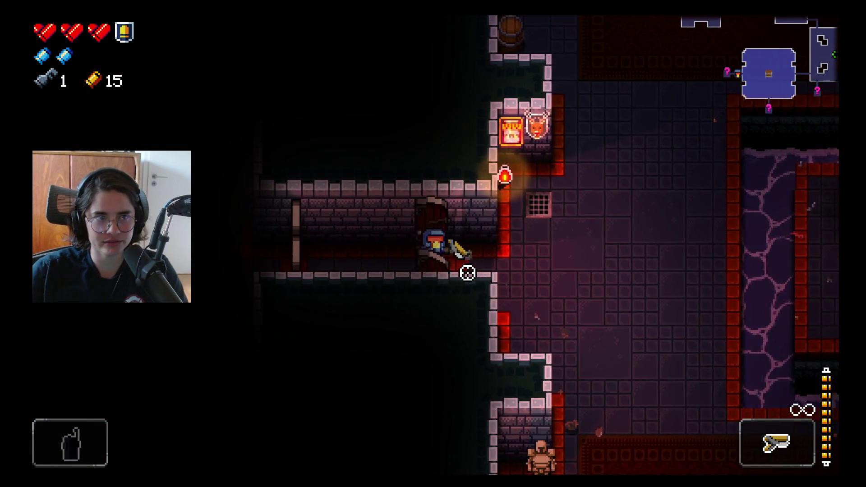
pyautogui.press('a')
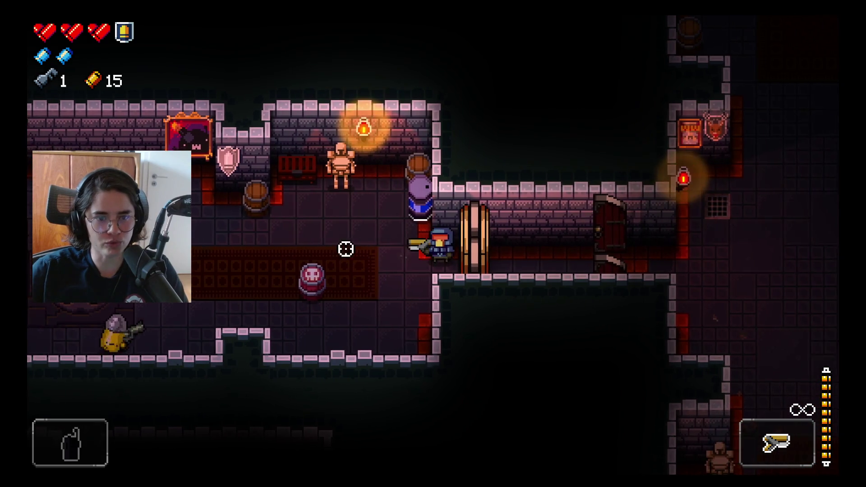
# - Fight through the western room, shooting down the remaining Bullet Kin
pyautogui.press('a')
pyautogui.press('w')
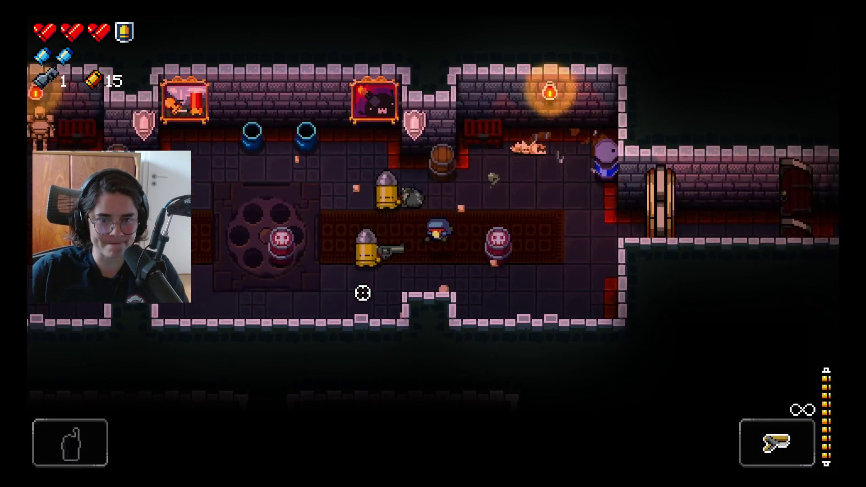
pyautogui.press('a')
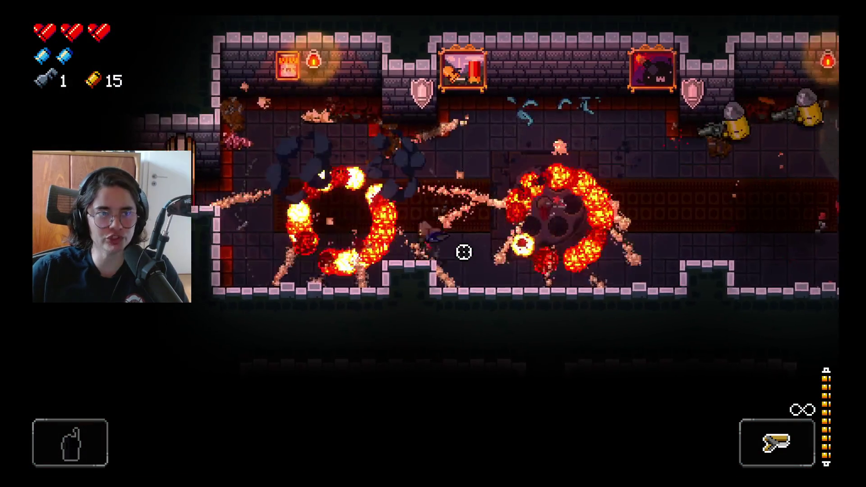
pyautogui.press('d')
pyautogui.click(693, 225)
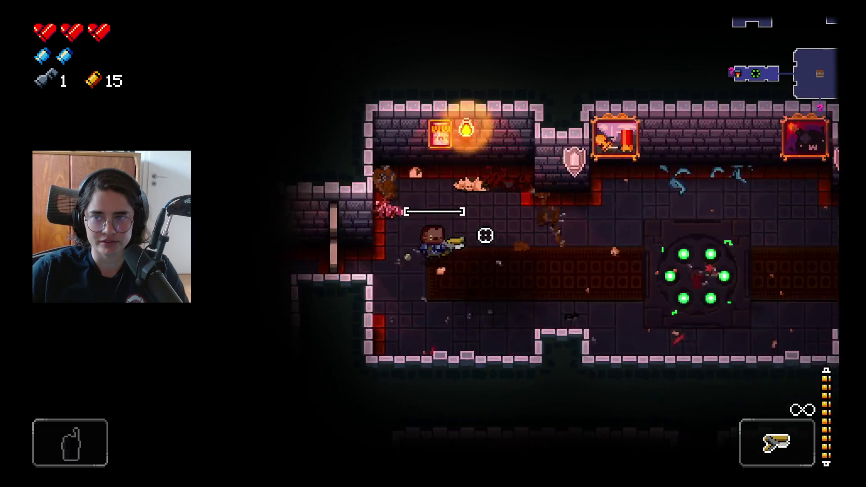
# - Head down into the carpeted room and empty the magazine at the gunmen
pyautogui.press('a')
pyautogui.press('s')
pyautogui.press('d')
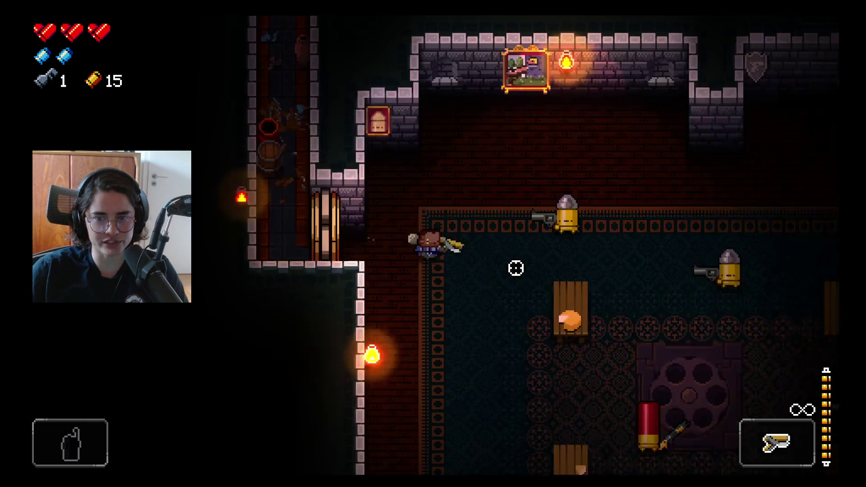
pyautogui.click(549, 132)
pyautogui.press('d')
pyautogui.press('s')
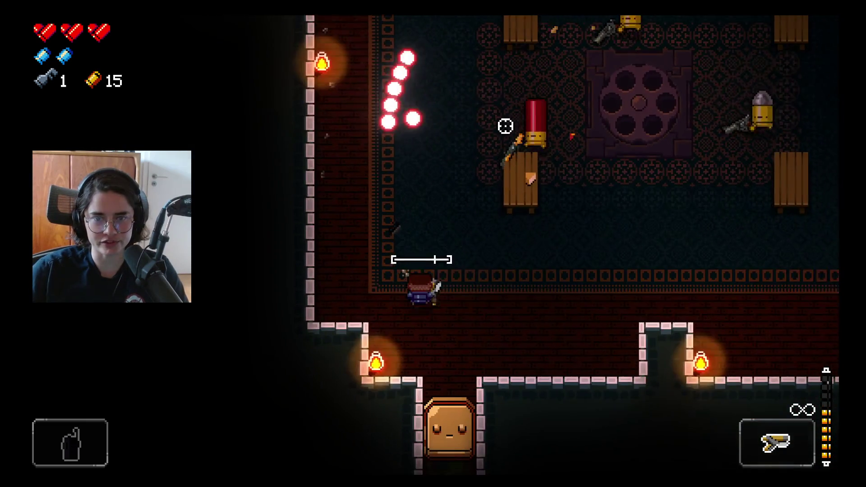
pyautogui.click(363, 145)
pyautogui.click(334, 144)
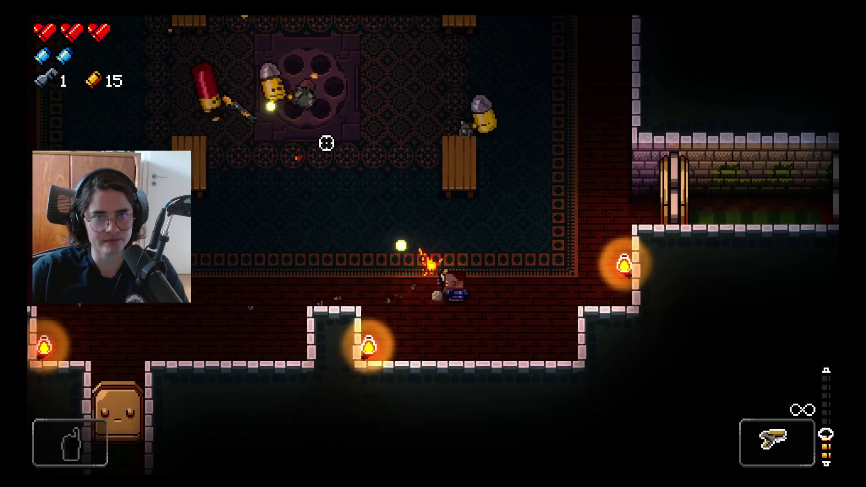
pyautogui.click(304, 142)
pyautogui.click(303, 141)
# - Retreat up the side, dodge incoming fire, shoot the enemies below, and reload
pyautogui.press('a')
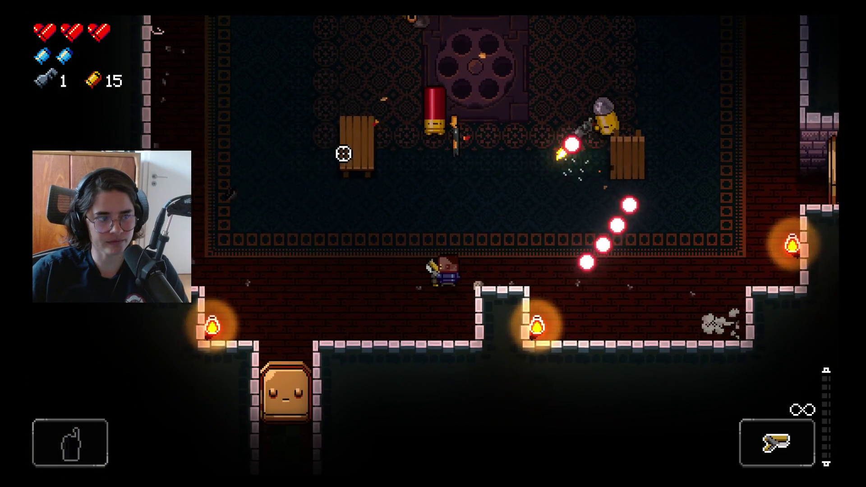
pyautogui.press('w')
pyautogui.press('w')
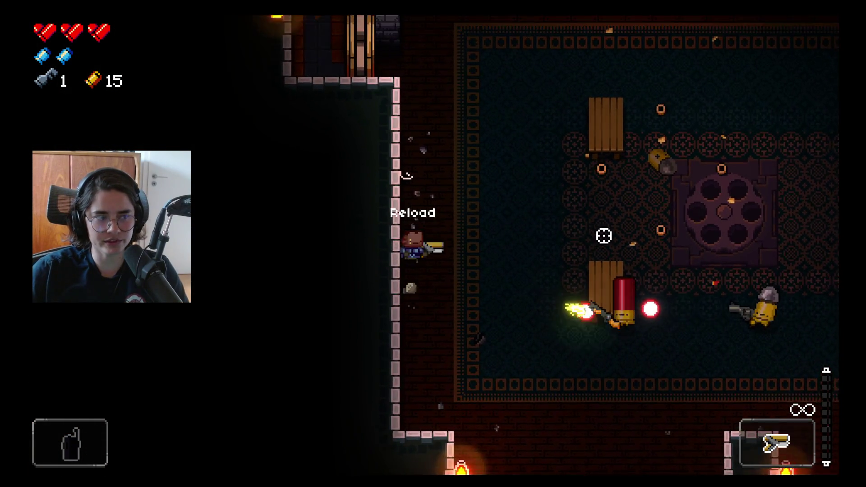
pyautogui.press('w')
pyautogui.press('r')
pyautogui.press('d')
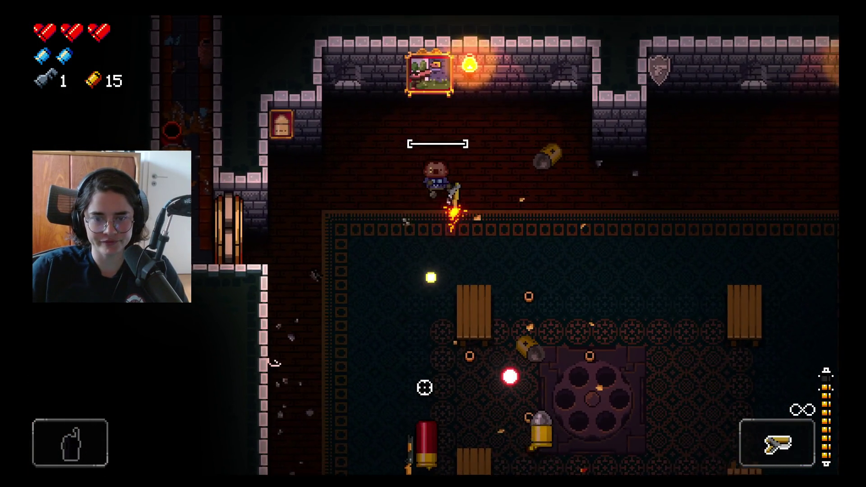
pyautogui.click(427, 387)
pyautogui.click(313, 367)
pyautogui.press('s')
pyautogui.press('d')
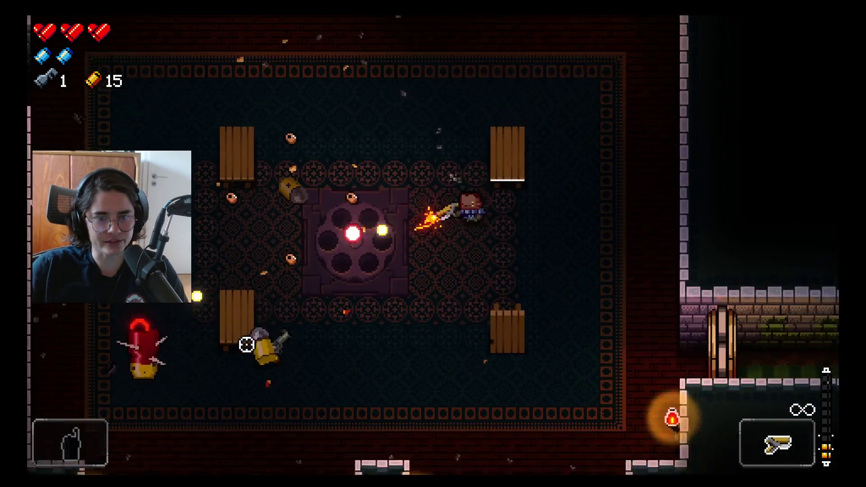
pyautogui.press('r')
# - Flank around the carpet, firing at the remaining gunmen and the ghost
pyautogui.press('w')
pyautogui.press('d')
pyautogui.click(271, 218)
pyautogui.press('w')
pyautogui.click(271, 219)
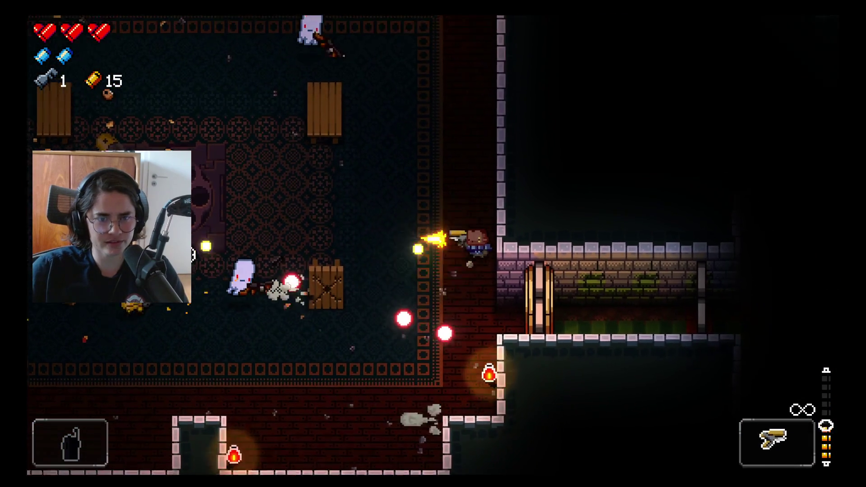
pyautogui.press('a')
pyautogui.click(423, 323)
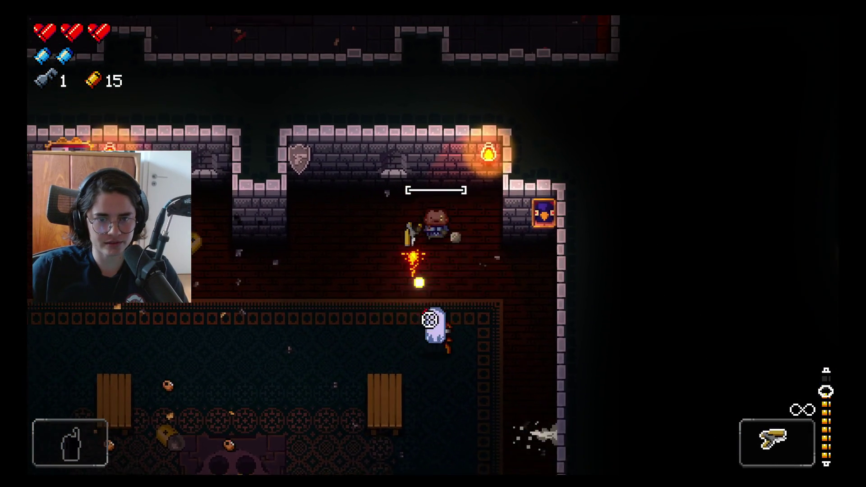
pyautogui.press('a')
pyautogui.click(669, 275)
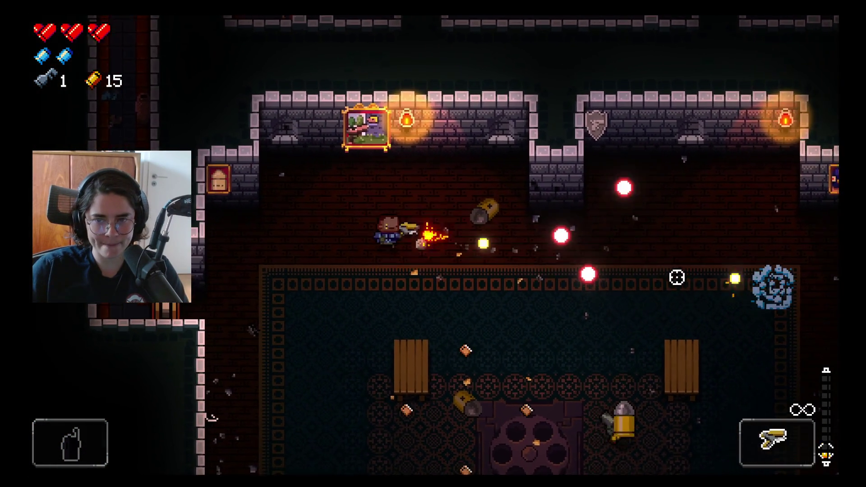
pyautogui.press('s')
pyautogui.click(764, 246)
pyautogui.click(764, 246)
# - Dodge across the carpet and keep shooting the ghost until it dies
pyautogui.press('s')
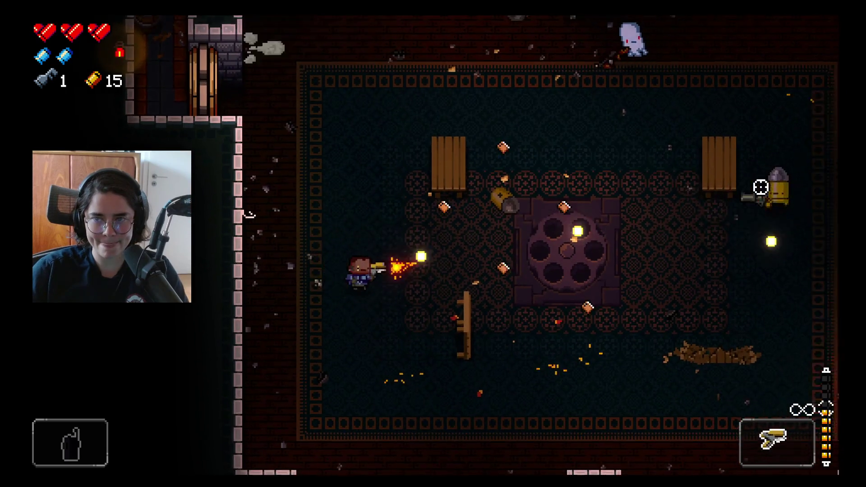
pyautogui.press('d')
pyautogui.press('d')
pyautogui.press('s')
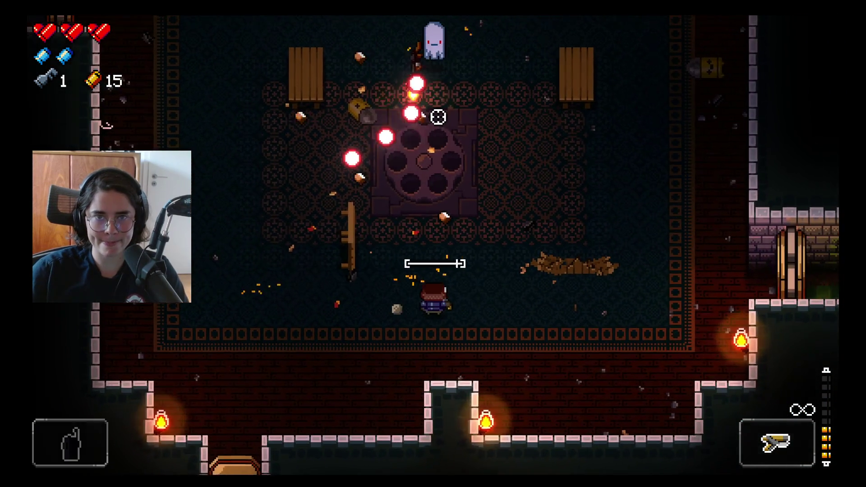
pyautogui.click(388, 131)
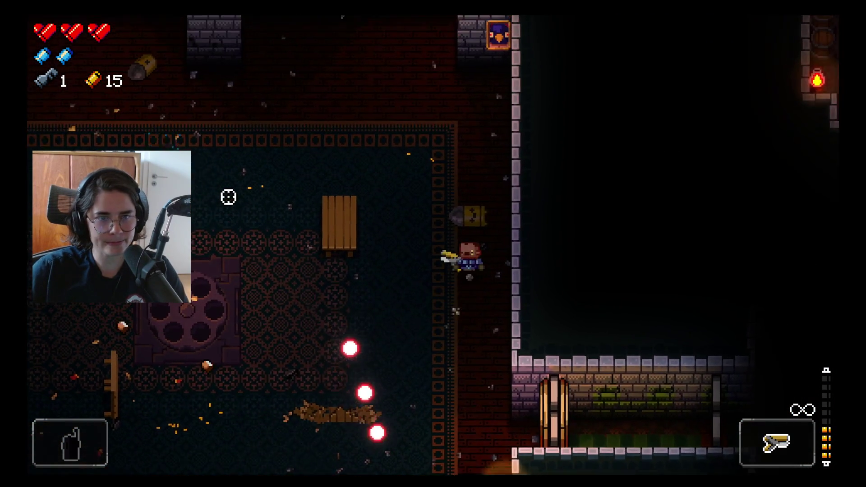
pyautogui.click(581, 339)
pyautogui.press('a')
pyautogui.click(623, 333)
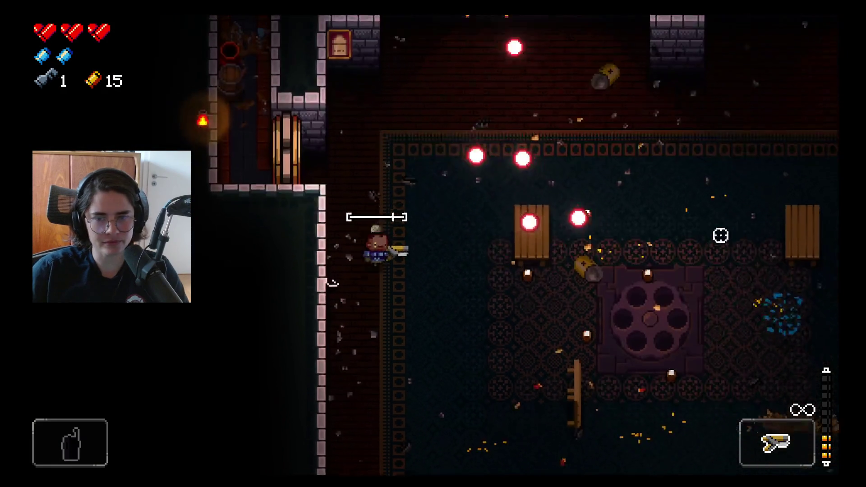
# - Collect the shells by the teleporter, bringing casings to 18, and view the Chamber 1 map
pyautogui.press('w')
pyautogui.press('d')
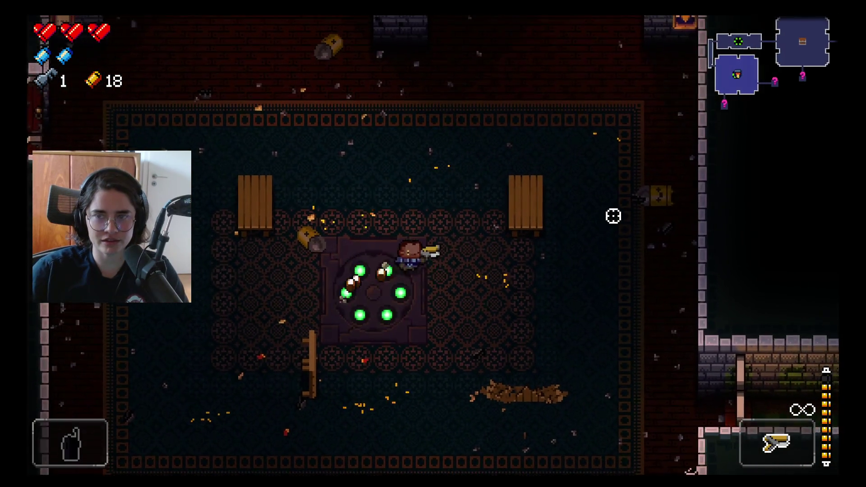
pyautogui.press('Tab')
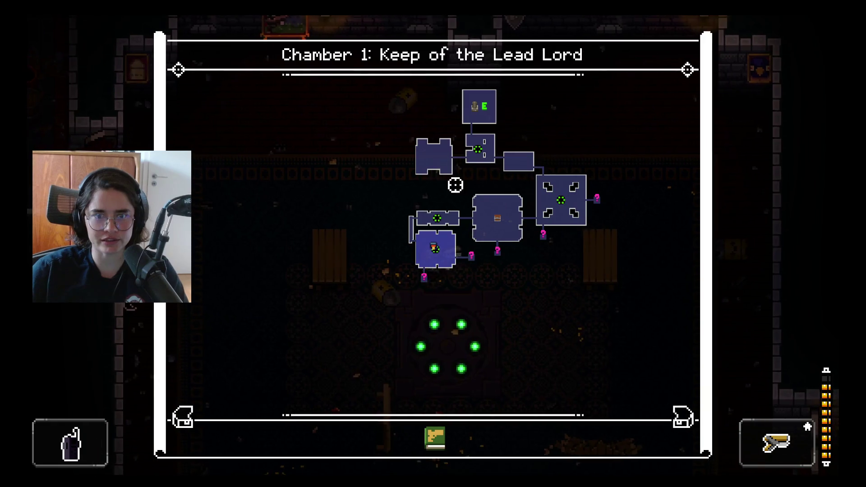
# - Teleport back near the chest room and walk into the red-carpeted room
pyautogui.click(439, 214)
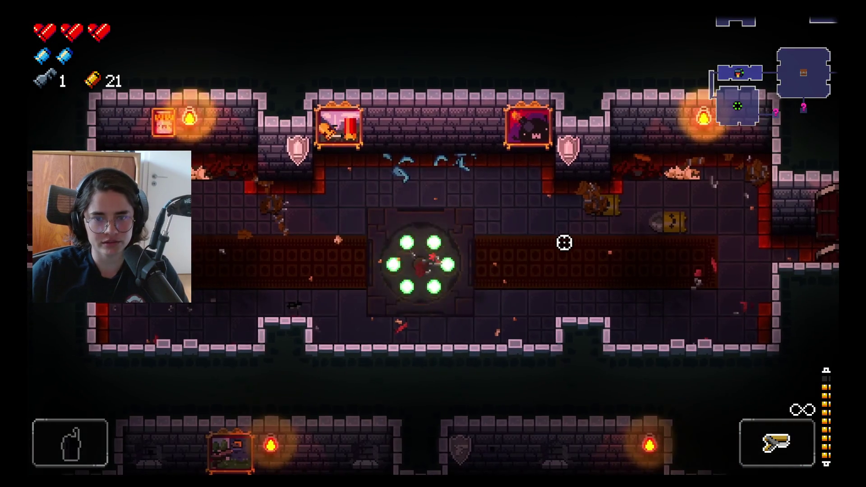
pyautogui.press('d')
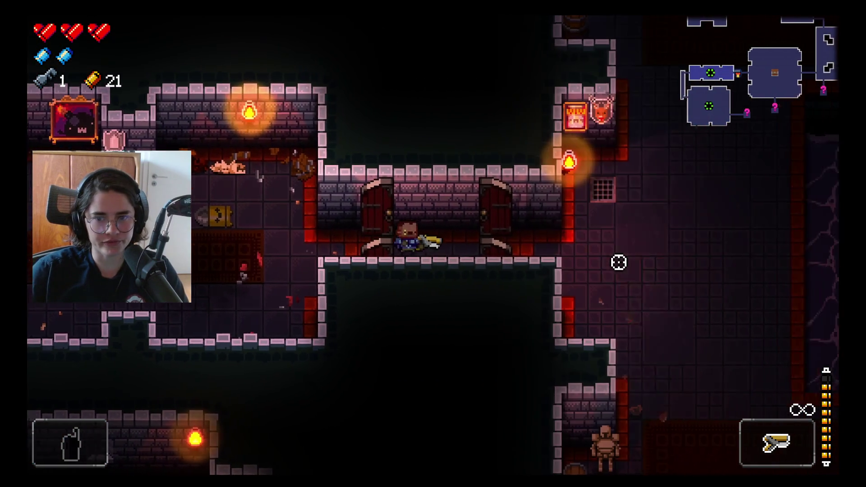
pyautogui.press('d')
pyautogui.press('s')
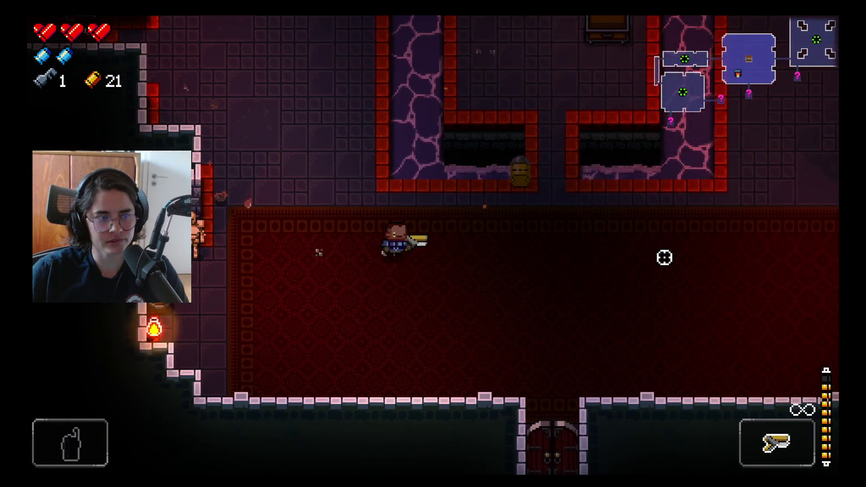
# - Walk up between the lava pillars and shoot the chest open, revealing Junk
pyautogui.press('w')
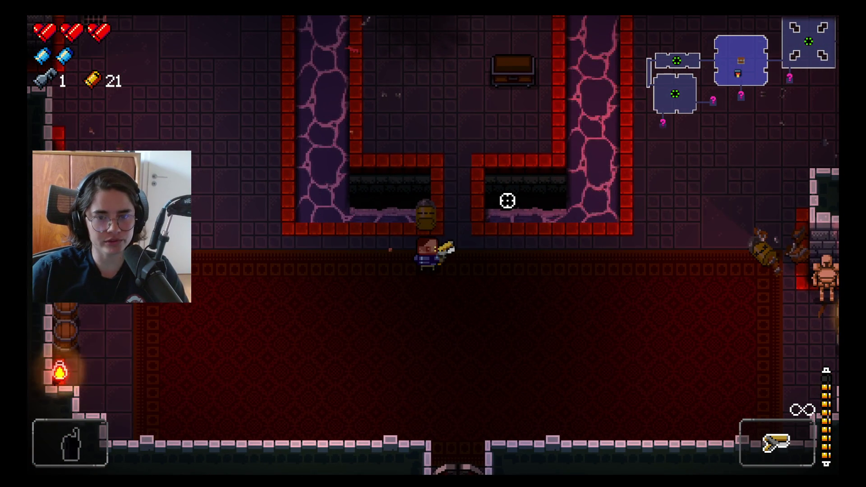
pyautogui.press('w')
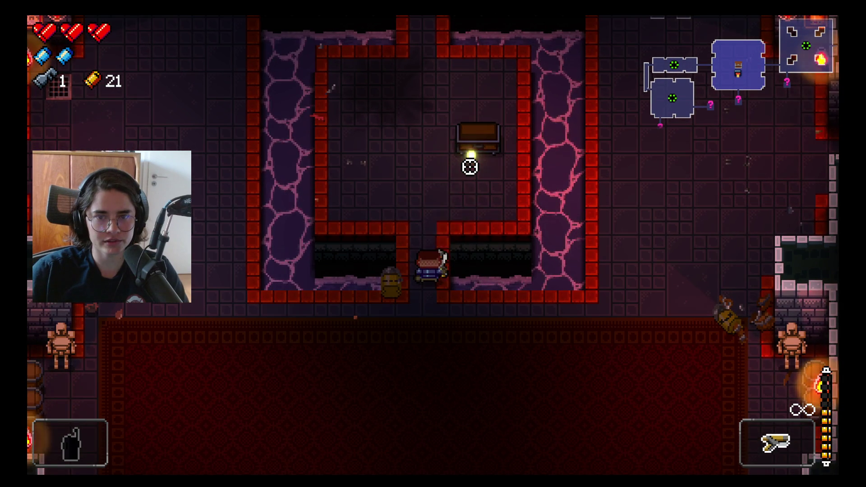
pyautogui.press('w')
pyautogui.click(443, 215)
pyautogui.press('w')
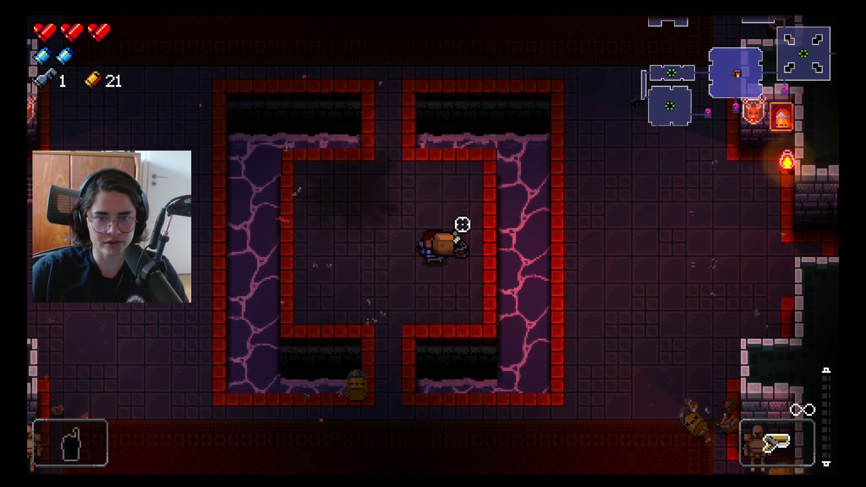
pyautogui.press('a')
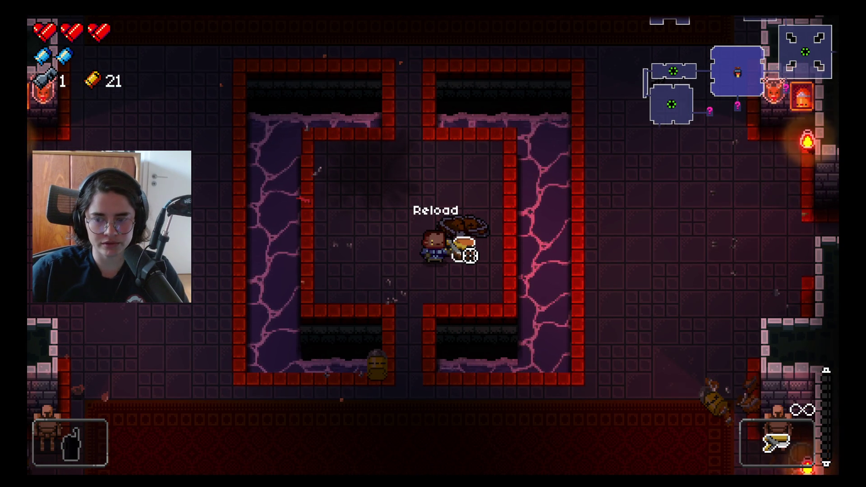
# - Pick up the Junk from the broken chest and walk down onto the red carpet
pyautogui.press('a')
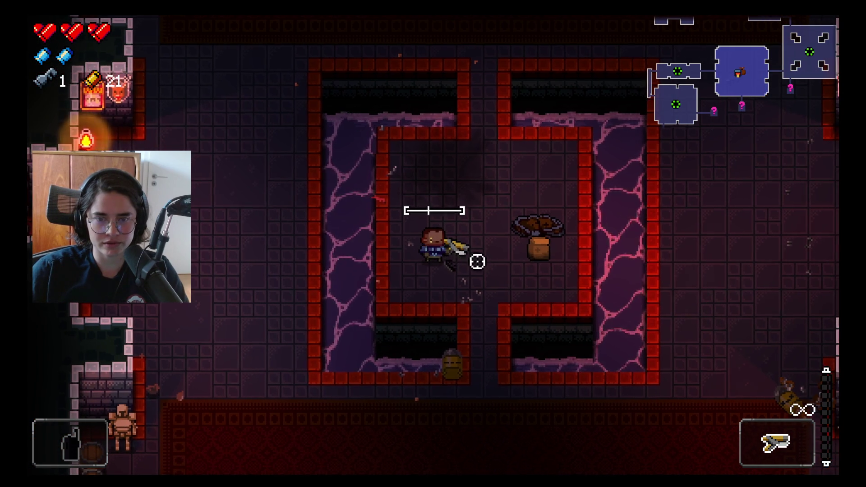
pyautogui.press('d')
pyautogui.press('s')
pyautogui.press('e')
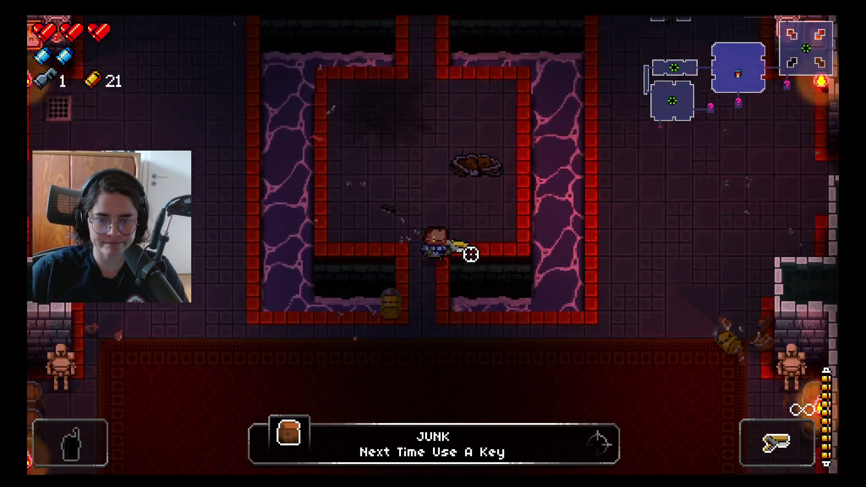
pyautogui.press('s')
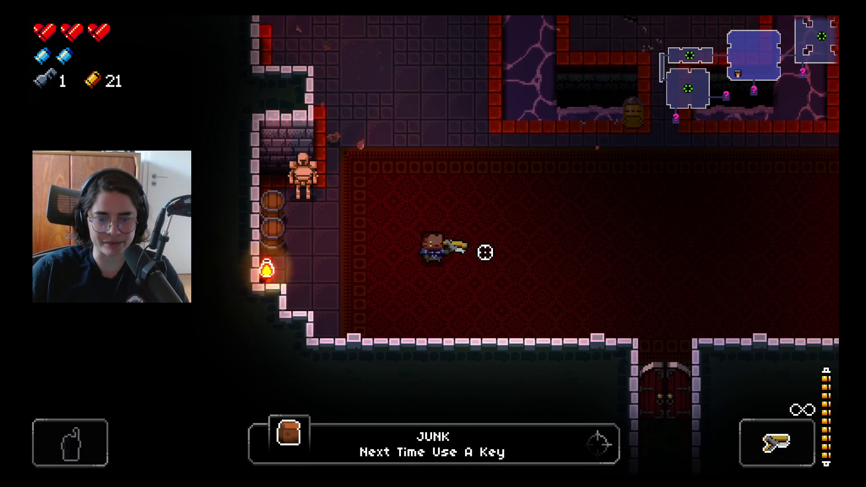
# - Cross the carpet to the south door and enter the garden room
pyautogui.press('s')
pyautogui.press('d')
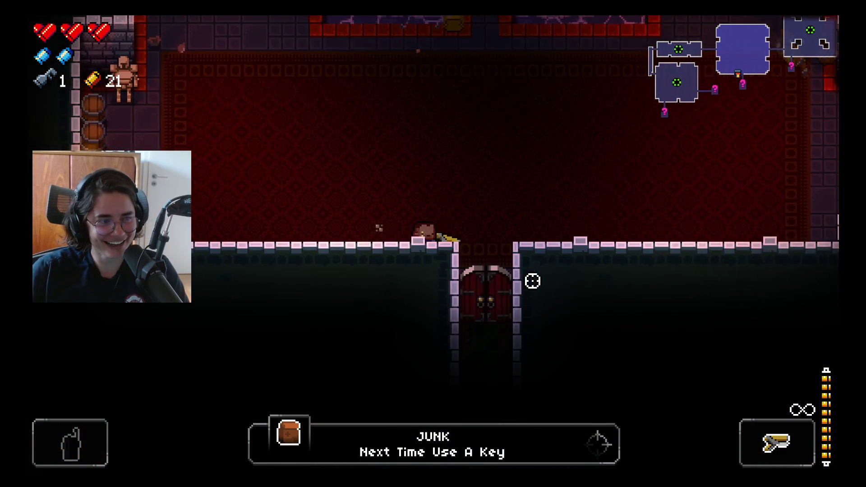
pyautogui.press('d')
pyautogui.press('s')
# - Shoot the Bullet Kin in the garden while dodging their fire
pyautogui.click(350, 300)
pyautogui.click(335, 288)
pyautogui.click(298, 232)
pyautogui.press('a')
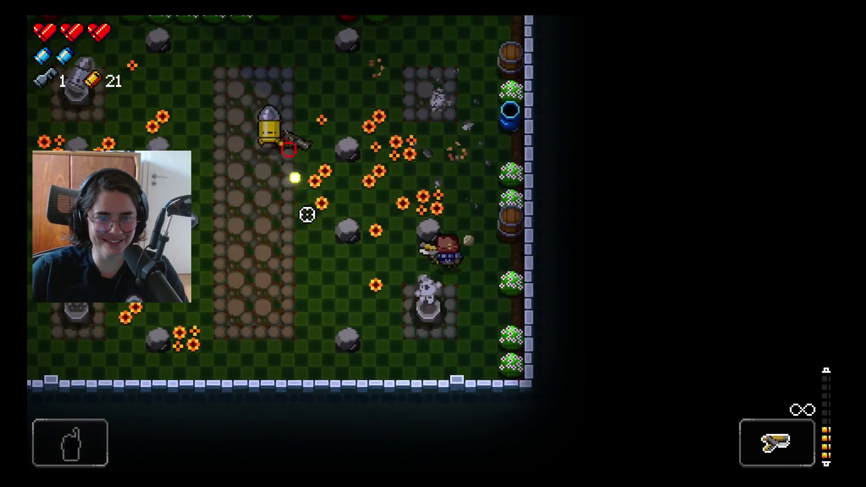
pyautogui.press('s')
pyautogui.click(385, 135)
# - Collect the dropped shells, reaching 27 casings, and head down into the chest room
pyautogui.press('w')
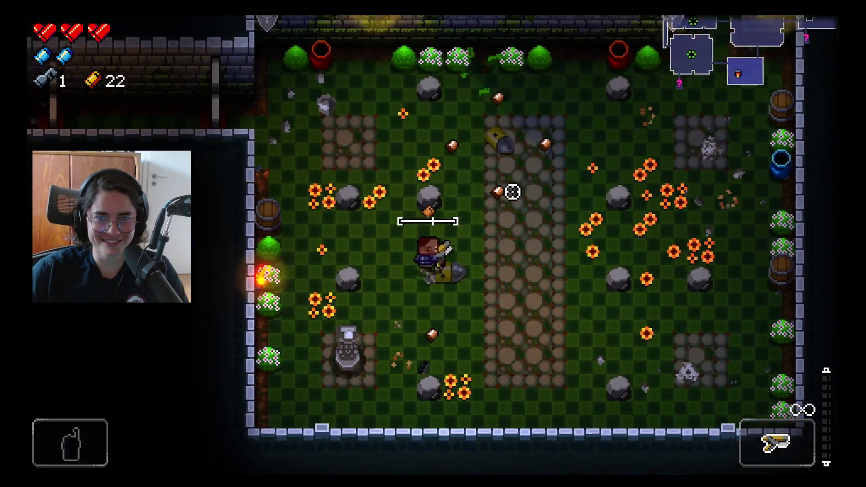
pyautogui.press('a')
pyautogui.press('a')
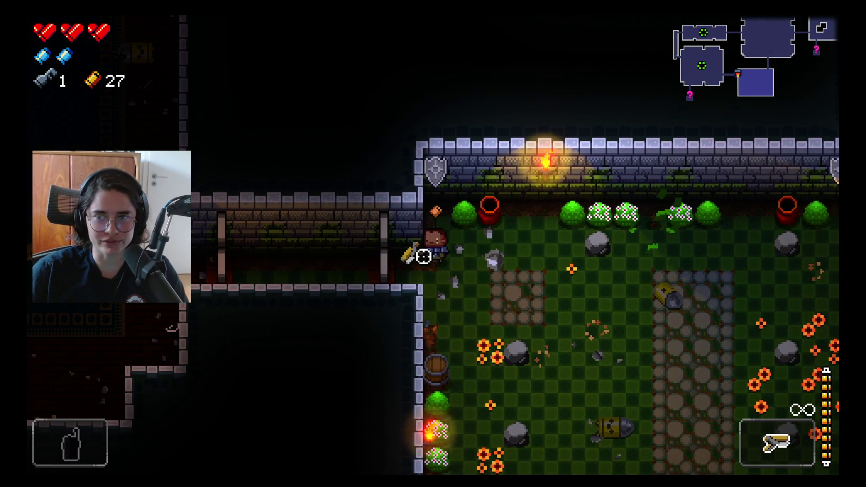
pyautogui.press('s')
pyautogui.press('a')
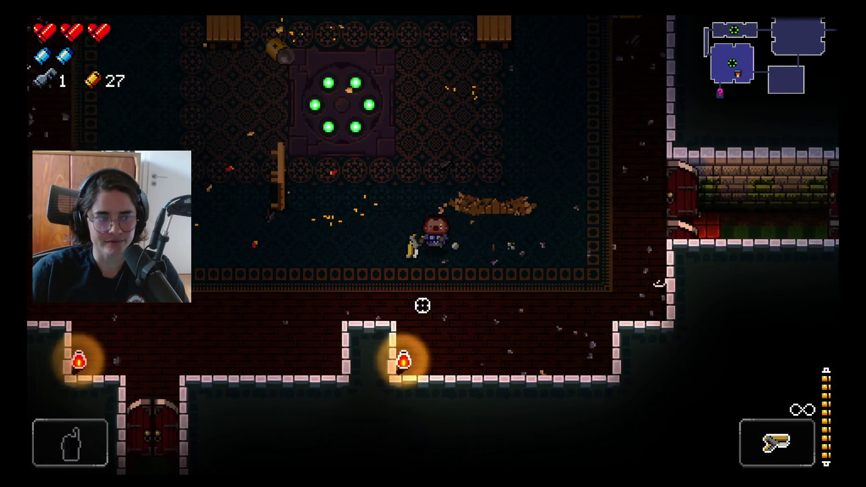
pyautogui.press('s')
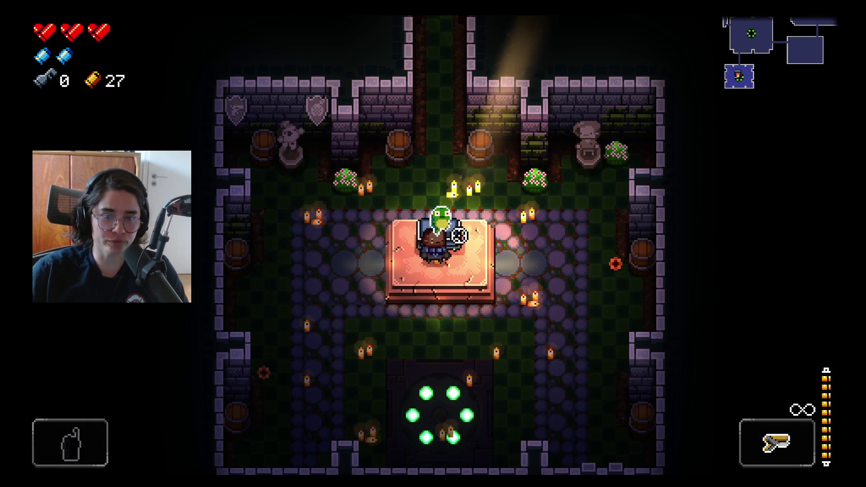
# - Take the Bubble Blaster from the opened chest and step down off the dais
pyautogui.press('s')
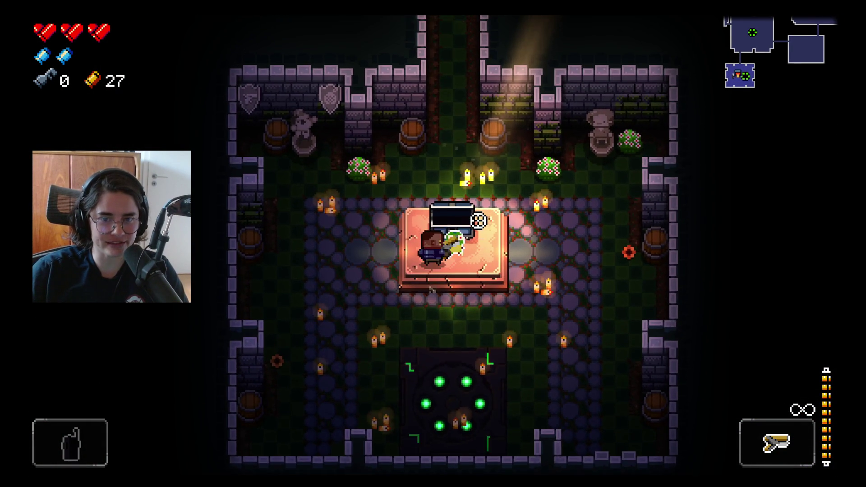
pyautogui.press('e')
pyautogui.press('s')
pyautogui.press('a')
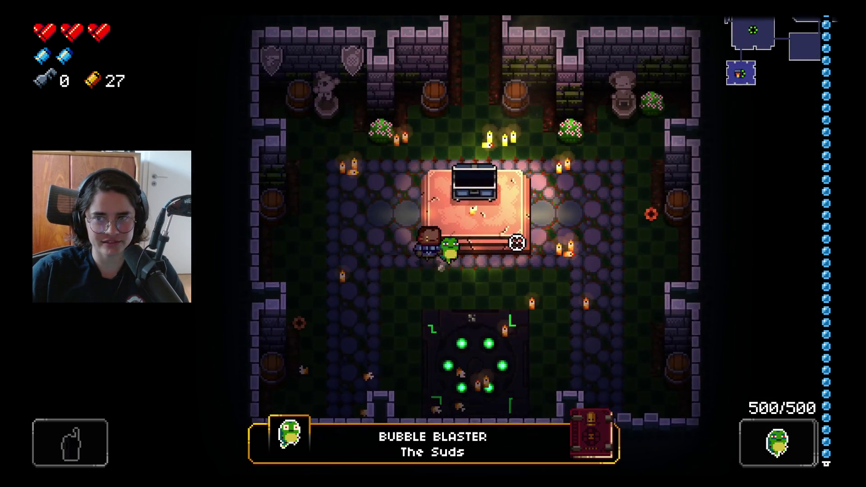
# - Use the Chamber 1 map to teleport back, then walk into the large carpeted room
pyautogui.press('Tab')
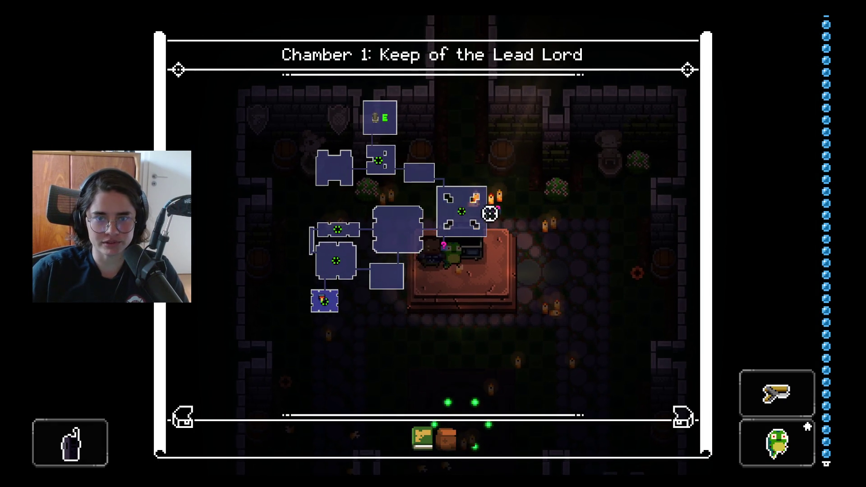
pyautogui.press('Tab')
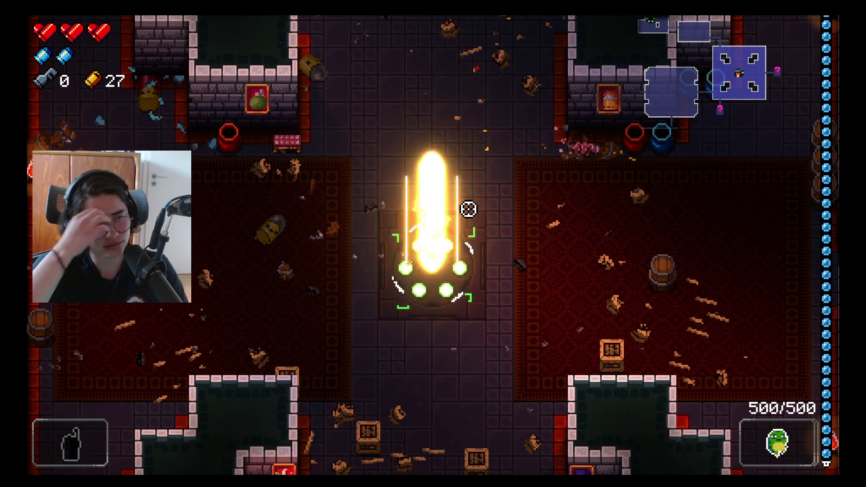
pyautogui.press('d')
pyautogui.press('s')
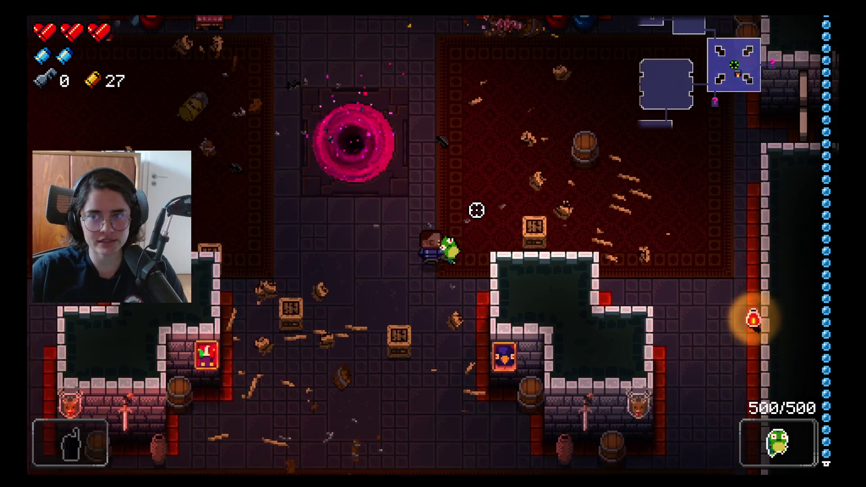
pyautogui.press('d')
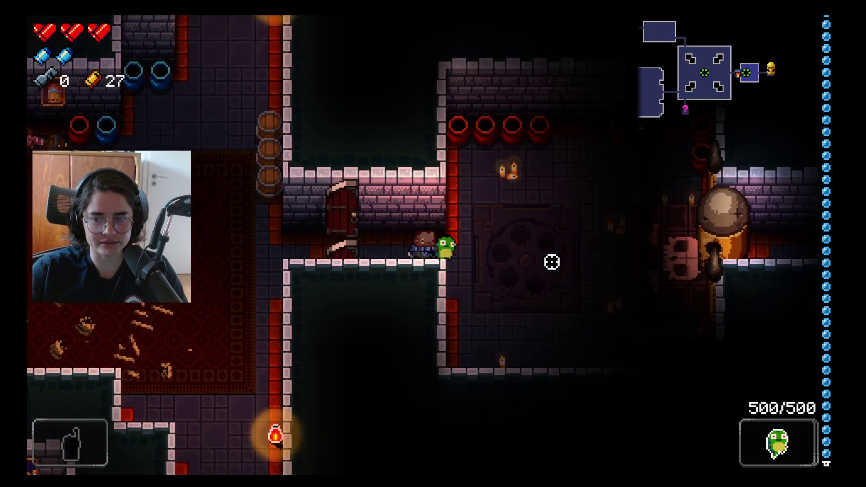
pyautogui.press('a')
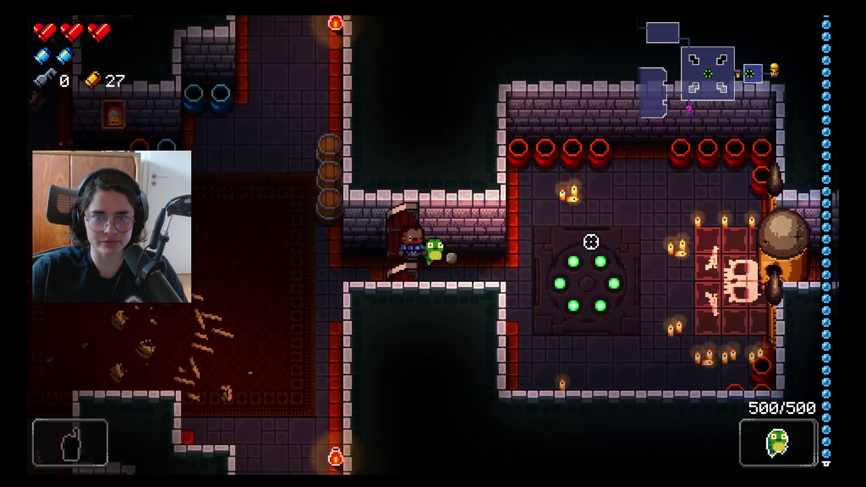
# - Go through the lower double door into the library hall and fire the Bubble Blaster at the Bullet Kin
pyautogui.press('s')
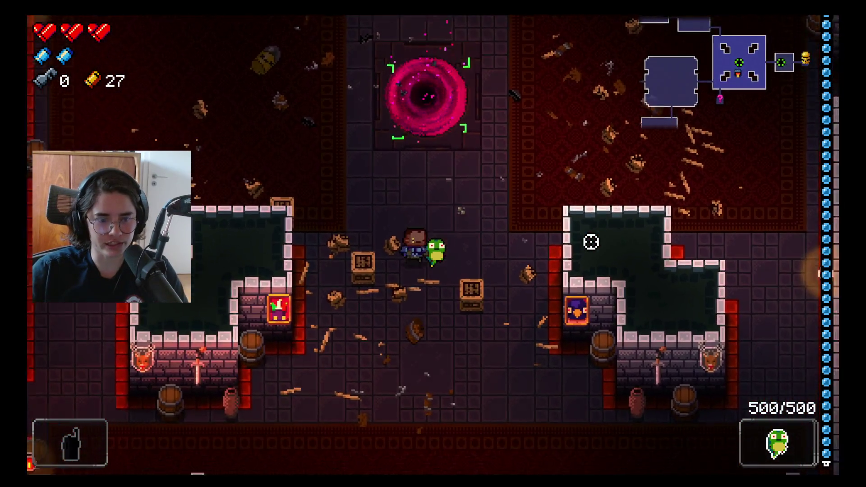
pyautogui.press('a')
pyautogui.press('s')
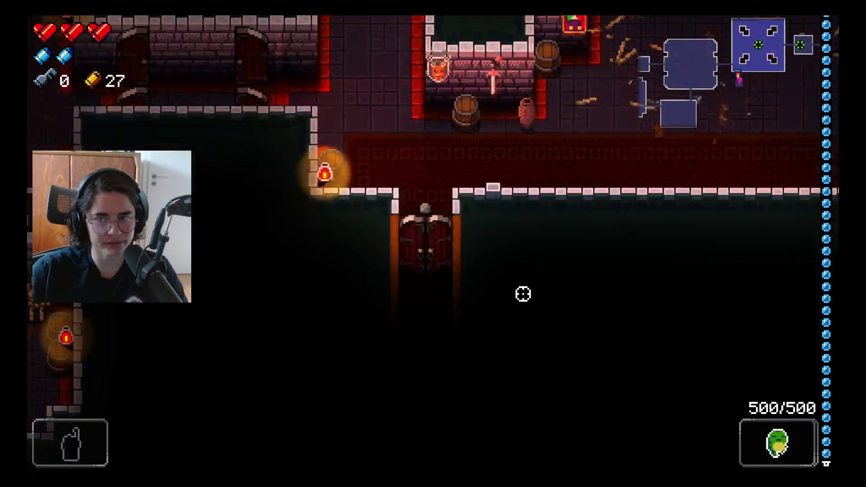
pyautogui.press('s')
pyautogui.click(497, 334)
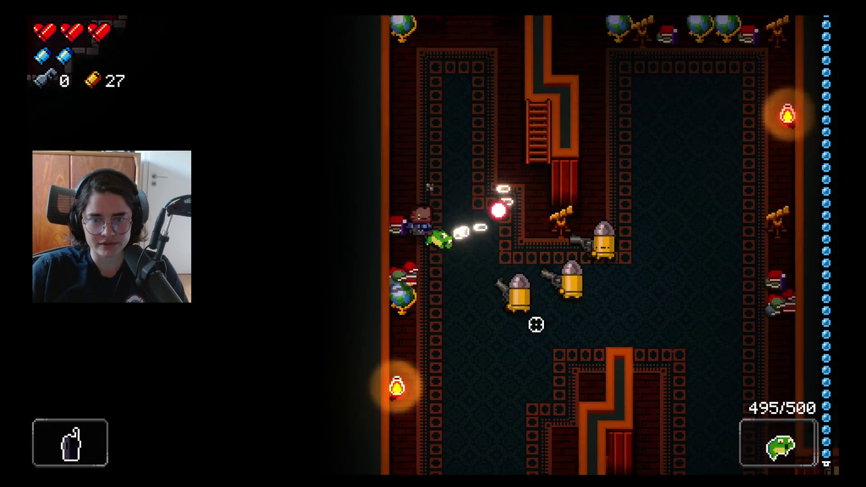
# - Strafe along the wall shooting bubbles at the library's Bullet Kin
pyautogui.press('a')
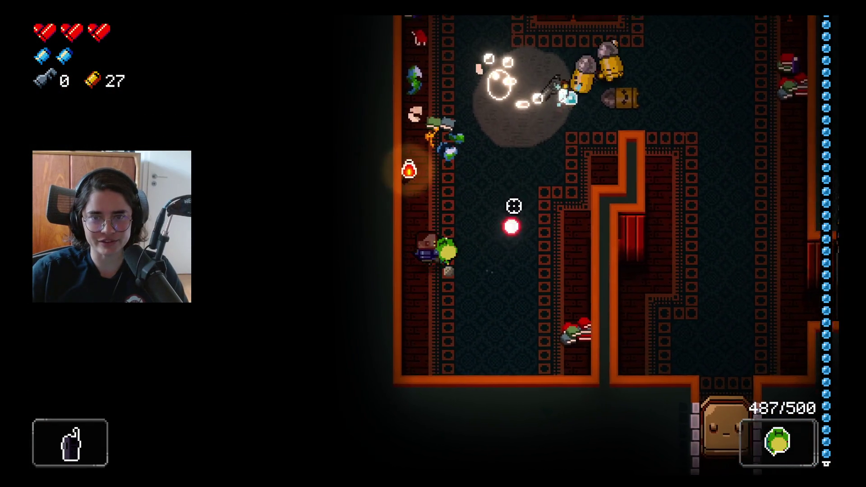
pyautogui.click(542, 190)
pyautogui.press('d')
pyautogui.press('w')
pyautogui.click(572, 237)
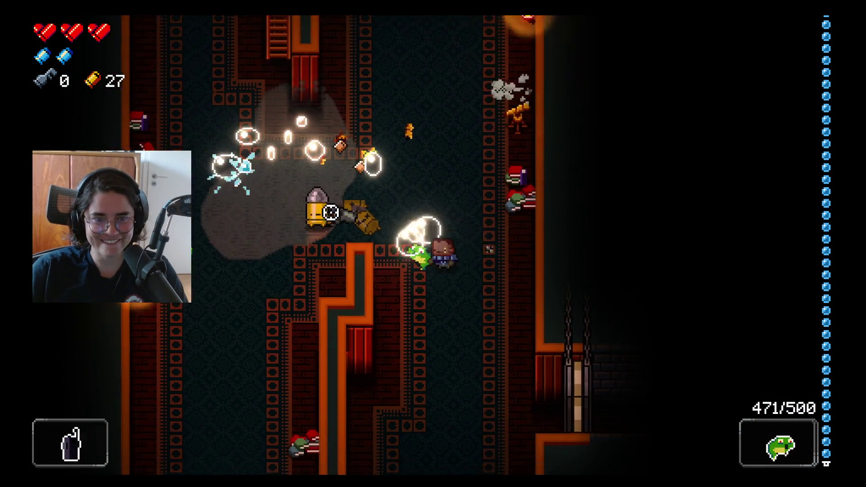
# - Finish off the last Bullet Kin, reaching 34 casings, and switch guns
pyautogui.press('w')
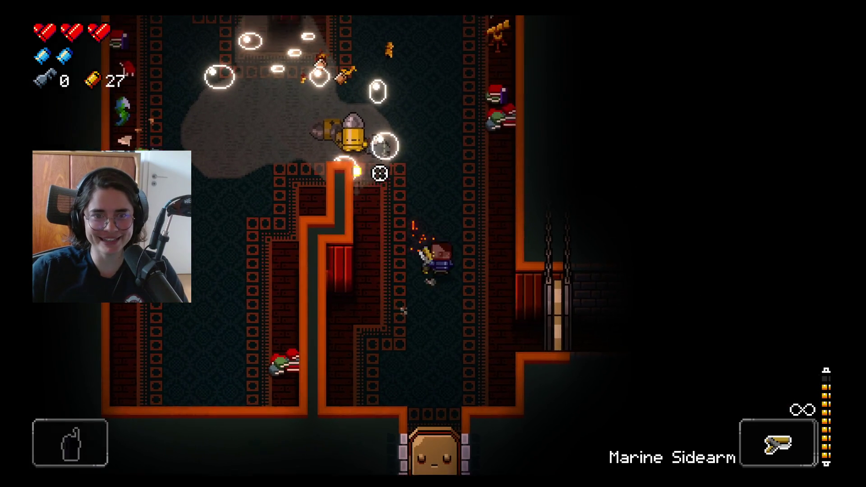
pyautogui.click(332, 215)
pyautogui.press('a')
pyautogui.press('s')
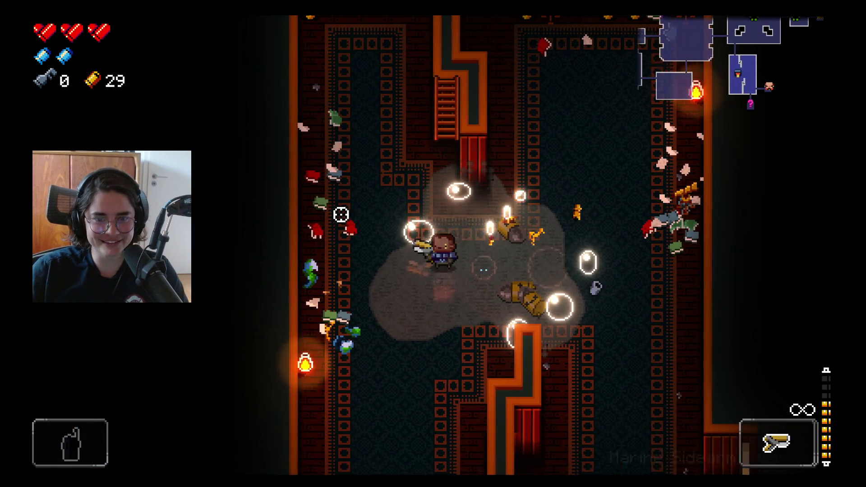
pyautogui.click(415, 214)
pyautogui.press('d')
pyautogui.scroll(-3)
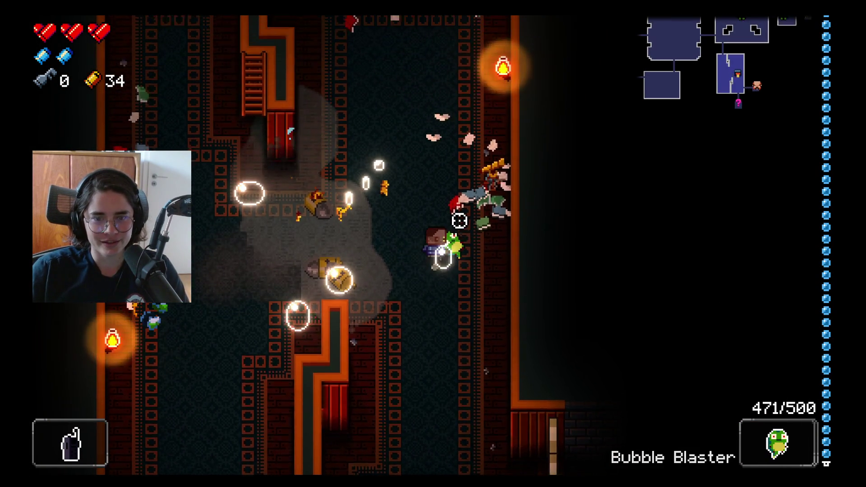
# - Enter the shop and check the Mega Douser's 35-shell price without buying
pyautogui.press('s')
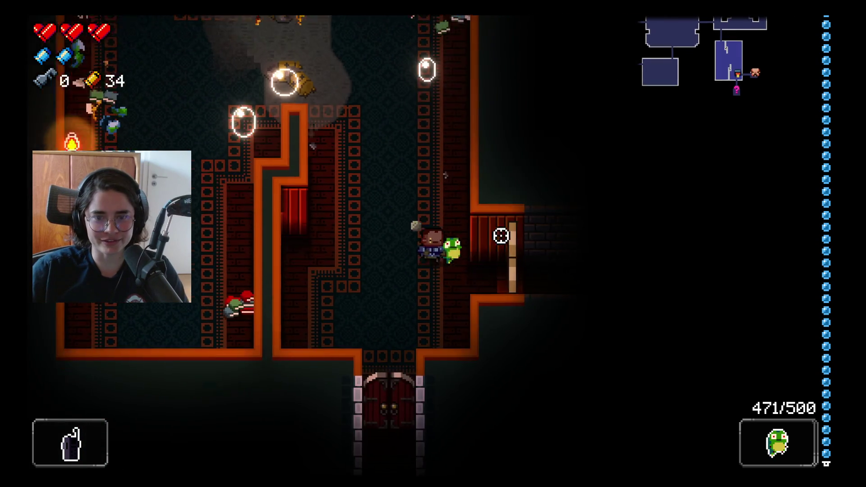
pyautogui.press('d')
pyautogui.press('w')
pyautogui.press('d')
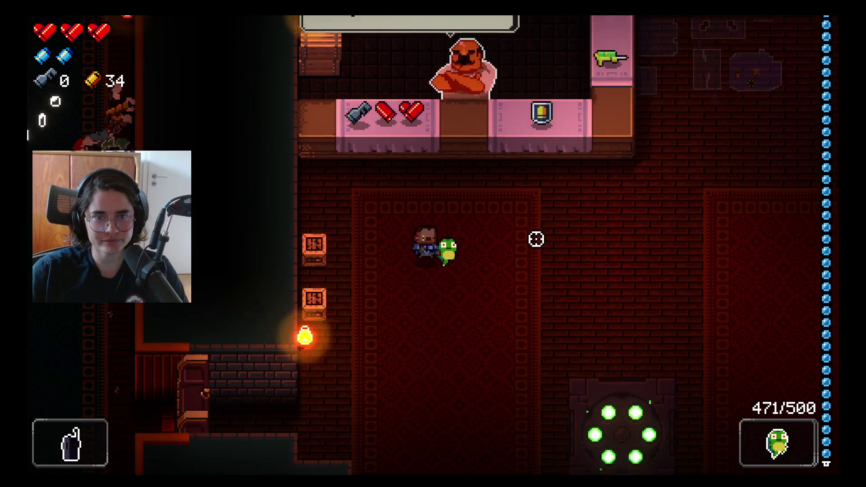
pyautogui.press('w')
pyautogui.press('a')
pyautogui.press('d')
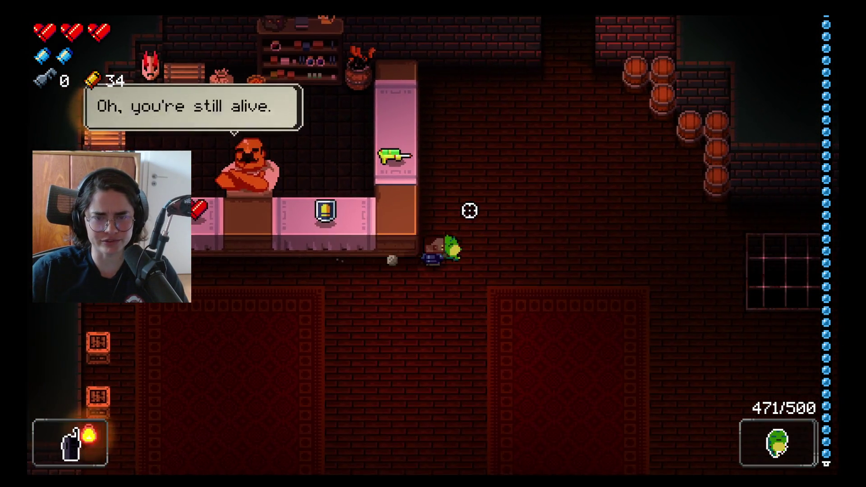
pyautogui.press('w')
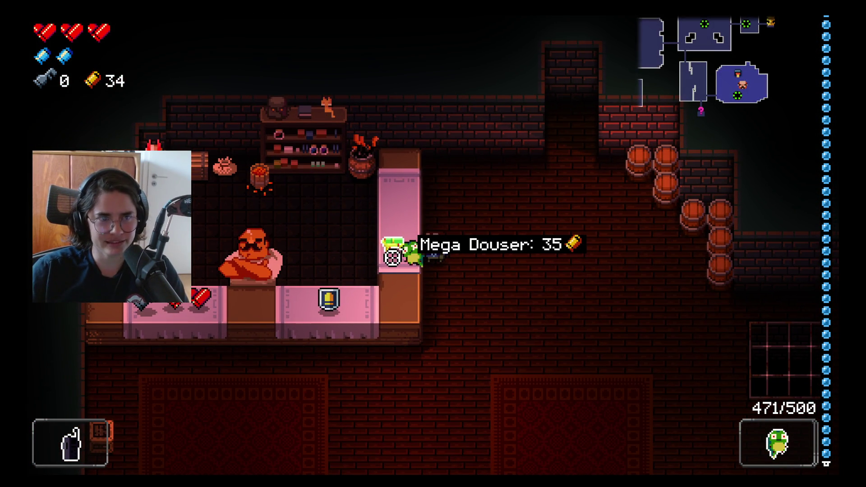
# - Leave the shop through the door below and sweep fire across three Bullet Kin
pyautogui.press('s')
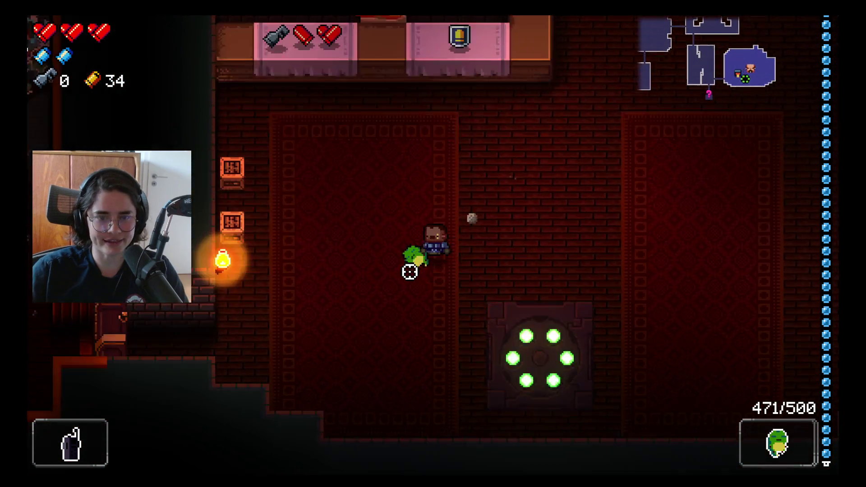
pyautogui.press('a')
pyautogui.press('s')
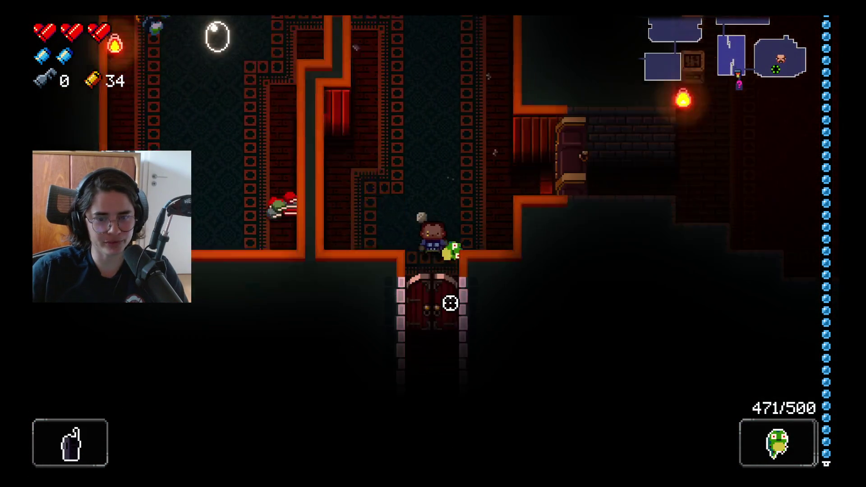
pyautogui.press('s')
pyautogui.moveTo(447, 306); pyautogui.dragTo(195, 263)
# - Clear the room's Bullet Kin with the Marine Sidearm, reloading mid-fight, reaching 41 casings
pyautogui.press('a')
pyautogui.scroll(-3)
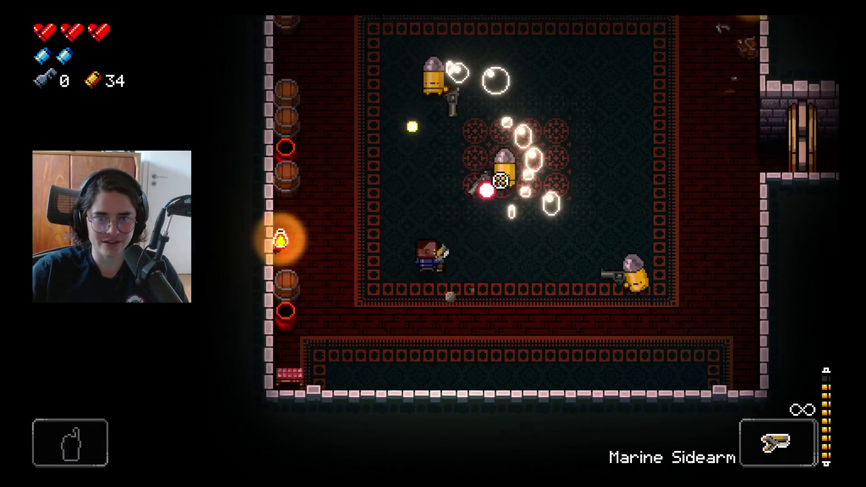
pyautogui.click(536, 218)
pyautogui.press('w')
pyautogui.moveTo(536, 219); pyautogui.dragTo(465, 373)
pyautogui.press('d')
pyautogui.press('s')
pyautogui.press('r')
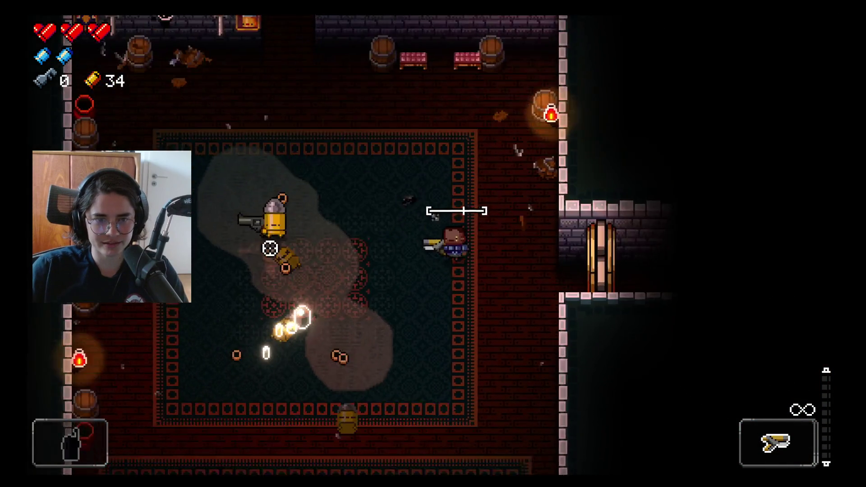
pyautogui.click(280, 158)
pyautogui.press('a')
pyautogui.moveTo(281, 157); pyautogui.dragTo(539, 124)
# - Walk right through the corridor into the room with the chest on a dais
pyautogui.press('d')
pyautogui.press('d')
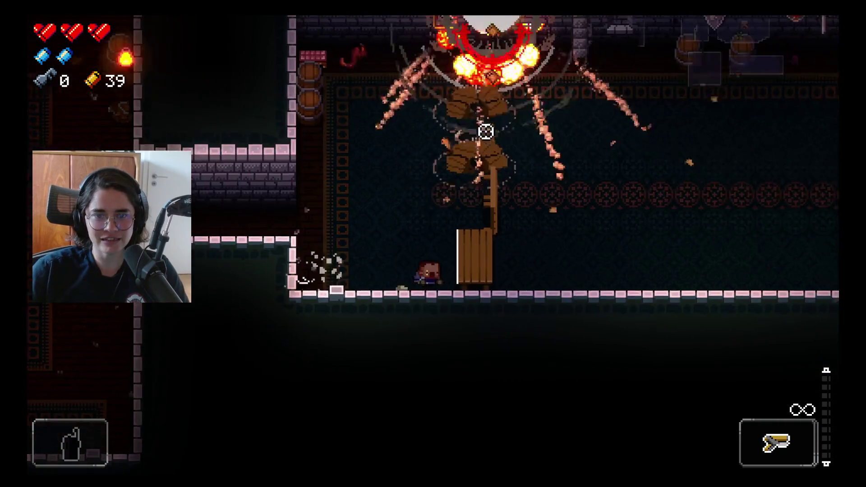
pyautogui.press('w')
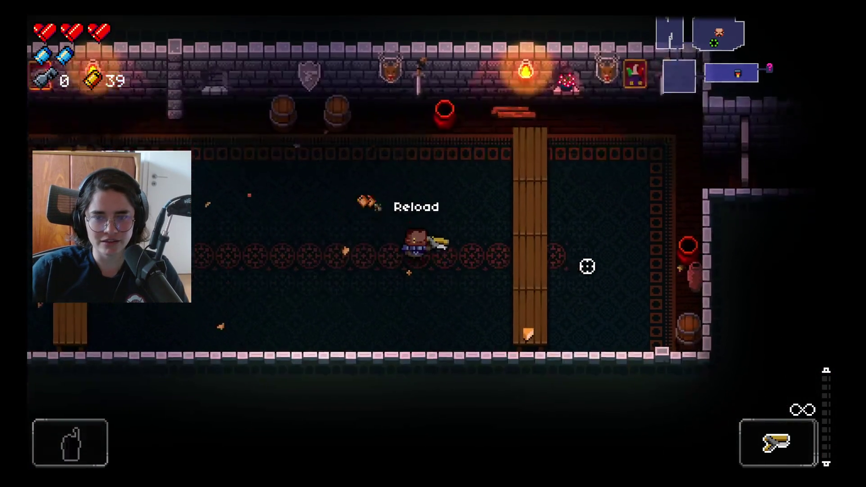
pyautogui.press('d')
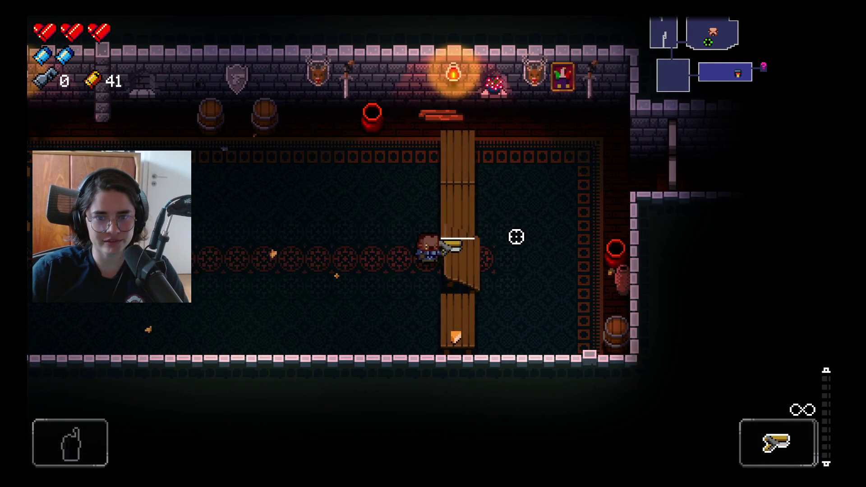
# - Walk into the chest room and open the chest to collect the Junk
pyautogui.press('d')
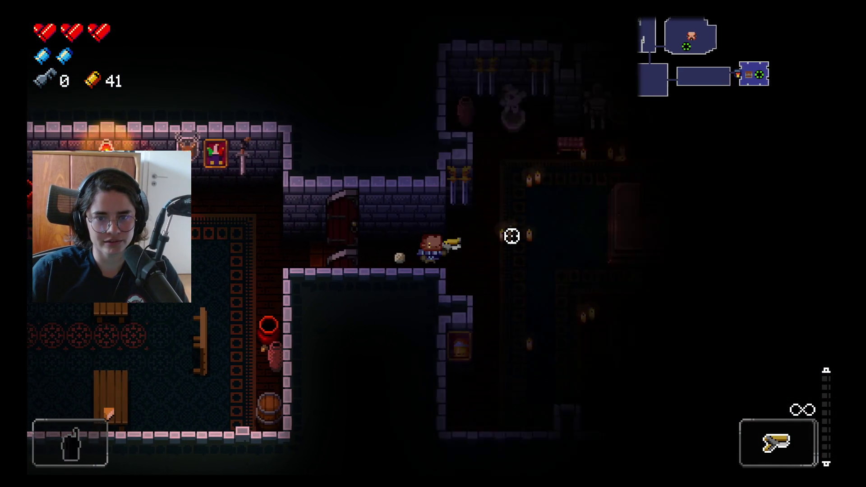
pyautogui.press('r')
pyautogui.press('d')
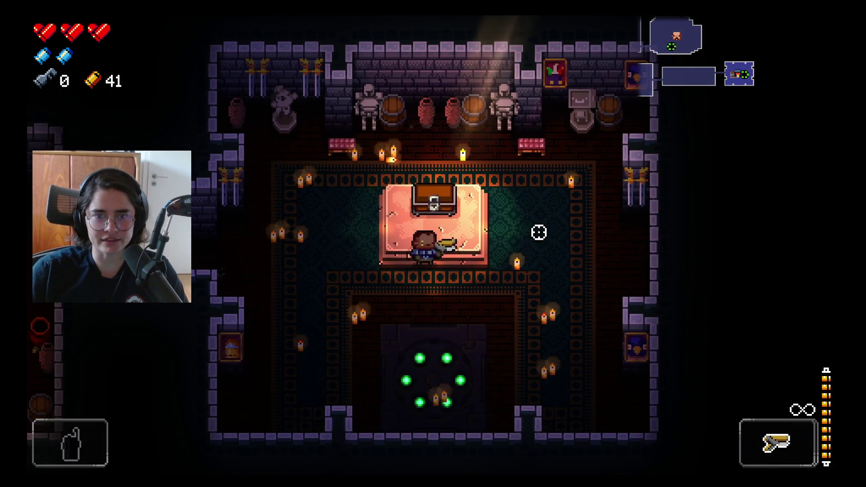
pyautogui.press('s')
pyautogui.click(442, 194)
pyautogui.click(439, 176)
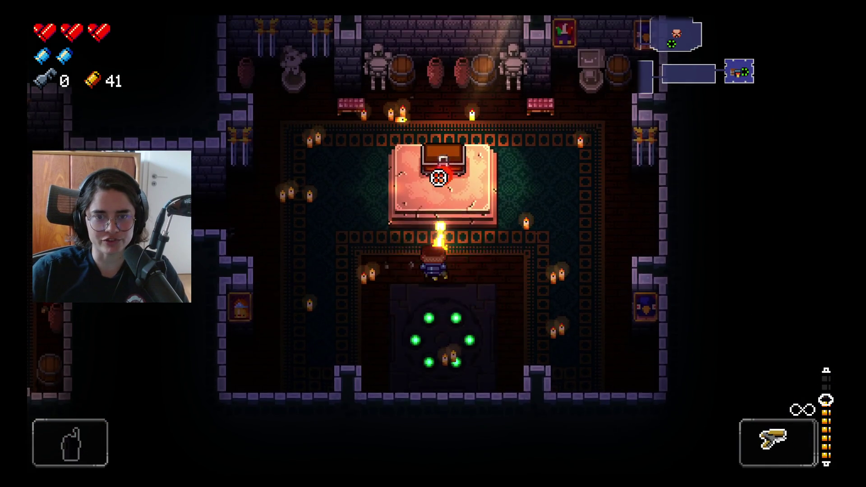
pyautogui.click(437, 173)
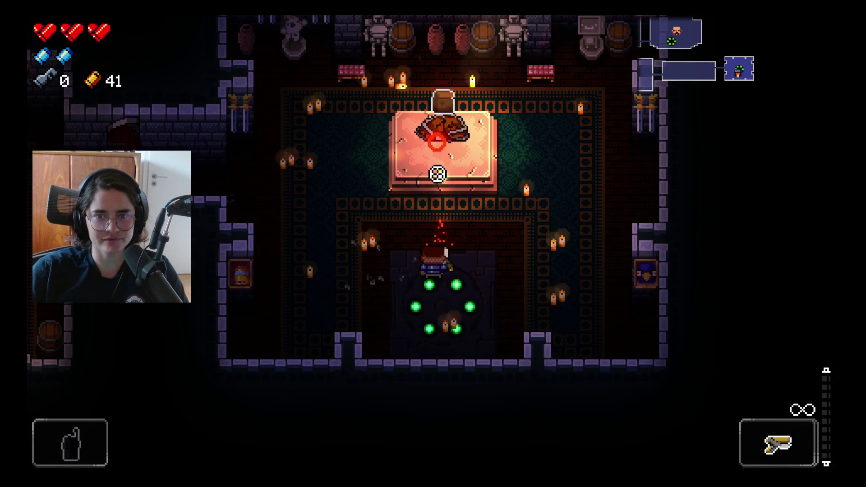
pyautogui.press('w')
pyautogui.press('e')
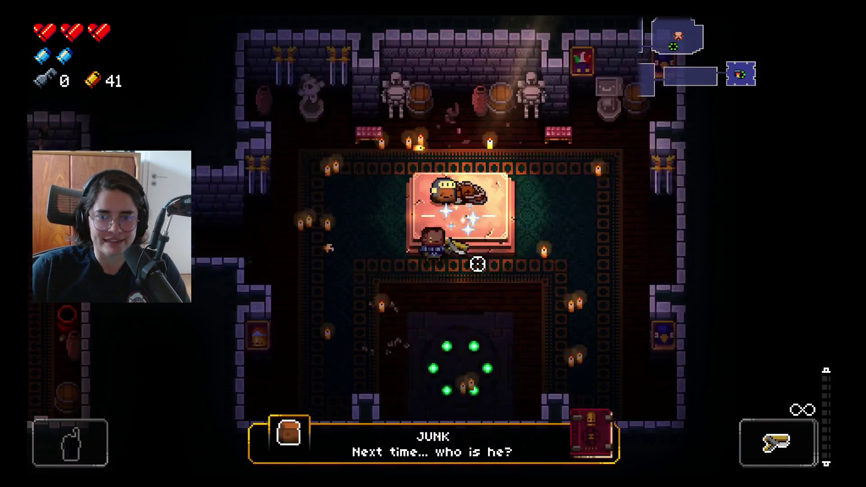
# - Teleport from the map to the room next to the shop and reload the gun
pyautogui.press('Tab')
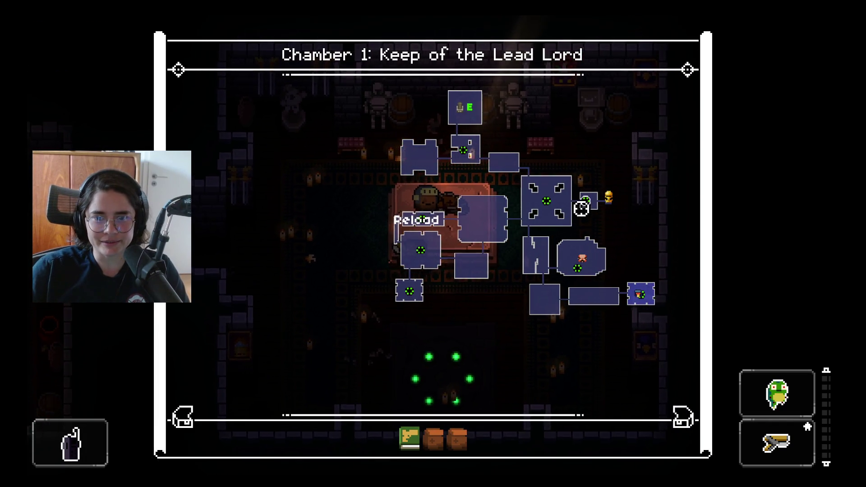
pyautogui.click(573, 264)
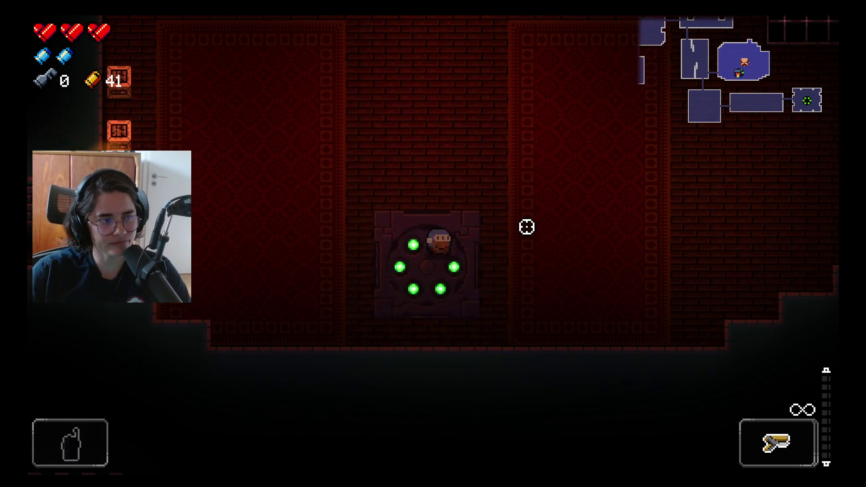
pyautogui.press('w')
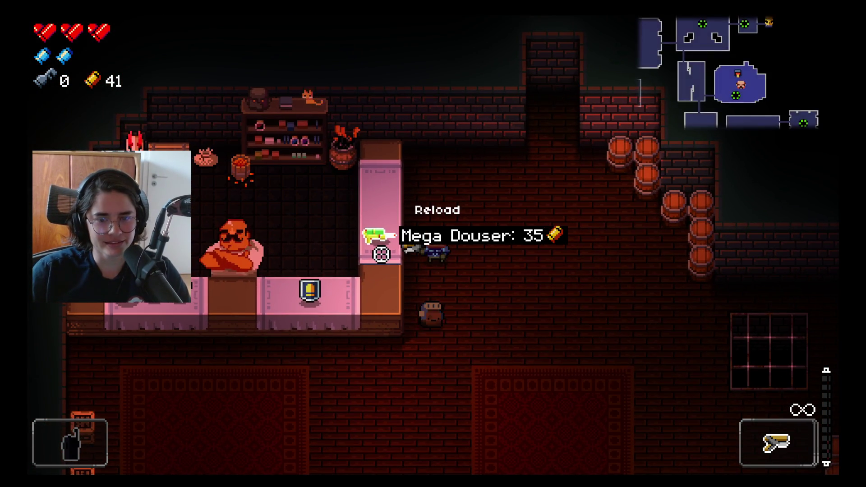
pyautogui.press('d')
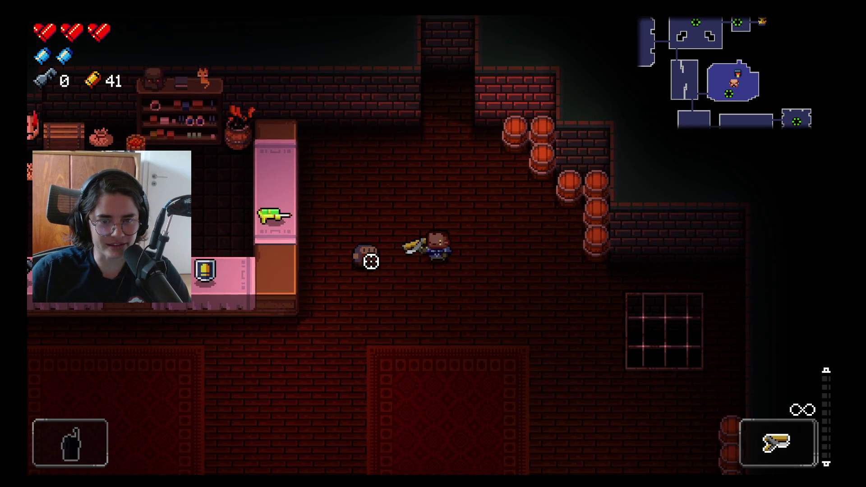
pyautogui.press('s')
pyautogui.click(371, 261)
pyautogui.press('r')
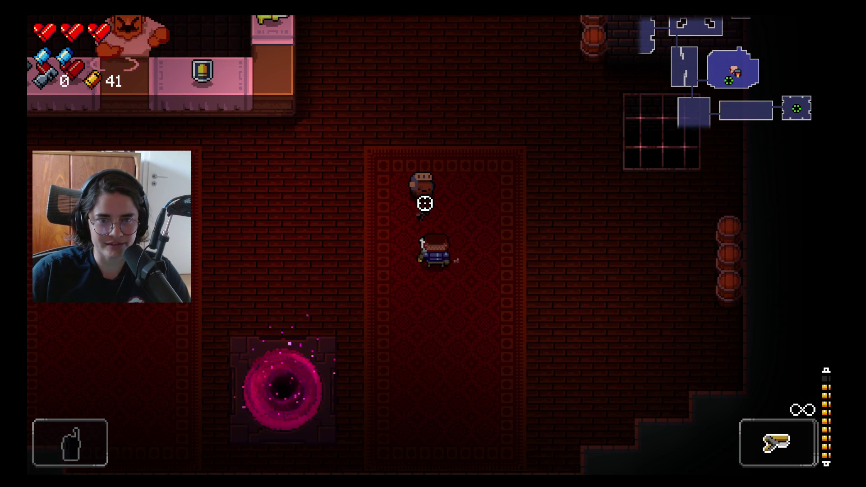
# - Buy the Mega Douser for 35 casings, then teleport beside the boss room
pyautogui.press('w')
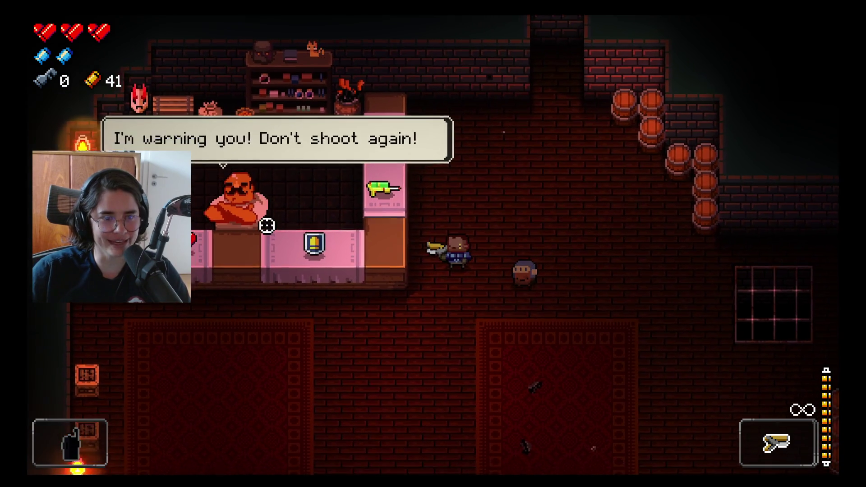
pyautogui.press('d')
pyautogui.press('a')
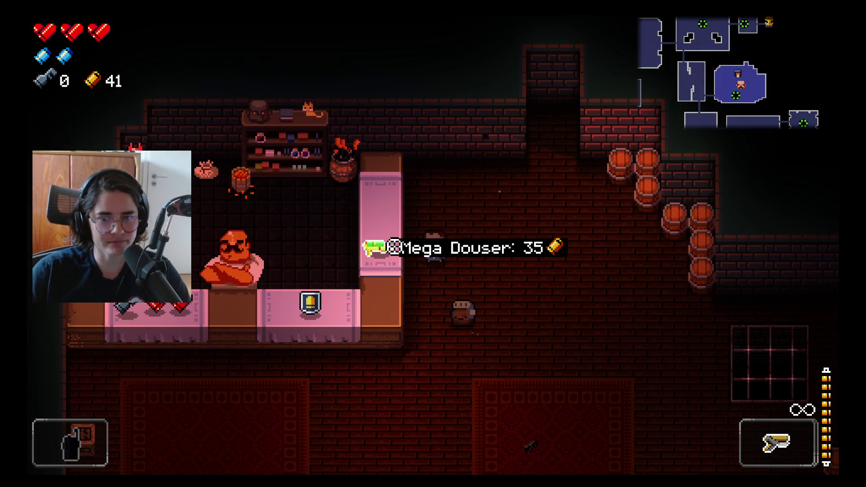
pyautogui.press('e')
pyautogui.press('Tab')
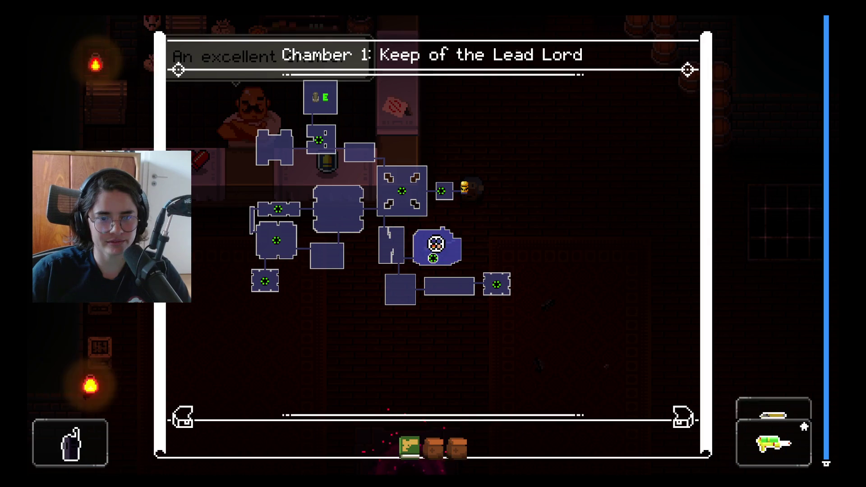
pyautogui.click(445, 193)
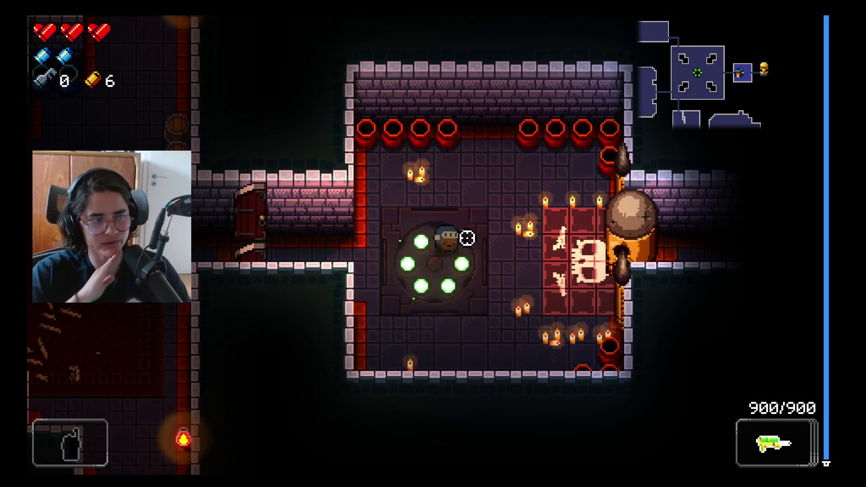
# - Walk through the doorway into the Trigger Twins' room and spray the Mega Douser at the sunglasses twin
pyautogui.press('d')
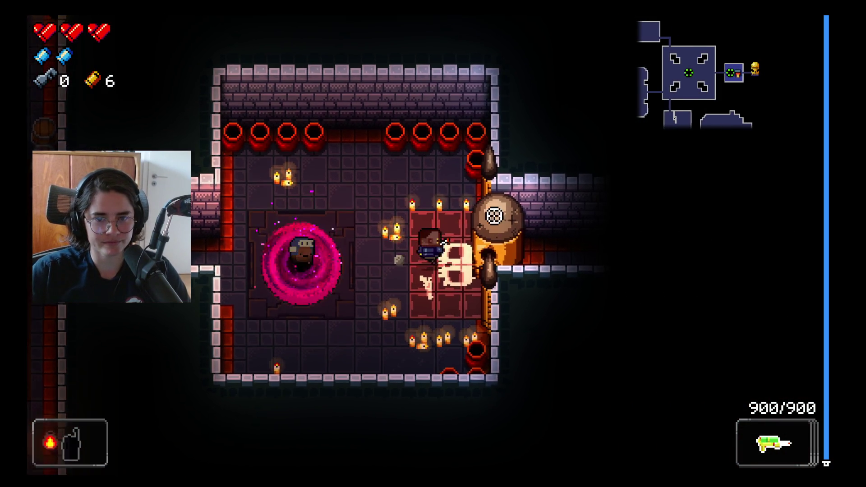
pyautogui.press('d')
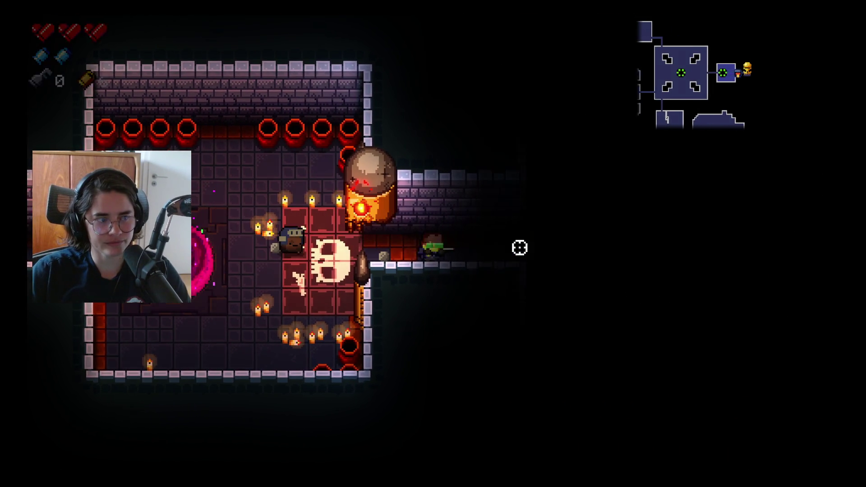
pyautogui.press('d')
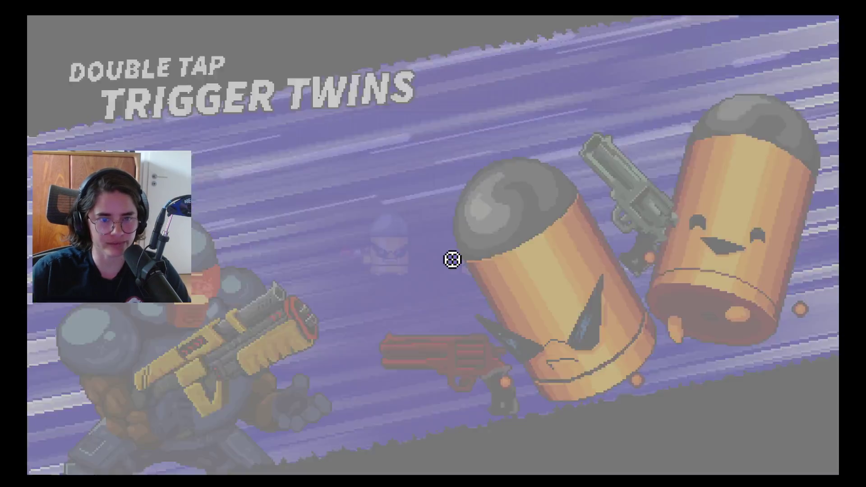
pyautogui.moveTo(632, 203); pyautogui.dragTo(421, 99)
# - Strafe and dodge-roll around the boss room while spraying the Mega Douser at the Trigger Twins
pyautogui.press('d')
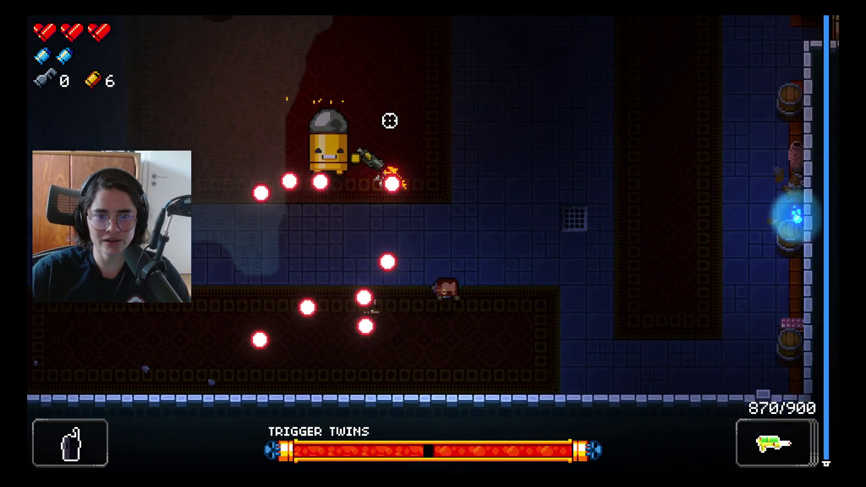
pyautogui.press('w')
pyautogui.rightClick(406, 161)
pyautogui.press('w')
pyautogui.moveTo(346, 180); pyautogui.dragTo(396, 289)
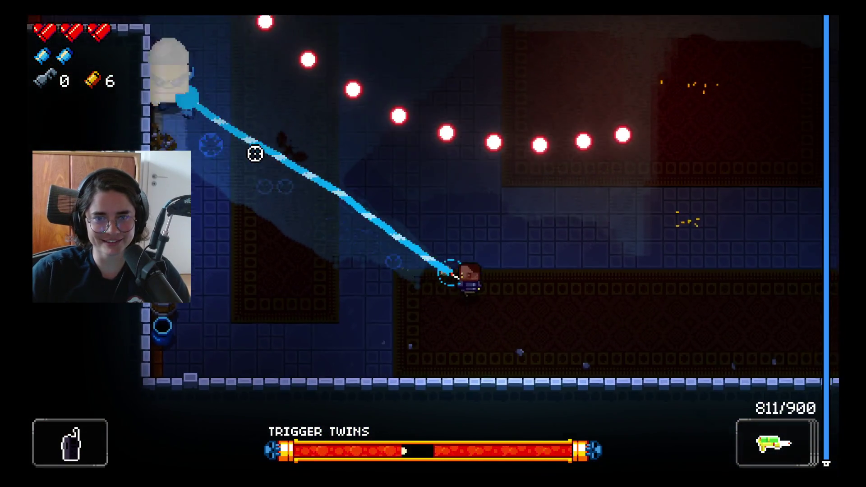
pyautogui.press('w')
pyautogui.moveTo(254, 154); pyautogui.dragTo(181, 126)
pyautogui.press('s')
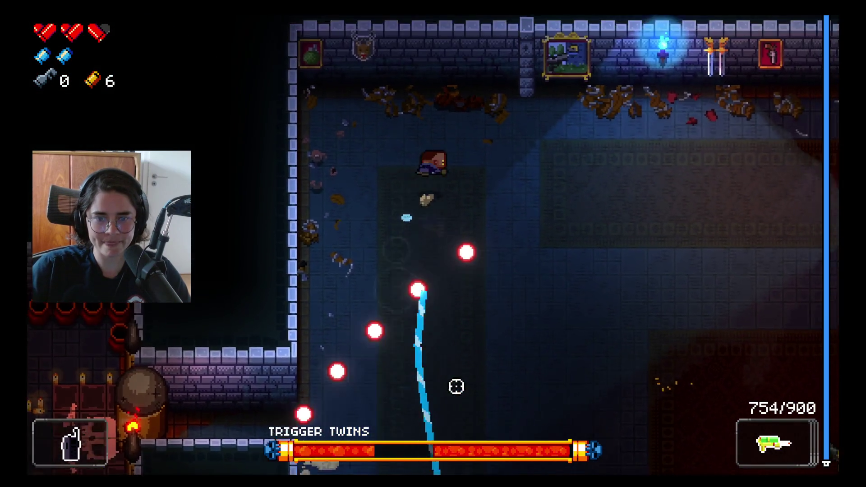
pyautogui.press('s')
pyautogui.press('d')
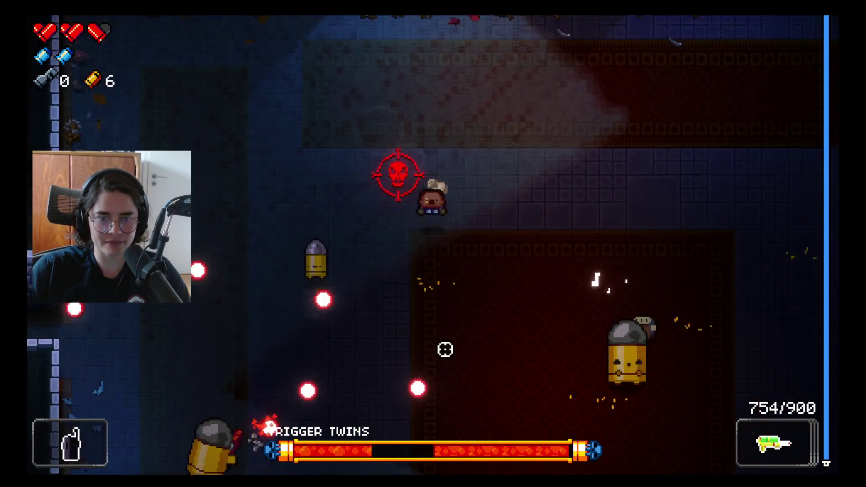
pyautogui.press('s')
pyautogui.press('a')
pyautogui.click(363, 165)
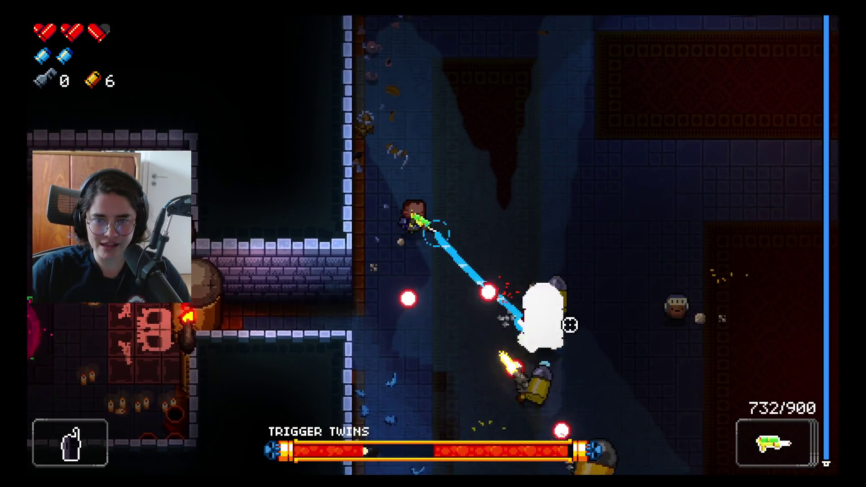
# - Keep dodging and sweeping the water beam at the twins until Smiley kills the Marine
pyautogui.press('w')
pyautogui.press('a')
pyautogui.rightClick(510, 343)
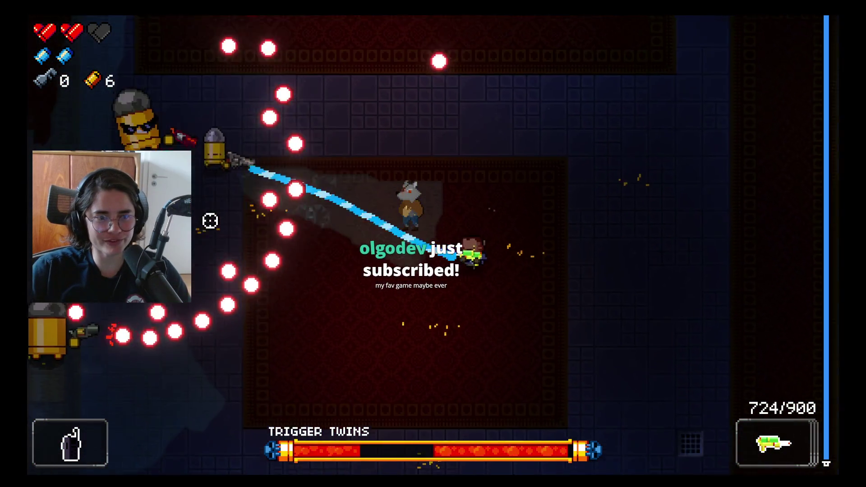
pyautogui.moveTo(221, 216); pyautogui.dragTo(208, 181)
pyautogui.moveTo(328, 135); pyautogui.dragTo(351, 137)
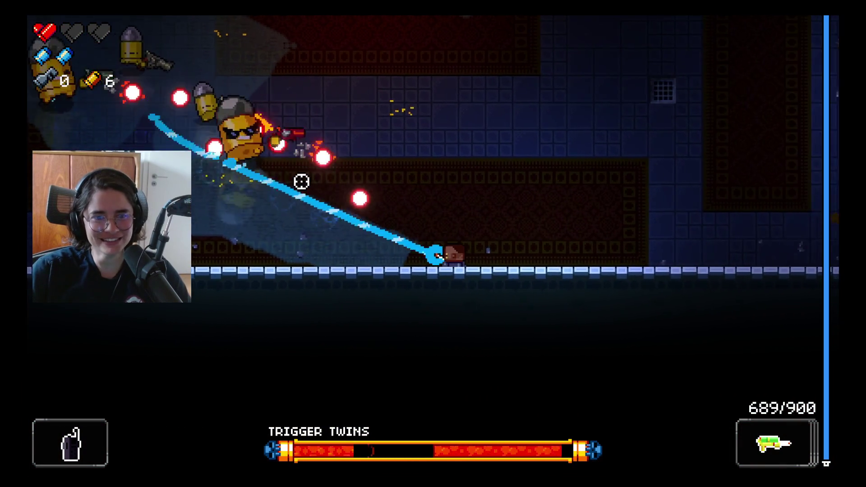
pyautogui.moveTo(253, 252); pyautogui.dragTo(203, 311)
pyautogui.press('a')
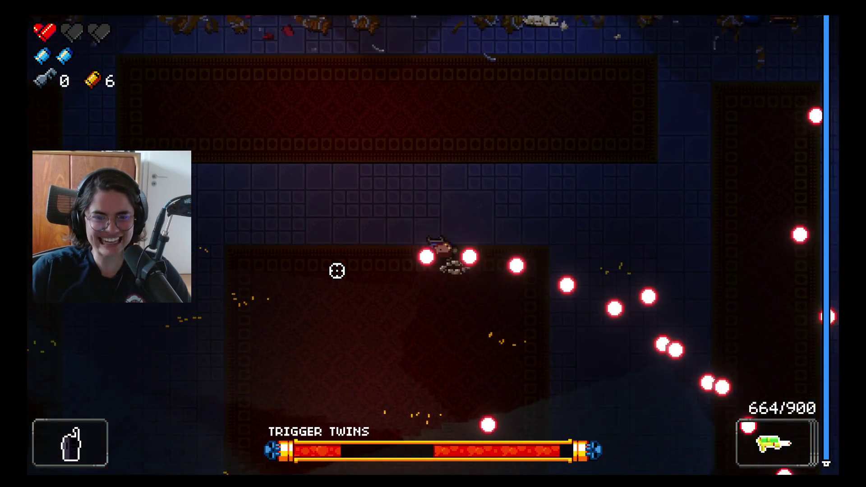
pyautogui.press('a')
pyautogui.moveTo(475, 357); pyautogui.dragTo(496, 321)
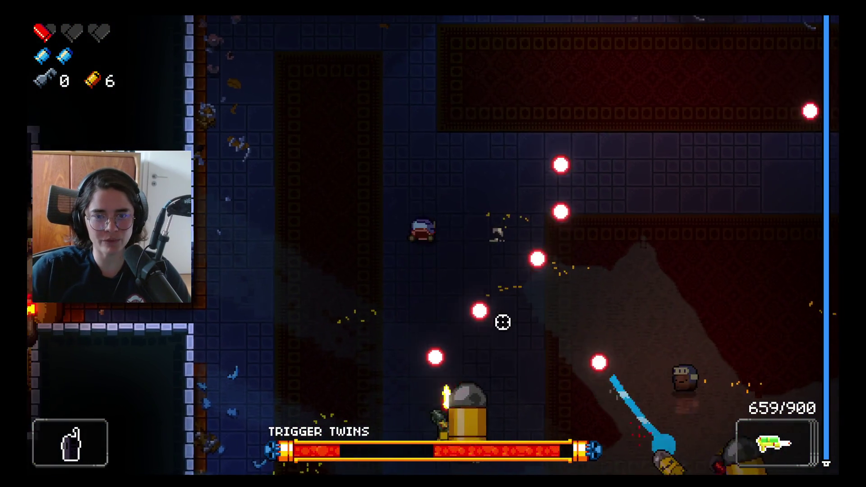
pyautogui.moveTo(585, 326); pyautogui.dragTo(524, 217)
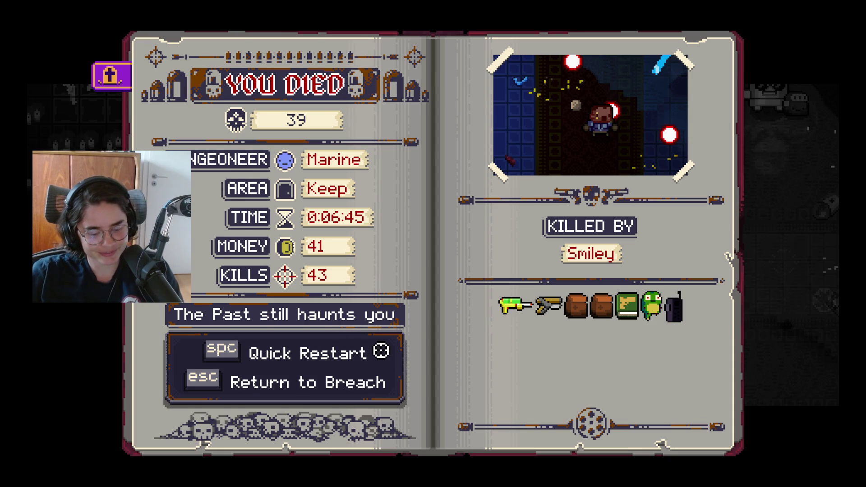
# - Quick-restart a new run and walk through the top door into the grassy room
pyautogui.click(382, 351)
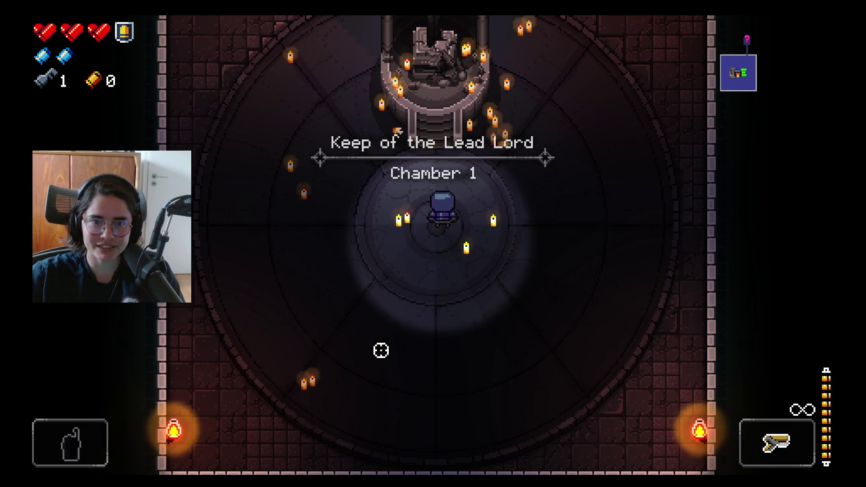
pyautogui.press('d')
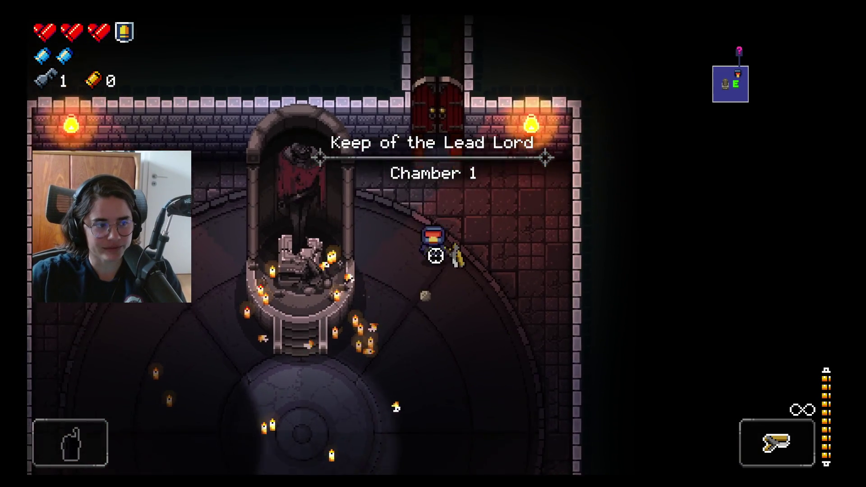
pyautogui.press('w')
# - Shoot at the Bullet Kin while moving up into the garden room
pyautogui.click(415, 171)
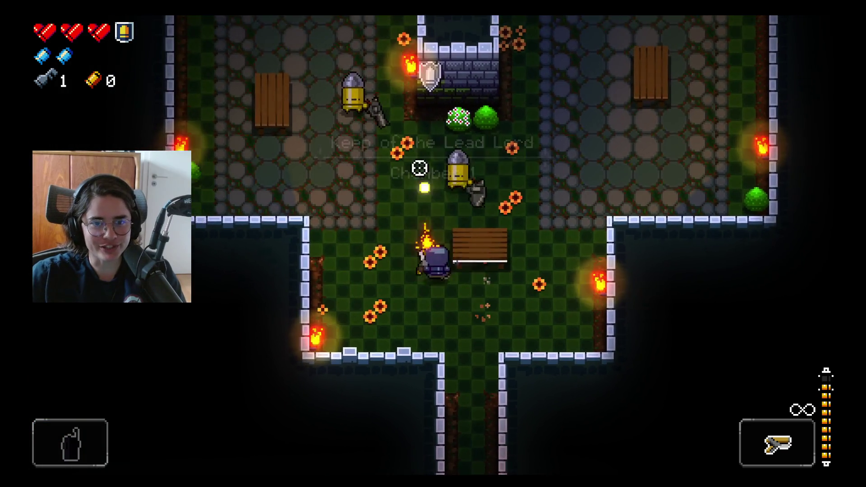
pyautogui.click(499, 163)
pyautogui.click(542, 164)
pyautogui.click(449, 143)
pyautogui.press('w')
pyautogui.press('d')
pyautogui.click(412, 147)
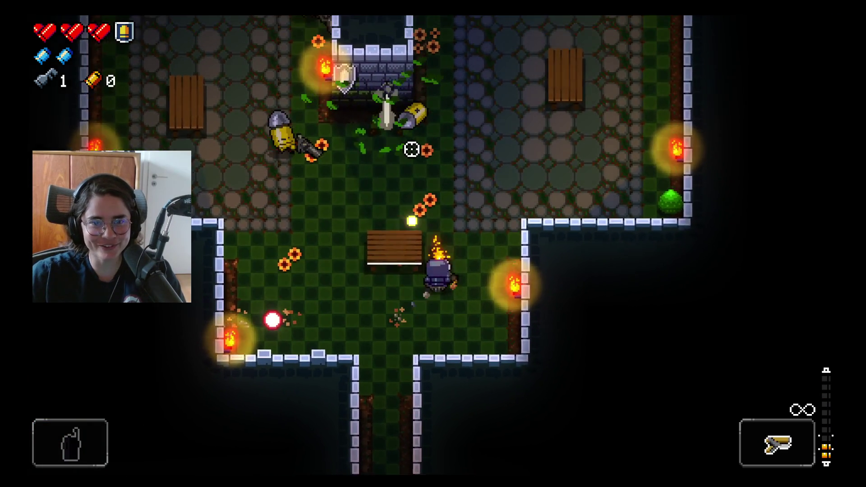
pyautogui.click(243, 202)
# - Shoot down the Bullet Kin in the garden room and reload
pyautogui.press('r')
pyautogui.press('w')
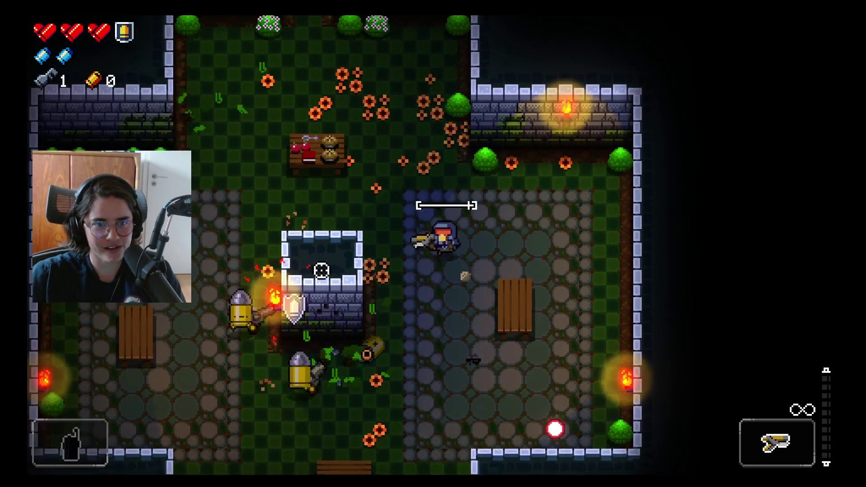
pyautogui.press('a')
pyautogui.click(468, 326)
pyautogui.press('s')
pyautogui.click(507, 329)
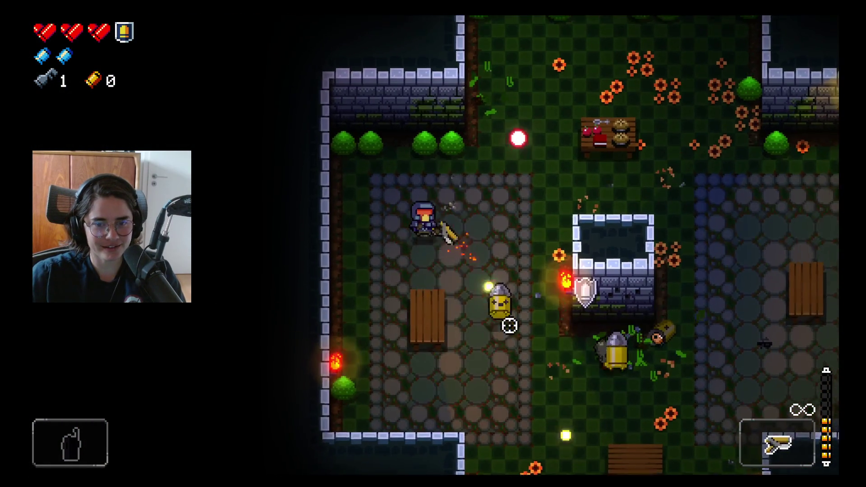
pyautogui.press('a')
pyautogui.click(609, 278)
pyautogui.click(644, 248)
pyautogui.click(638, 249)
pyautogui.press('d')
pyautogui.press('r')
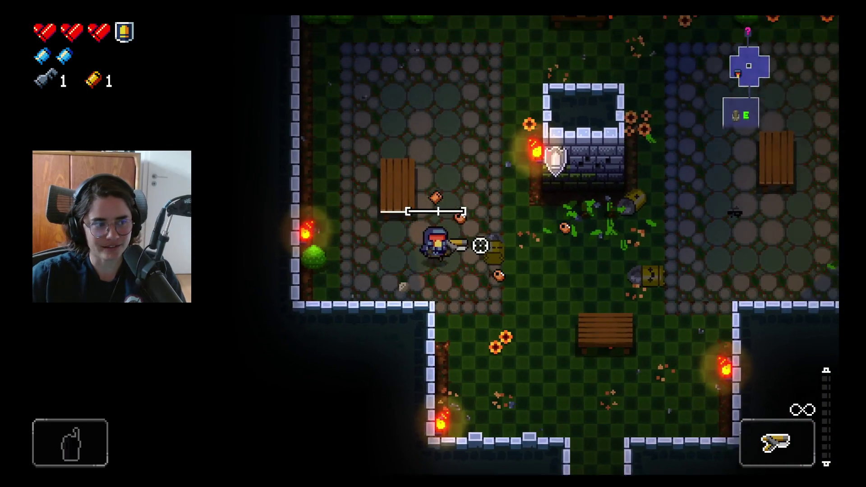
# - Move up into the teleporter room and shoot the enemies there
pyautogui.press('w')
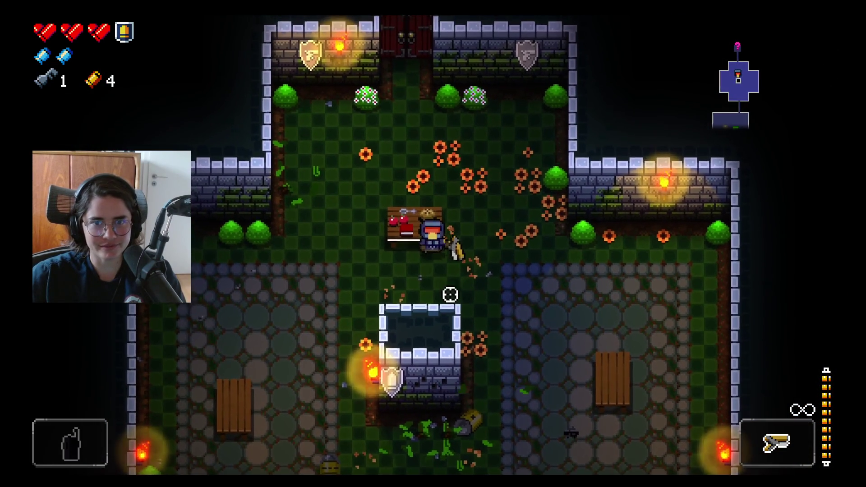
pyautogui.press('w')
pyautogui.press('w')
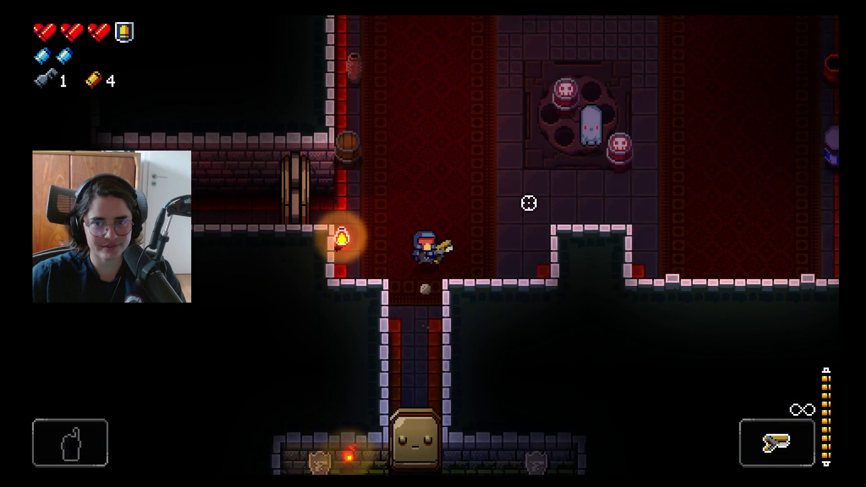
pyautogui.click(578, 209)
pyautogui.click(578, 296)
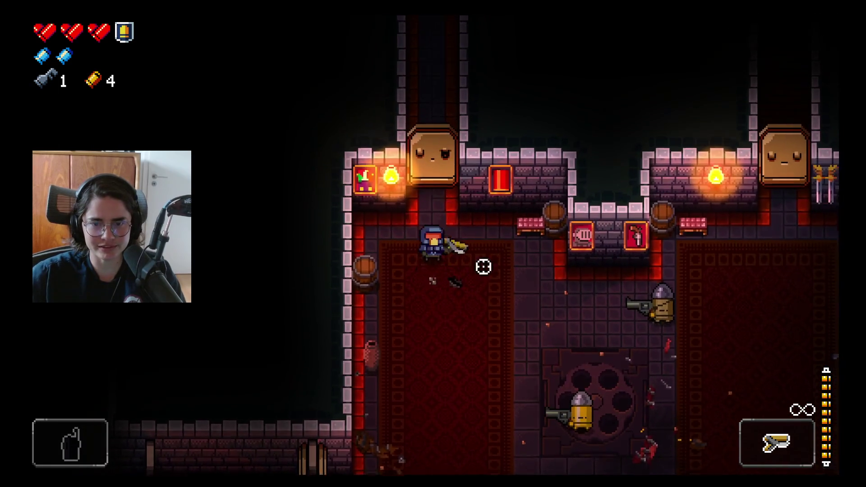
pyautogui.press('s')
pyautogui.click(464, 244)
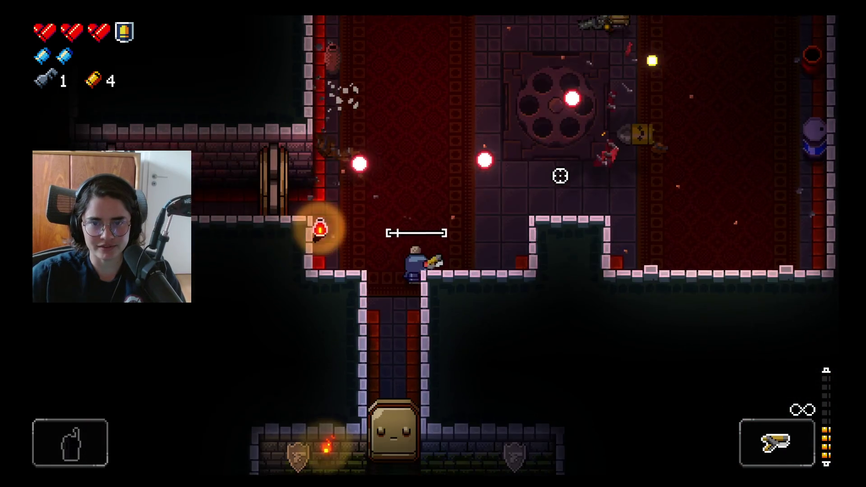
# - Finish the last enemies in the large room, reaching 4 shells, and exit into the northern corridor
pyautogui.press('w')
pyautogui.click(624, 171)
pyautogui.click(646, 233)
pyautogui.press('s')
pyautogui.press('w')
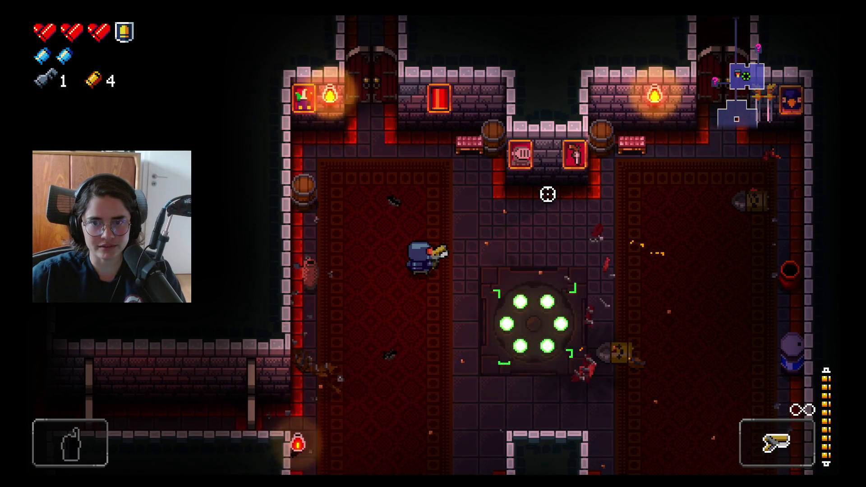
pyautogui.press('w')
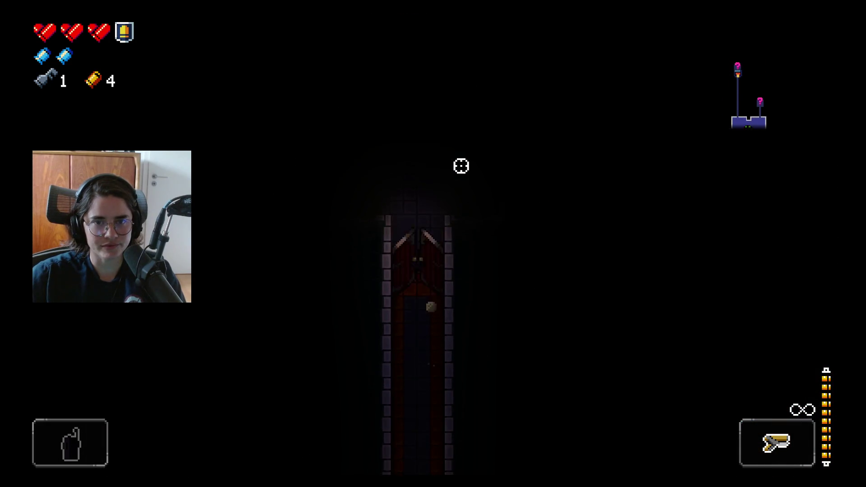
# - Enter the carpeted room and open fire on the Gun Nut
pyautogui.press('a')
pyautogui.click(379, 135)
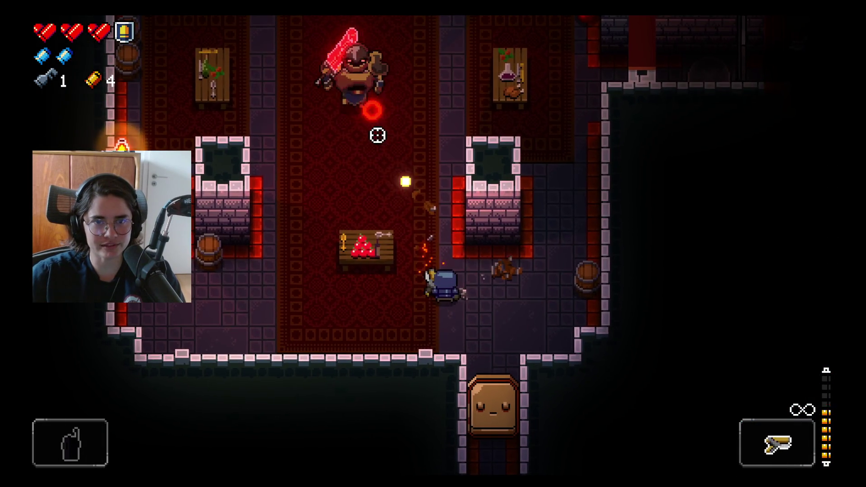
pyautogui.click(356, 134)
pyautogui.click(348, 134)
pyautogui.click(352, 129)
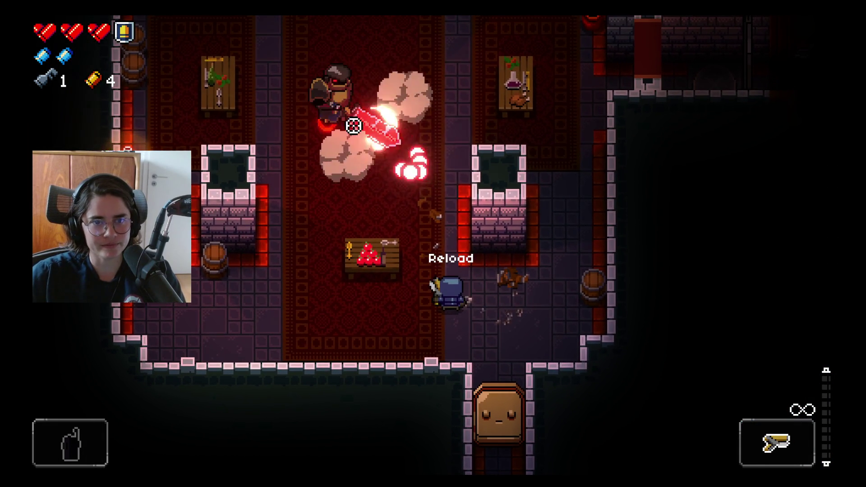
# - Reload and keep strafing and shooting until the Gun Nut is defeated
pyautogui.press('r')
pyautogui.press('d')
pyautogui.press('s')
pyautogui.click(286, 141)
pyautogui.click(291, 135)
pyautogui.press('a')
pyautogui.click(288, 136)
pyautogui.click(275, 141)
pyautogui.click(273, 144)
pyautogui.click(273, 147)
pyautogui.click(271, 156)
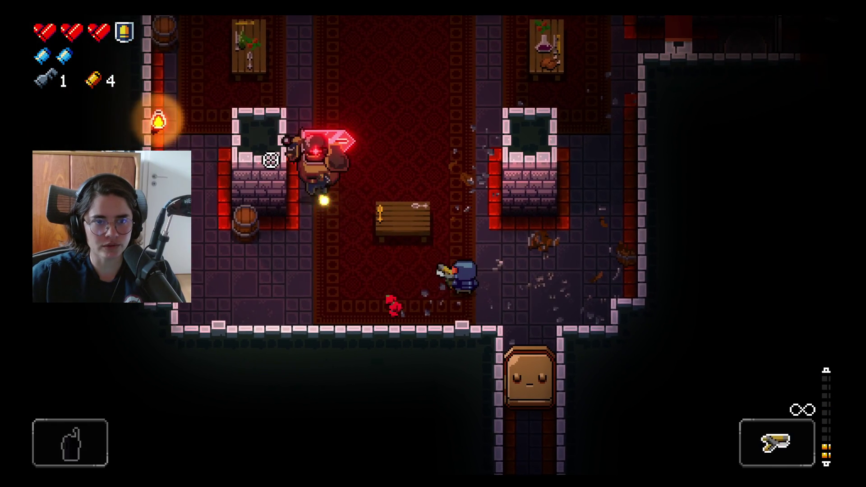
# - Collect the dropped shells up to 12, check the shop's 35-casing Snowballer, and leave
pyautogui.press('w')
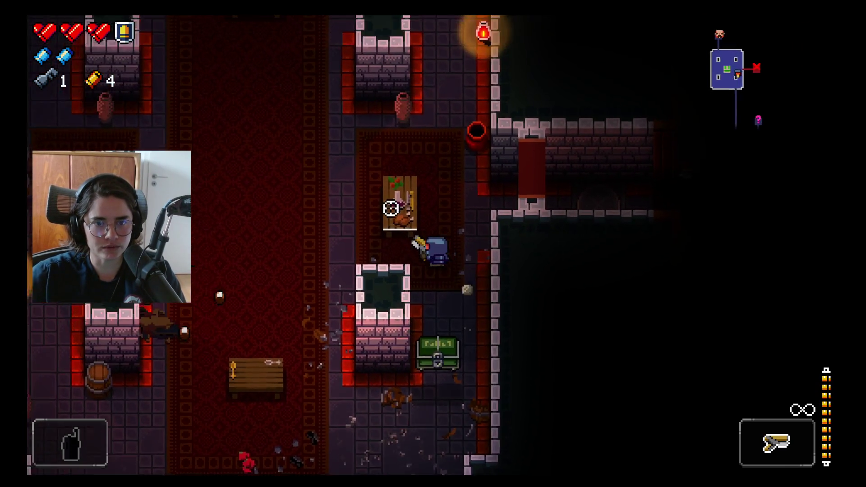
pyautogui.press('a')
pyautogui.press('w')
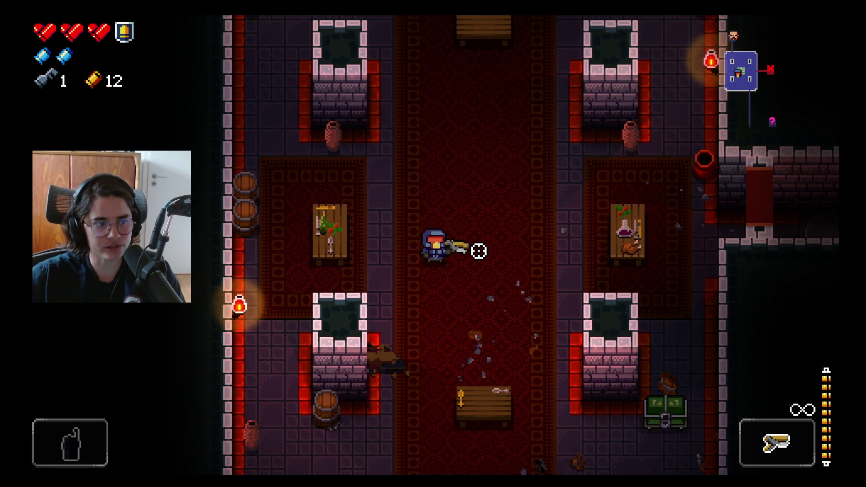
pyautogui.press('w')
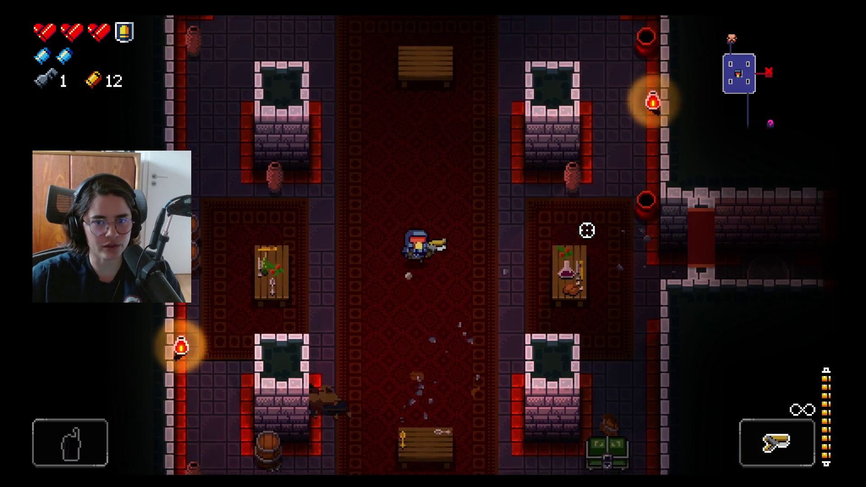
pyautogui.press('w')
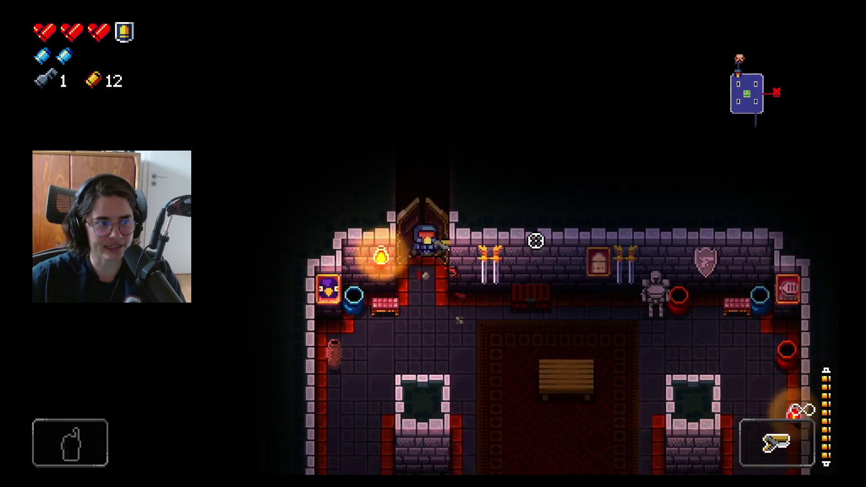
pyautogui.press('w')
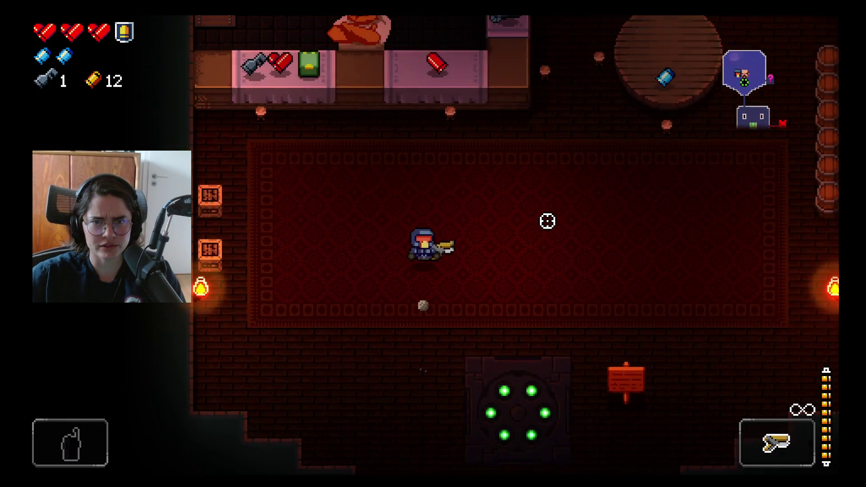
pyautogui.press('w')
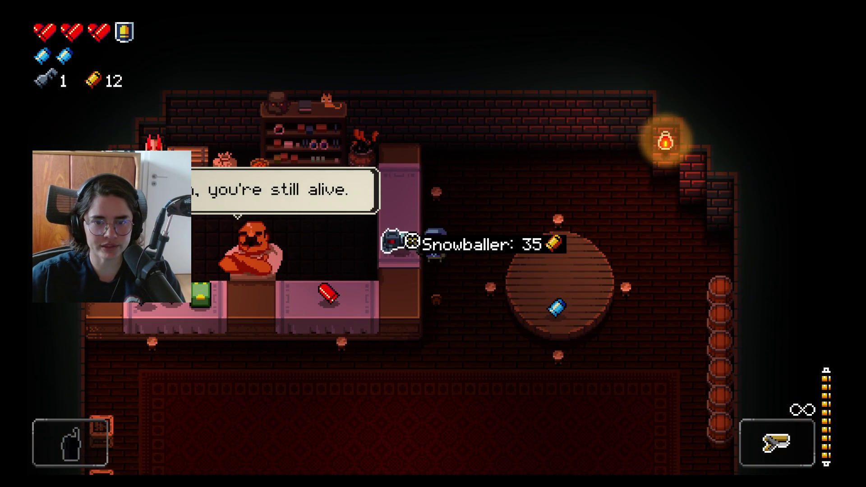
pyautogui.press('s')
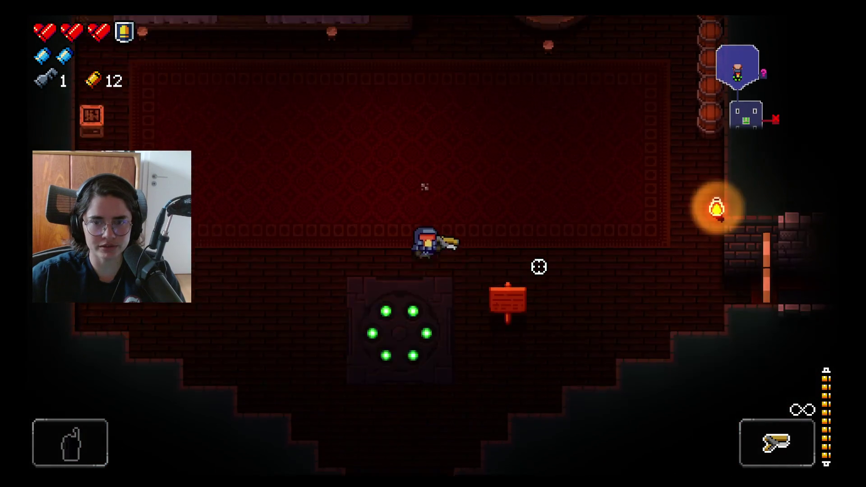
# - Head east into the large carpeted room and shoot the ghost enemies
pyautogui.press('d')
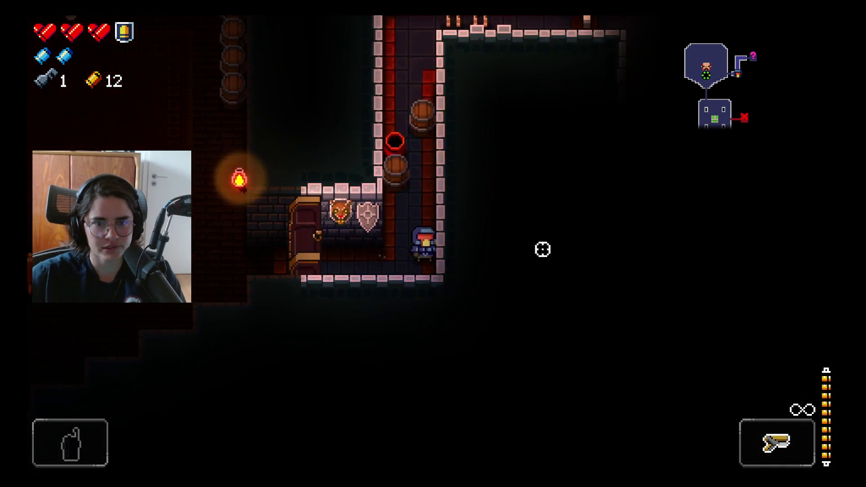
pyautogui.press('d')
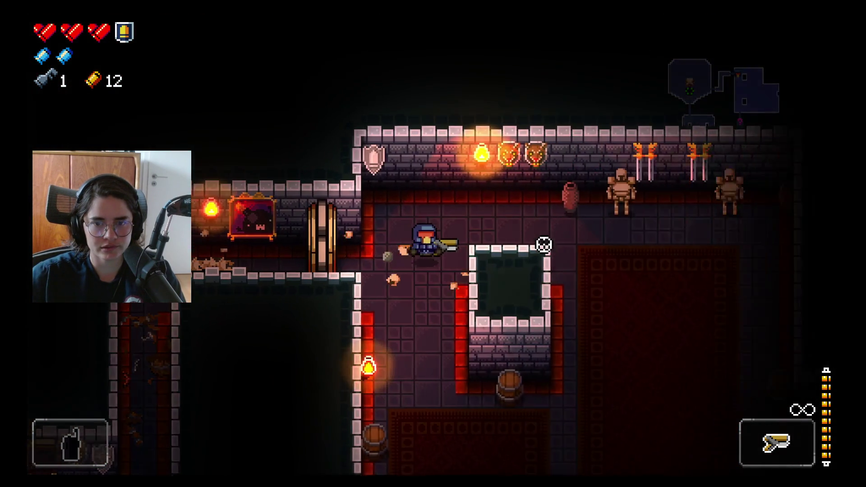
pyautogui.click(593, 356)
pyautogui.press('s')
pyautogui.click(634, 308)
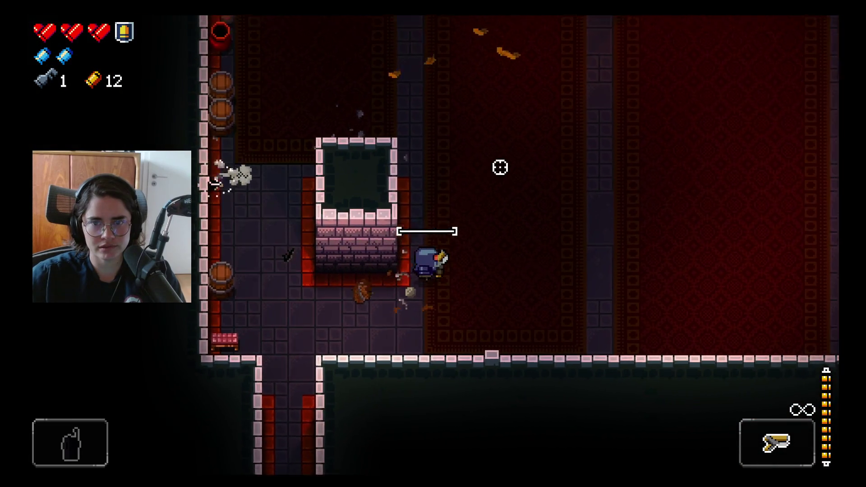
# - Fight through the next carpeted rooms, dodging bullet patterns while shooting enemies
pyautogui.press('d')
pyautogui.press('w')
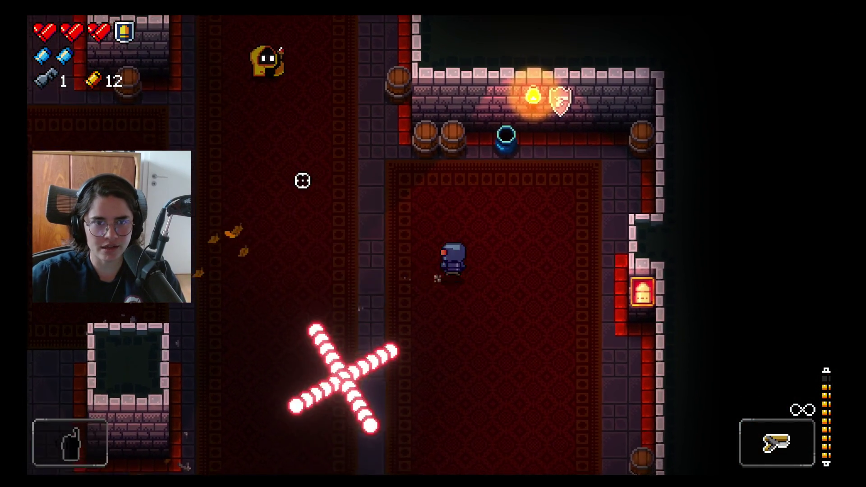
pyautogui.press('a')
pyautogui.press('w')
pyautogui.click(337, 136)
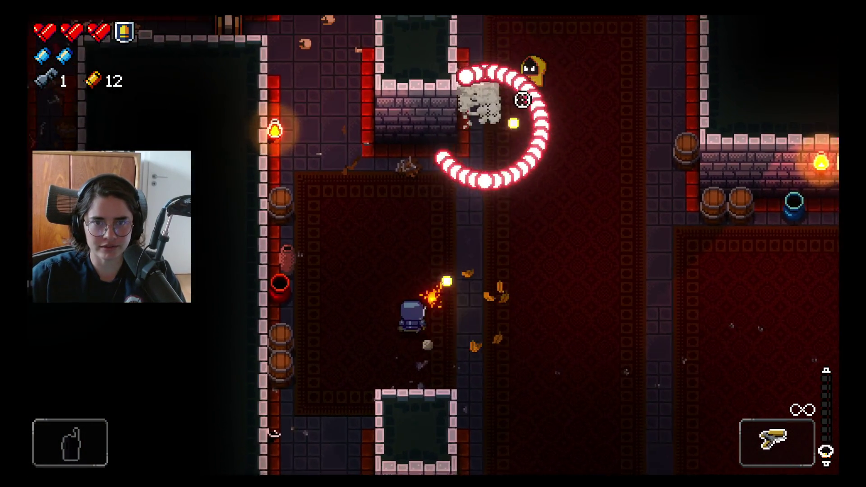
pyautogui.press('w')
pyautogui.press('d')
pyautogui.click(363, 334)
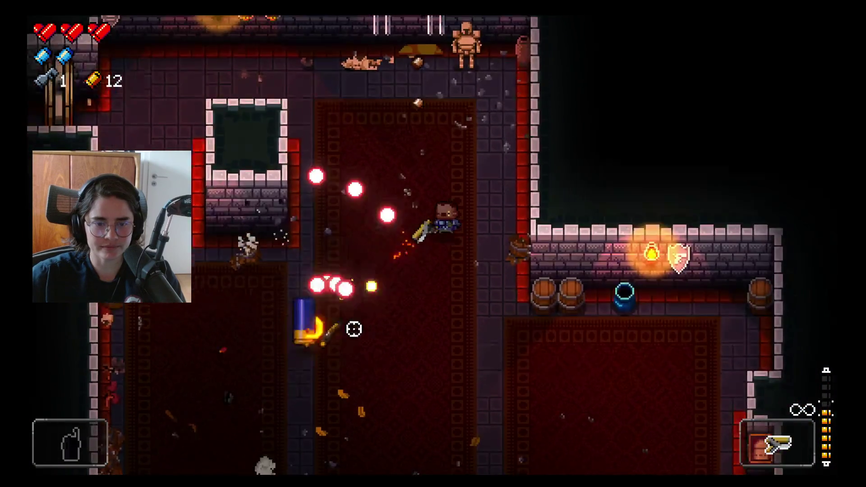
pyautogui.press('s')
pyautogui.click(277, 286)
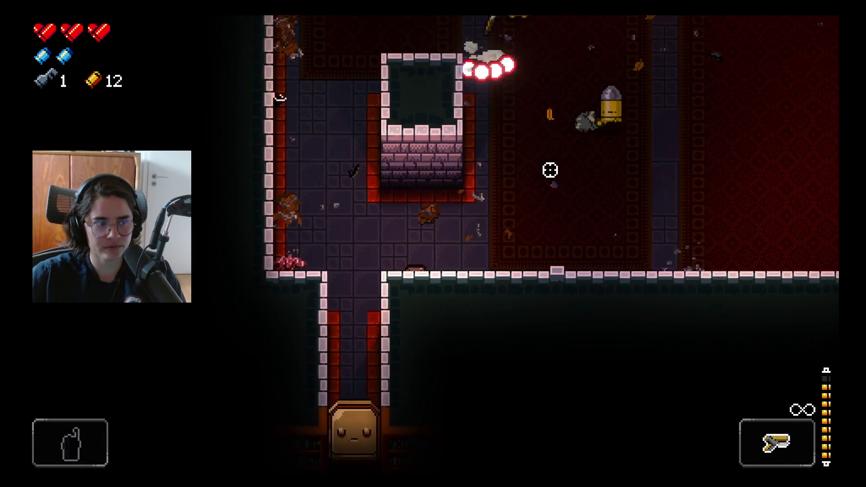
# - Kill the shotgun enemy to clear the room, reaching 15 shells, and check the chamber map
pyautogui.press('w')
pyautogui.click(576, 288)
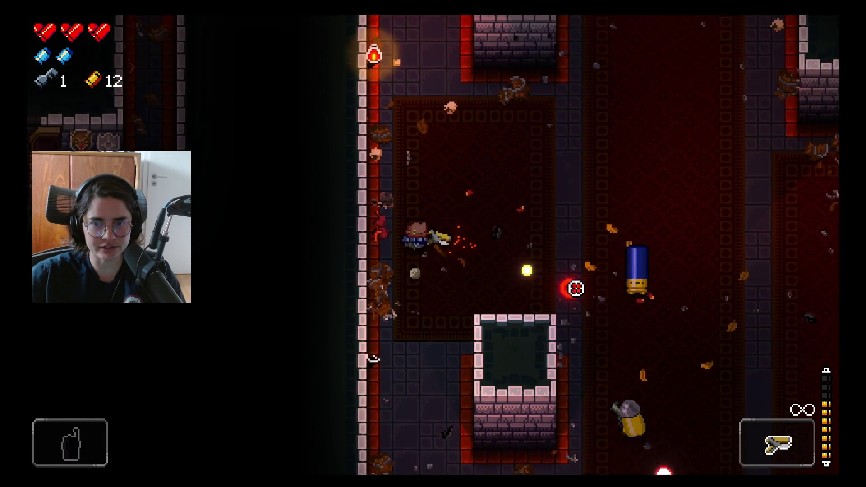
pyautogui.press('d')
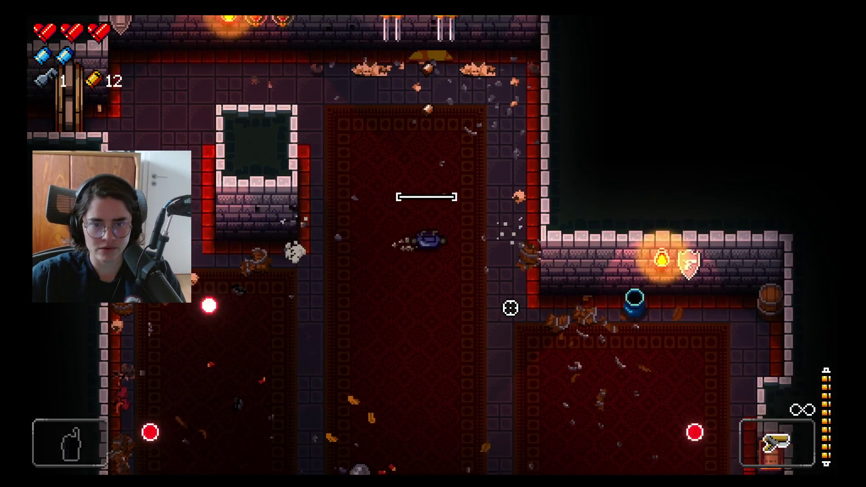
pyautogui.press('s')
pyautogui.click(276, 257)
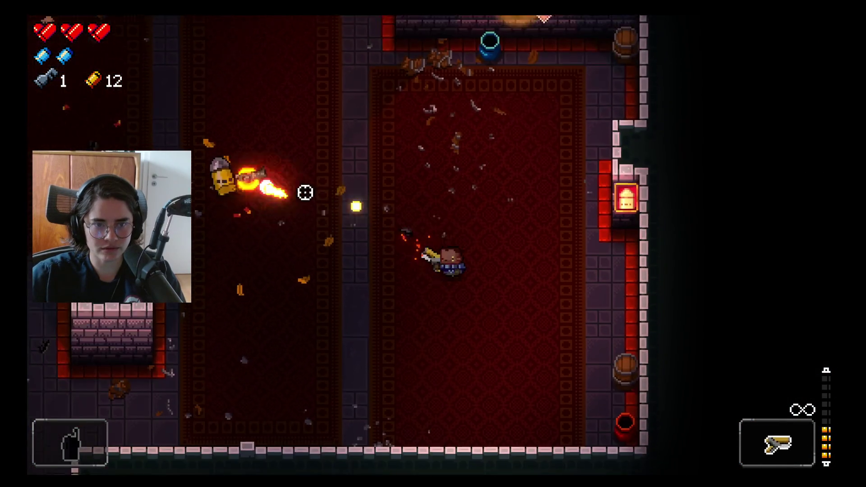
pyautogui.press('a')
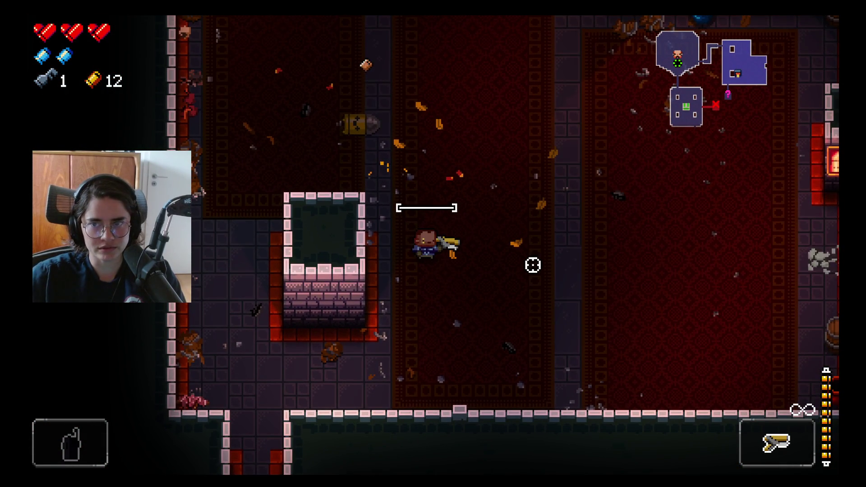
pyautogui.press('Tab')
pyautogui.press('Tab')
# - Walk down the corridor to the green chest and take the Charm Horn as the active item
pyautogui.press('w')
pyautogui.press('a')
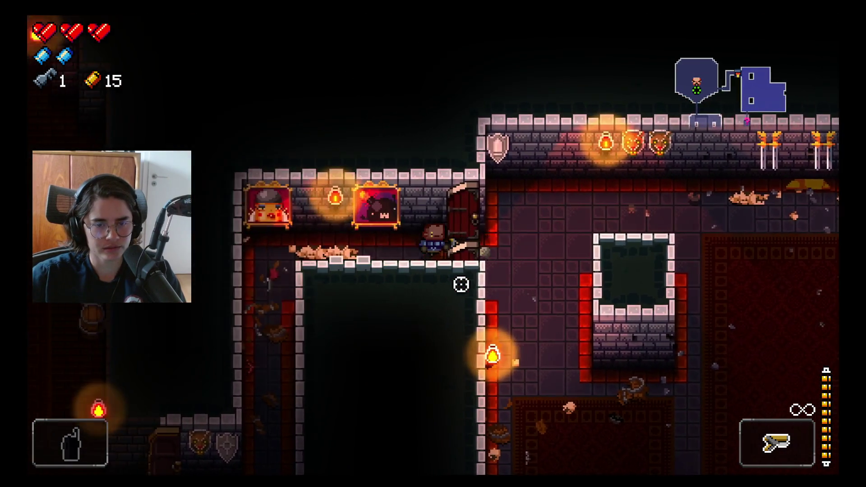
pyautogui.press('s')
pyautogui.press('s')
pyautogui.press('a')
pyautogui.press('s')
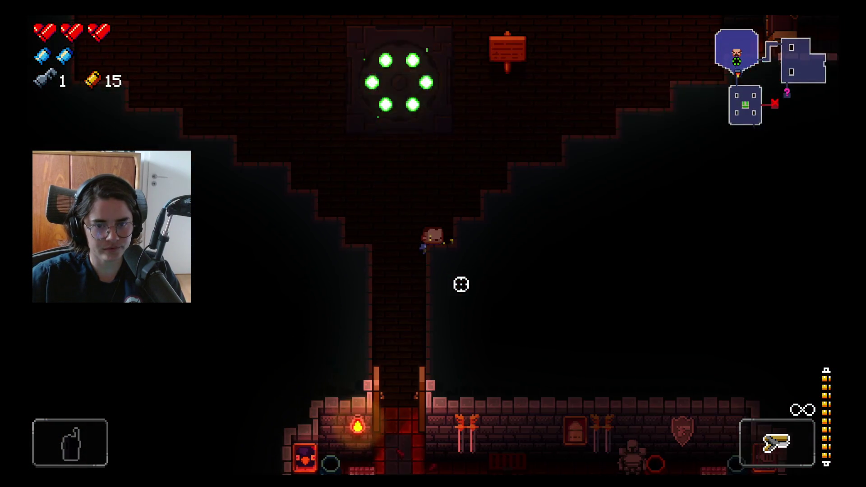
pyautogui.press('s')
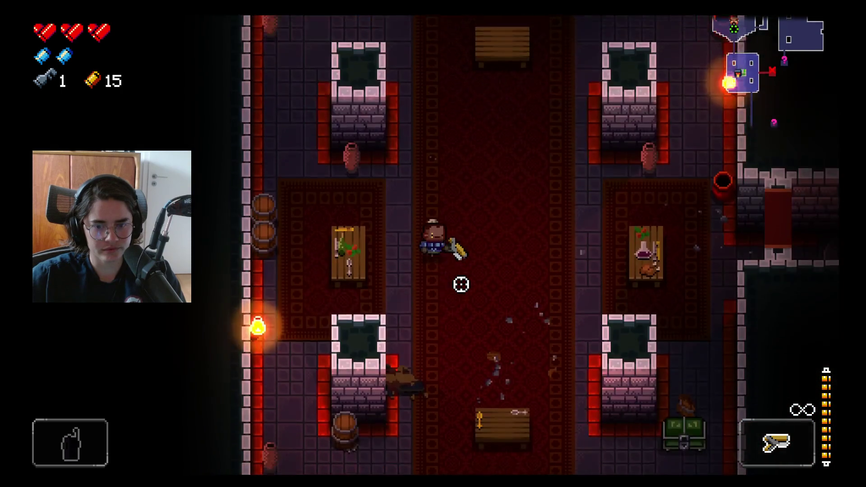
pyautogui.press('d')
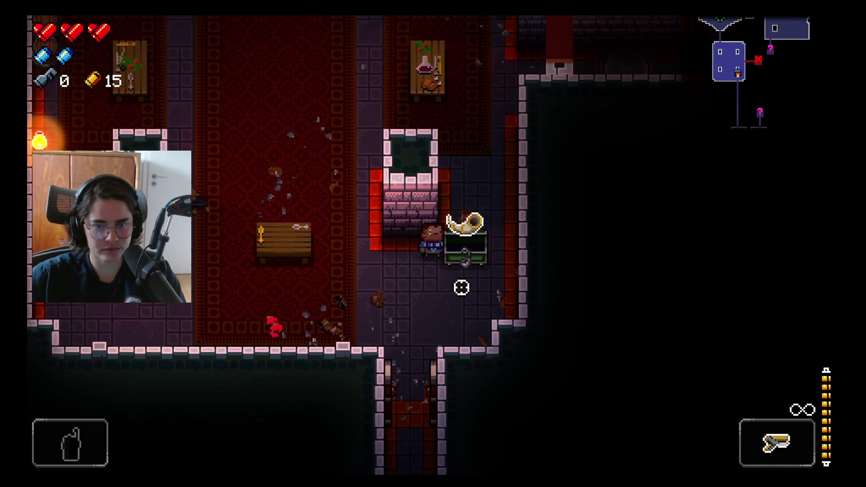
pyautogui.press('e')
pyautogui.press('s')
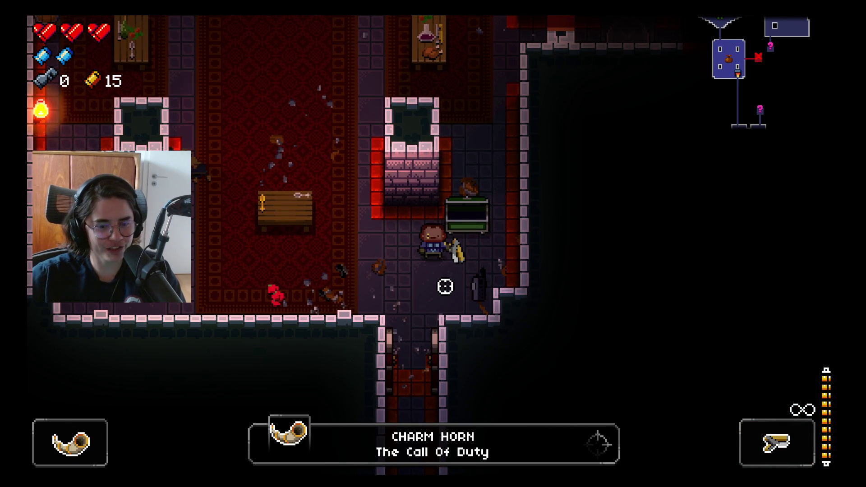
# - Walk back north-west, pause, and open the Ammonomicon
pyautogui.press('a')
pyautogui.press('w')
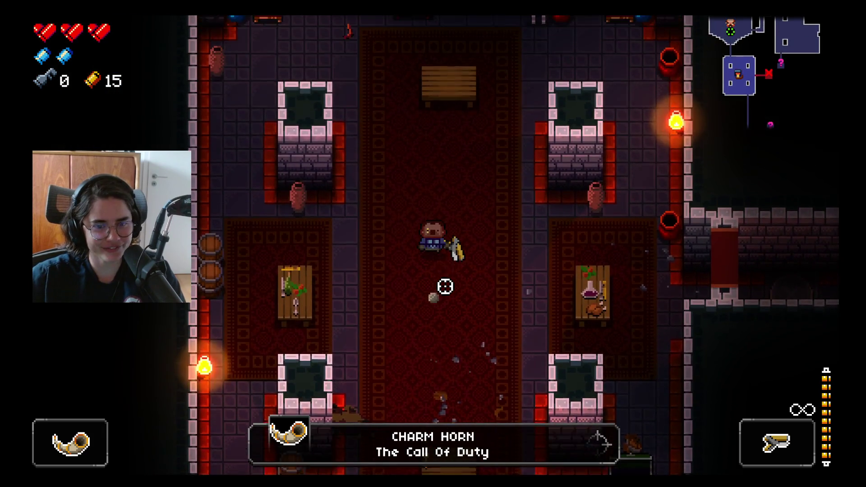
pyautogui.press('Escape')
pyautogui.click(434, 185)
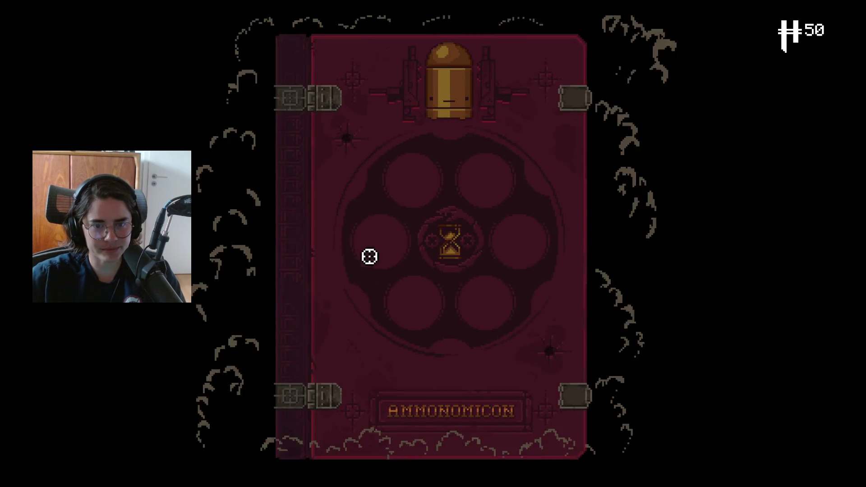
# - Read the Charm Horn's 'The Call Of Duty' entry to the bottom, then close the book and resume
pyautogui.moveTo(274, 222)
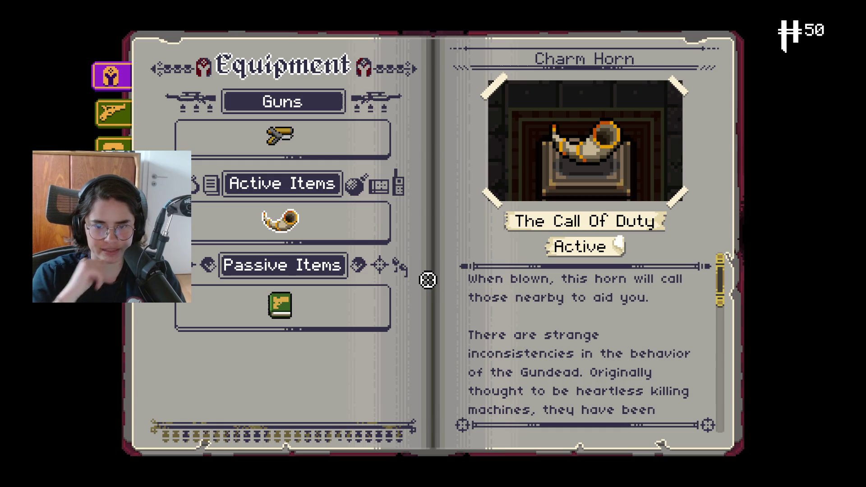
pyautogui.scroll(-3)
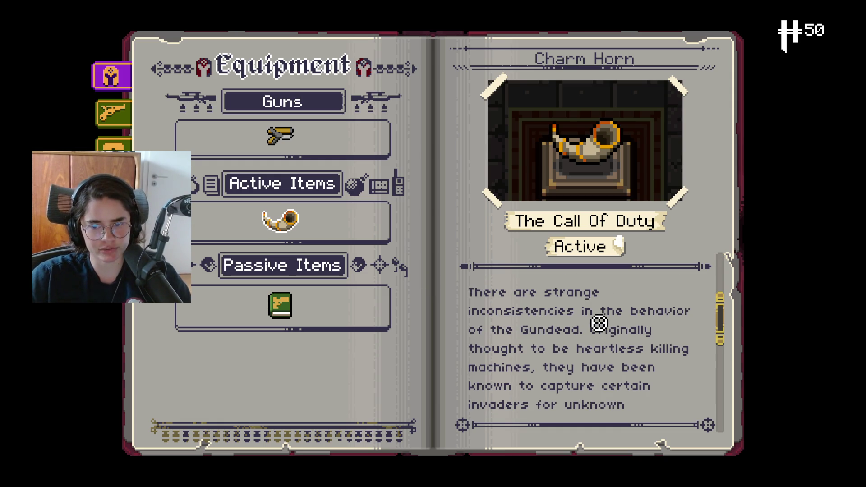
pyautogui.scroll(-3)
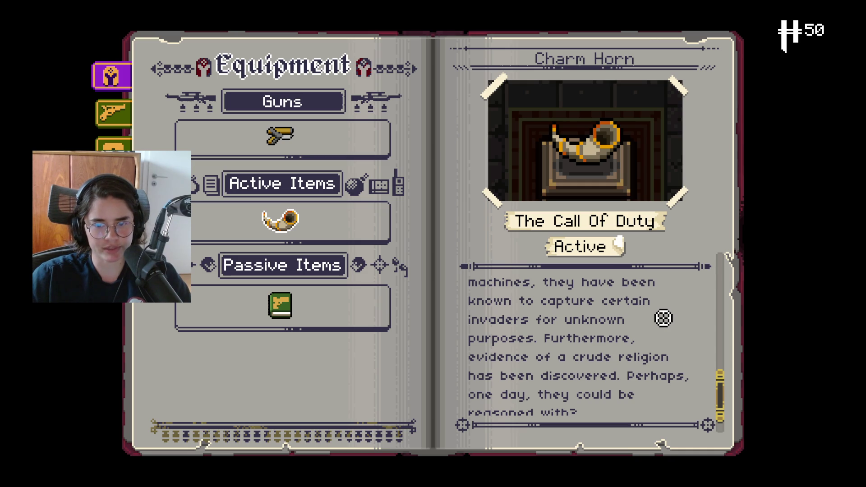
pyautogui.scroll(-3)
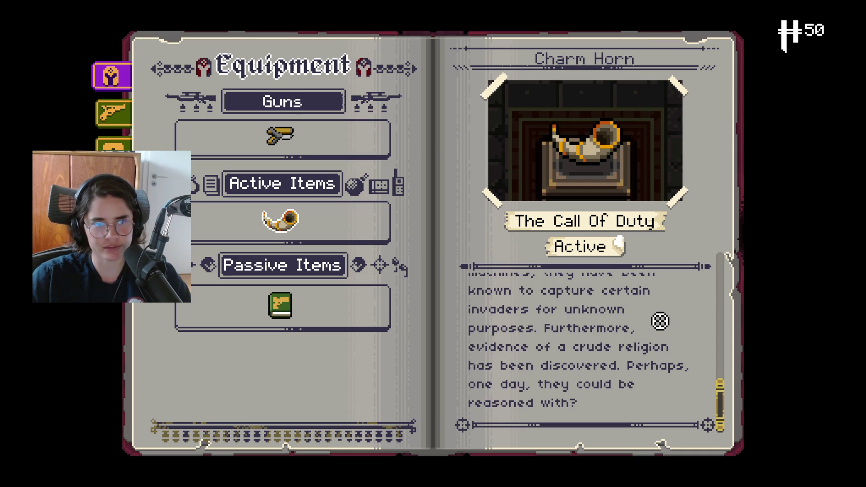
pyautogui.press('Escape')
pyautogui.press('Escape')
pyautogui.press('w')
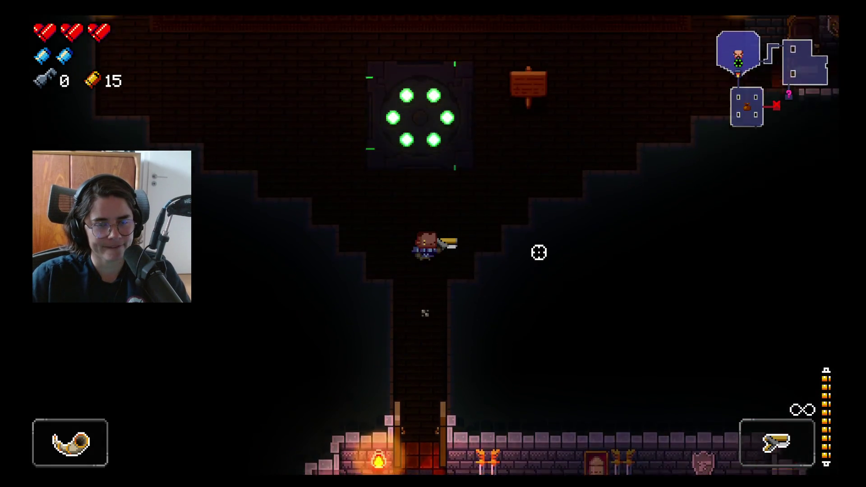
# - Walk through the red room and corridor into the pedestal library and check the Chamber 1 map
pyautogui.press('d')
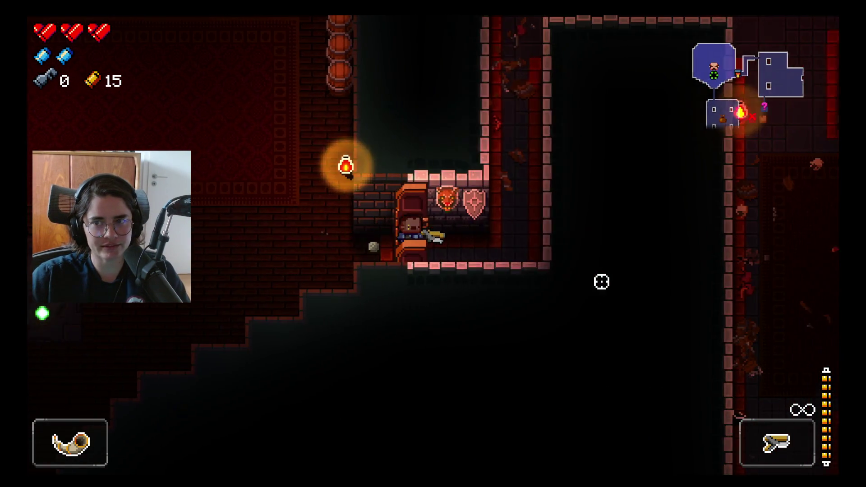
pyautogui.press('w')
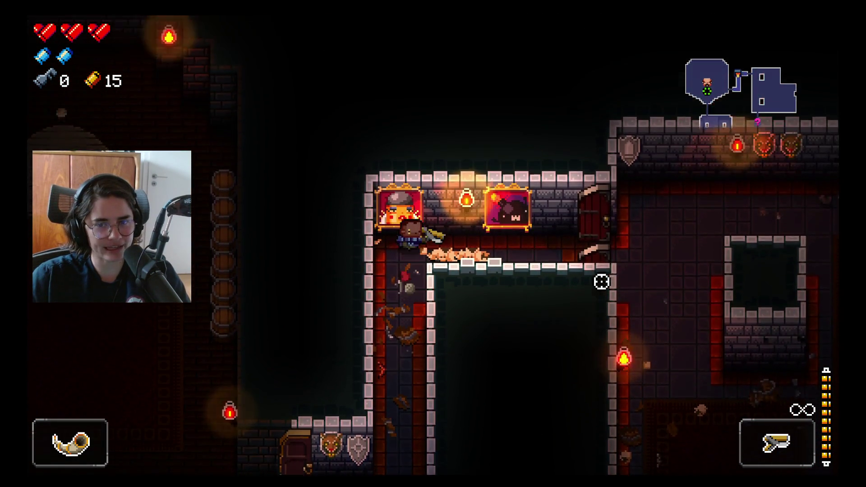
pyautogui.press('d')
pyautogui.press('s')
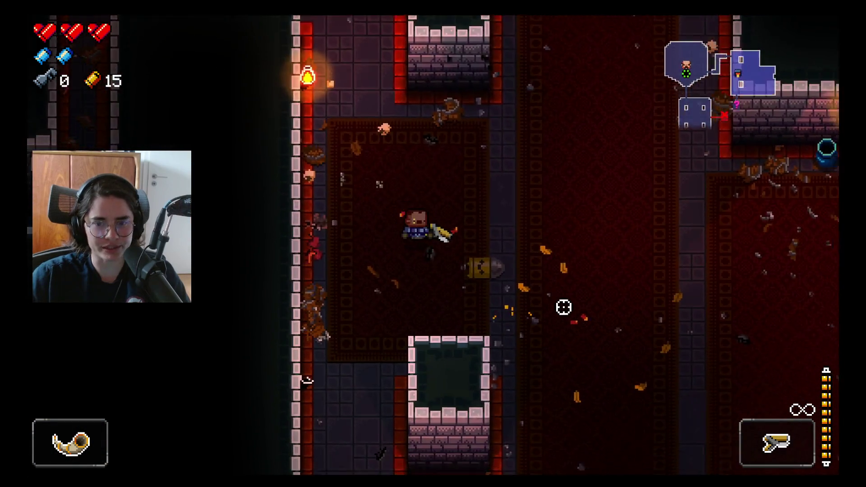
pyautogui.press('s')
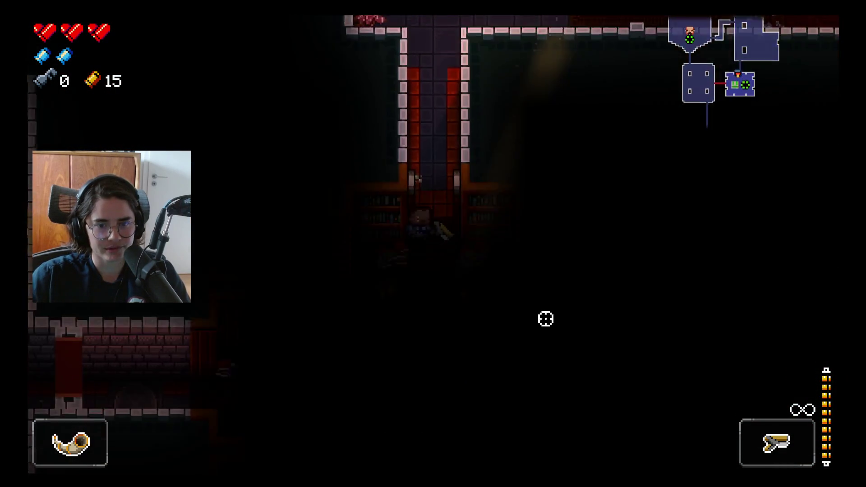
pyautogui.press('a')
pyautogui.press('s')
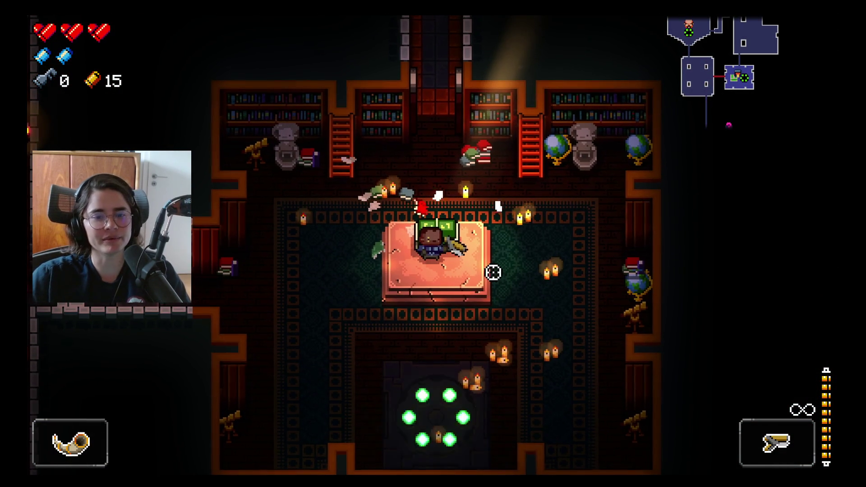
pyautogui.press('Tab')
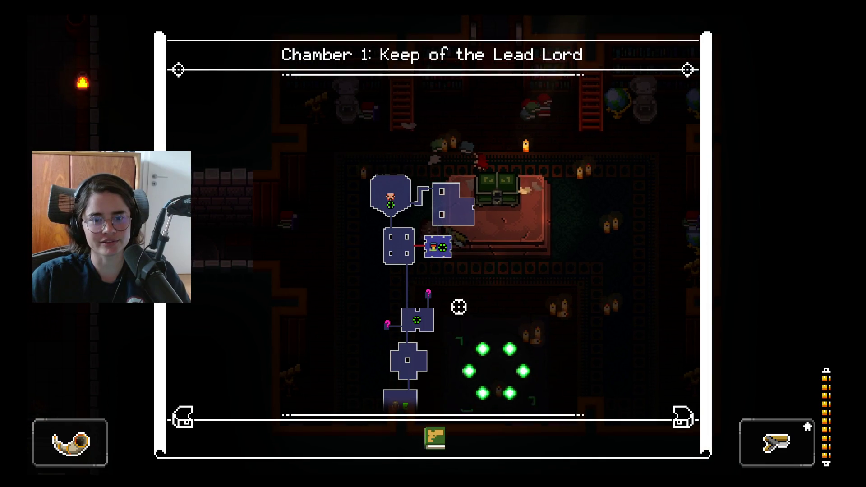
pyautogui.press('Tab')
# - Cross the large room west and north, past the teleporter toward the shop room
pyautogui.press('a')
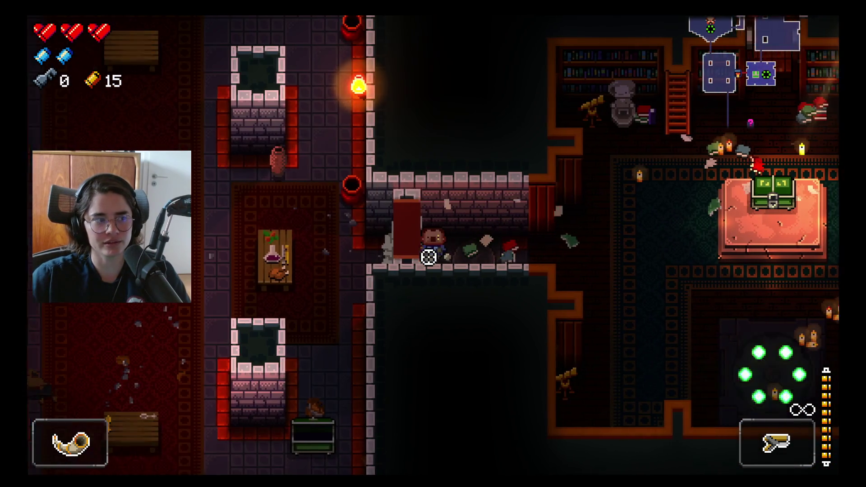
pyautogui.press('a')
pyautogui.press('w')
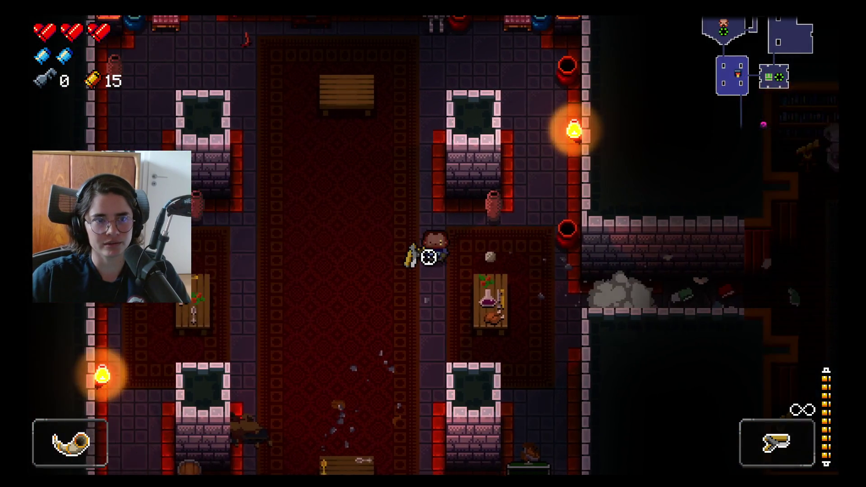
pyautogui.press('w')
pyautogui.press('a')
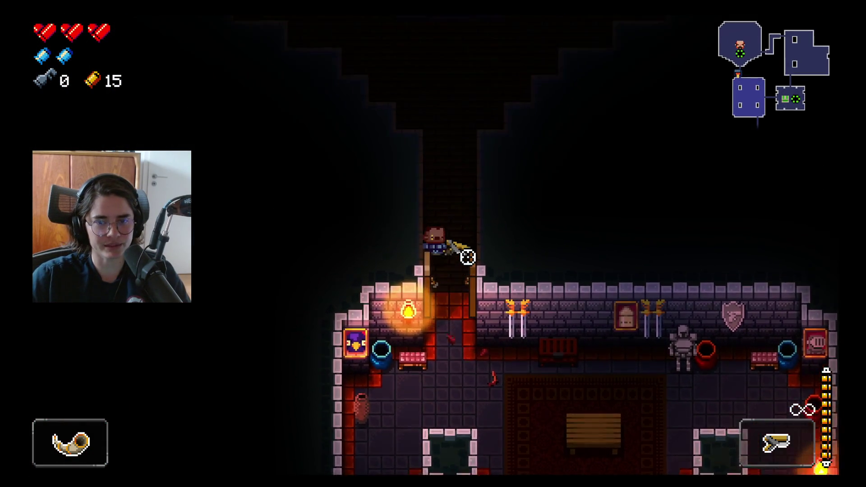
pyautogui.press('w')
pyautogui.press('a')
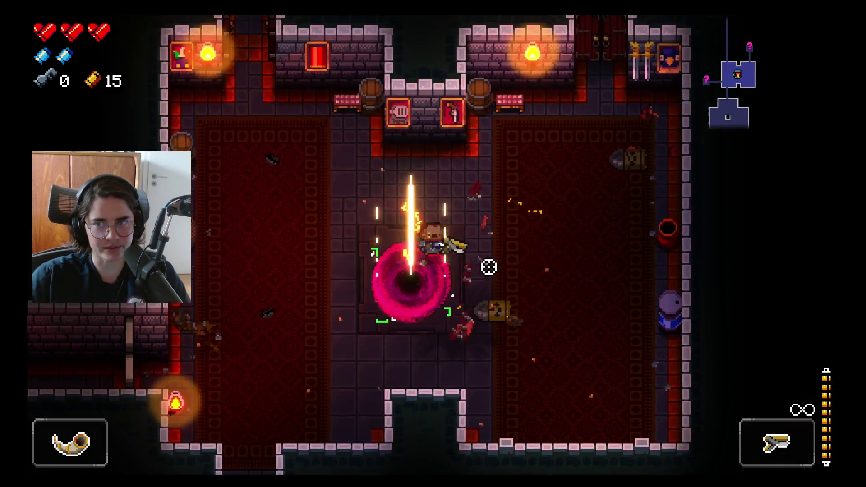
# - Fight through the carpeted room, blowing up the top barrels and red skull barrel, then reload
pyautogui.press('w')
pyautogui.press('d')
pyautogui.press('w')
pyautogui.press('d')
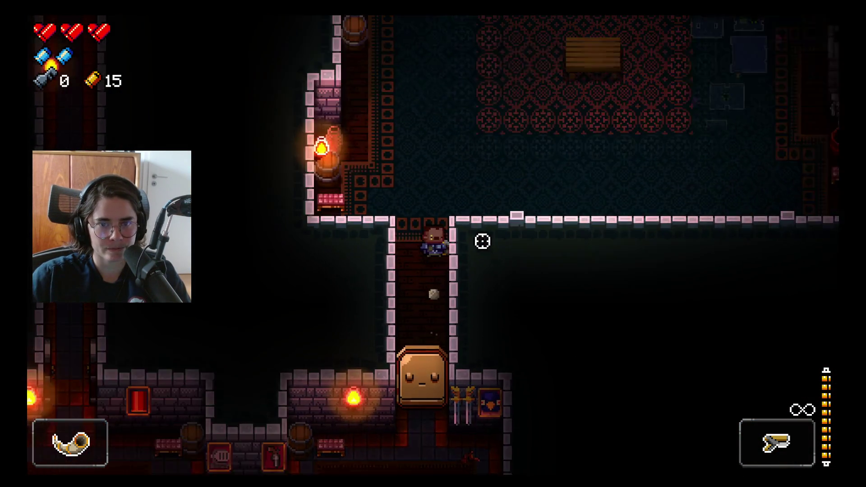
pyautogui.click(521, 195)
pyautogui.press('w')
pyautogui.click(497, 136)
pyautogui.press('d')
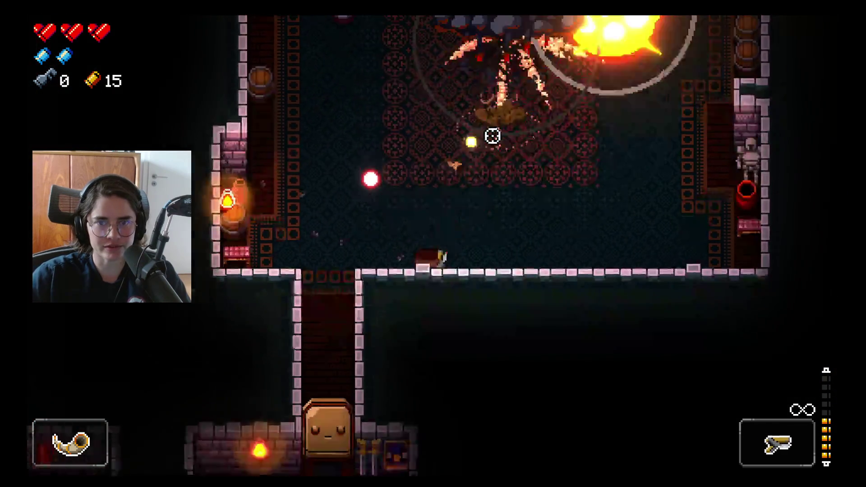
pyautogui.click(350, 92)
pyautogui.press('w')
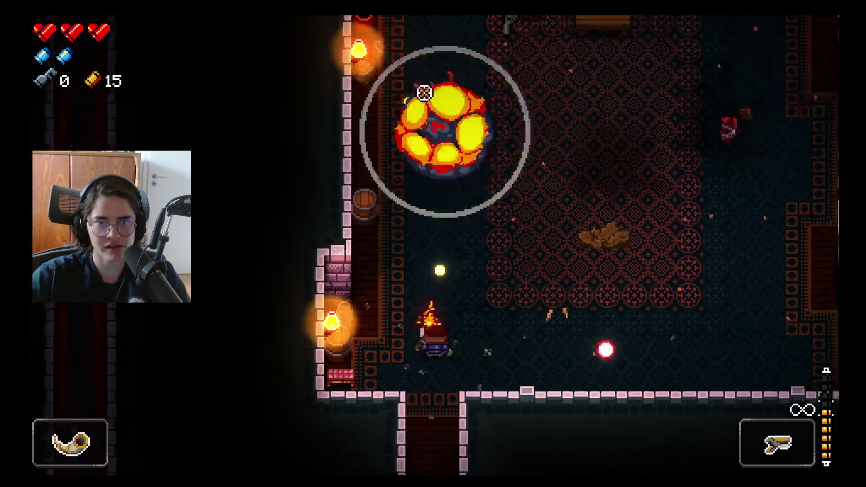
pyautogui.click(414, 103)
pyautogui.press('a')
pyautogui.press('r')
pyautogui.press('d')
pyautogui.press('s')
# - Shoot the bullet enemies in the corridor and library room while dodging
pyautogui.press('w')
pyautogui.press('d')
pyautogui.press('d')
pyautogui.click(519, 207)
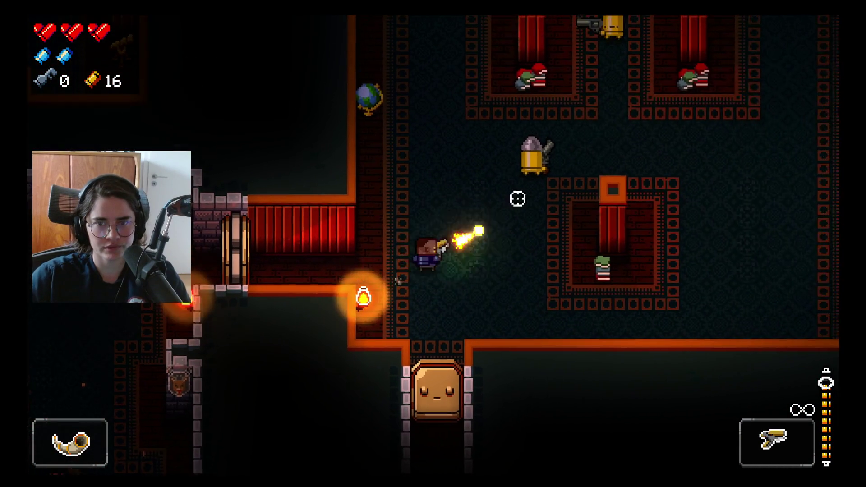
pyautogui.press('r')
pyautogui.press('d')
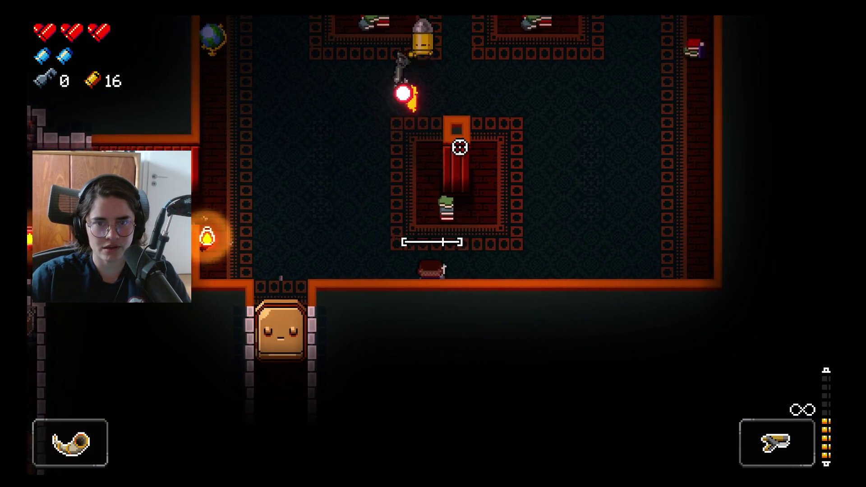
pyautogui.press('w')
pyautogui.press('w')
pyautogui.press('d')
pyautogui.click(256, 190)
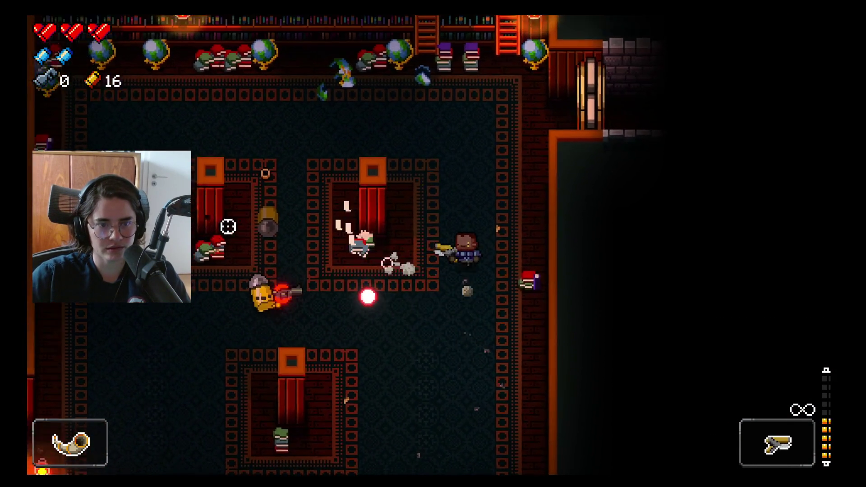
pyautogui.press('w')
# - Grab the Save for Later shell pickup and exit through the library's right doorway
pyautogui.press('a')
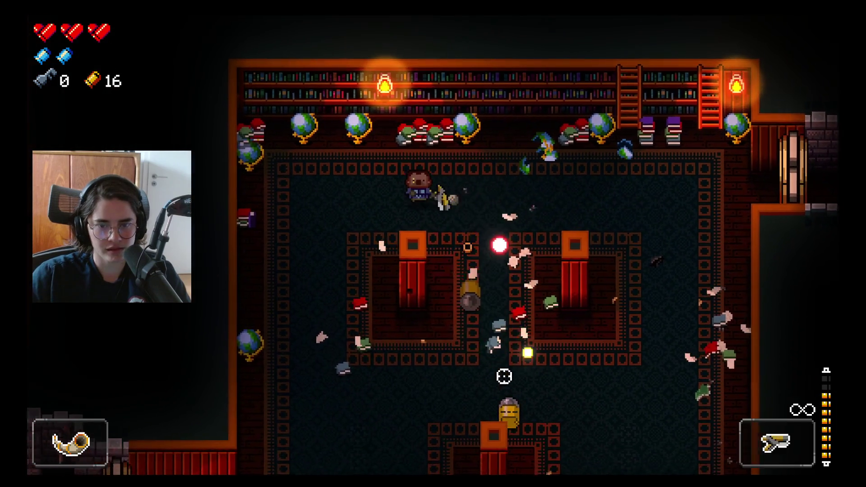
pyautogui.press('s')
pyautogui.press('d')
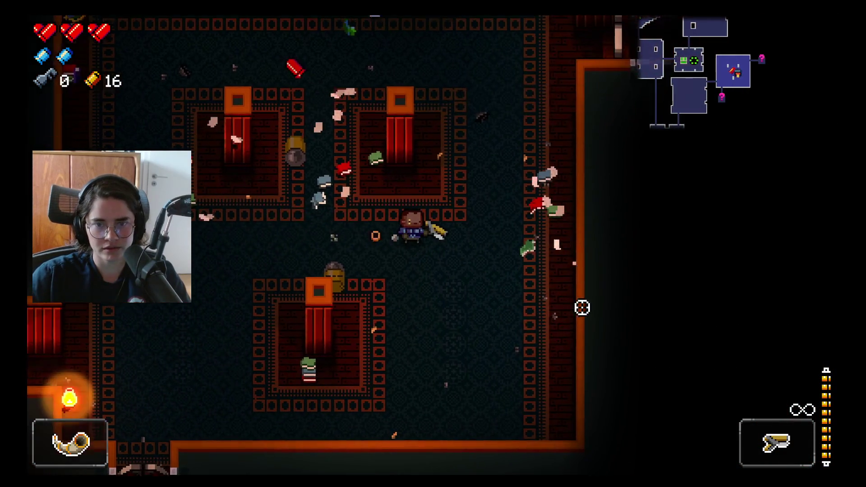
pyautogui.press('w')
pyautogui.press('d')
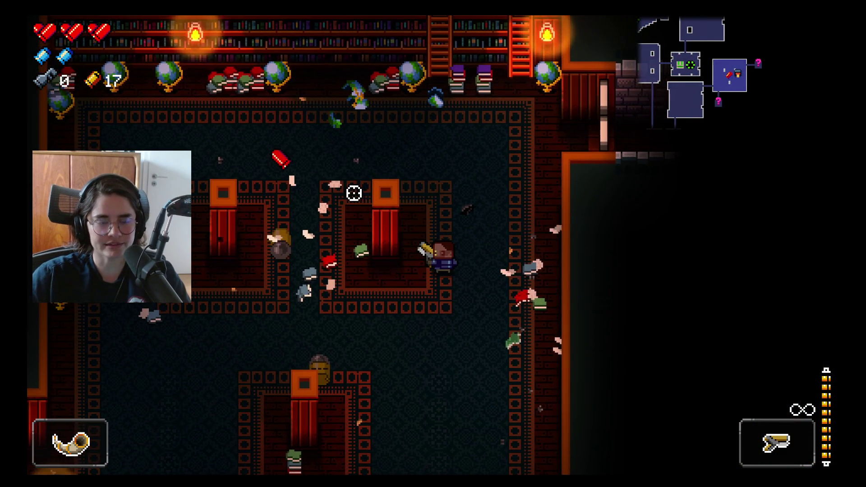
pyautogui.press('w')
pyautogui.press('a')
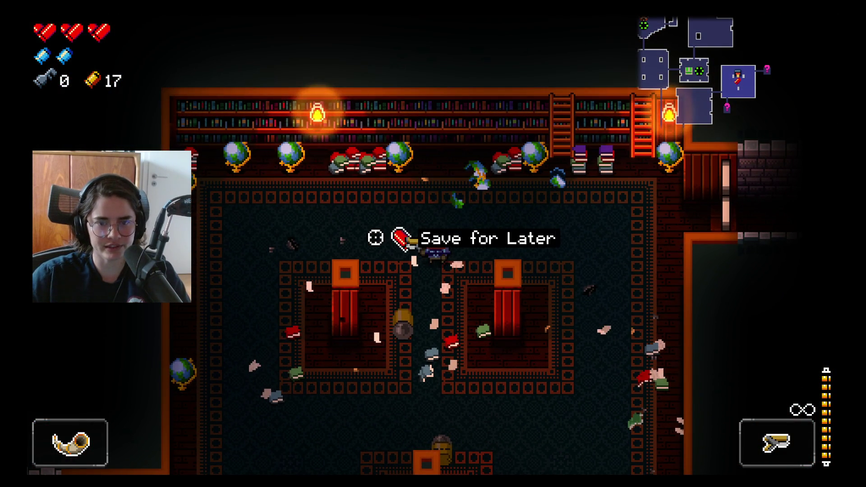
pyautogui.press('w')
pyautogui.press('d')
pyautogui.press('d')
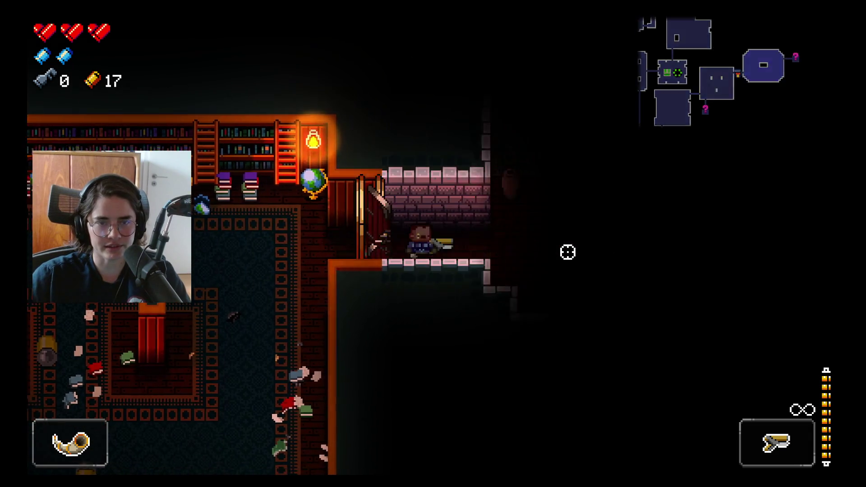
# - Enter the pillar room shooting, fire at the blobs below, and dodge-roll away
pyautogui.click(429, 149)
pyautogui.press('d')
pyautogui.click(351, 167)
pyautogui.press('w')
pyautogui.press('d')
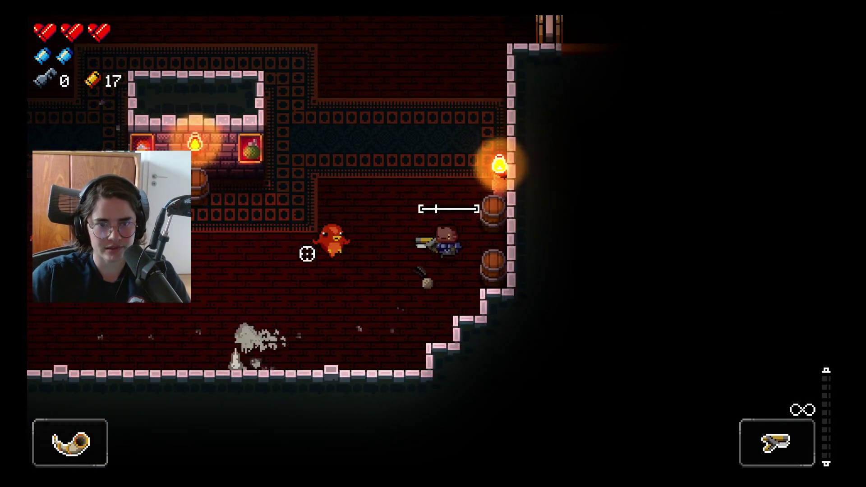
pyautogui.press('a')
pyautogui.press('w')
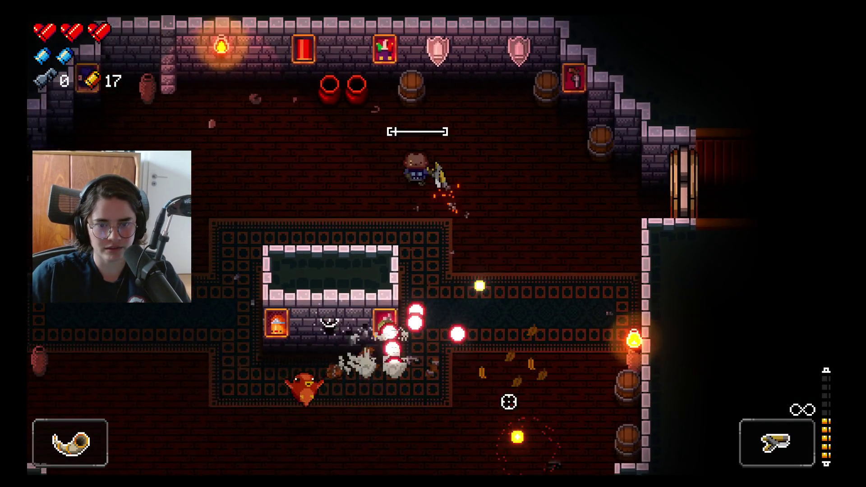
pyautogui.press('s')
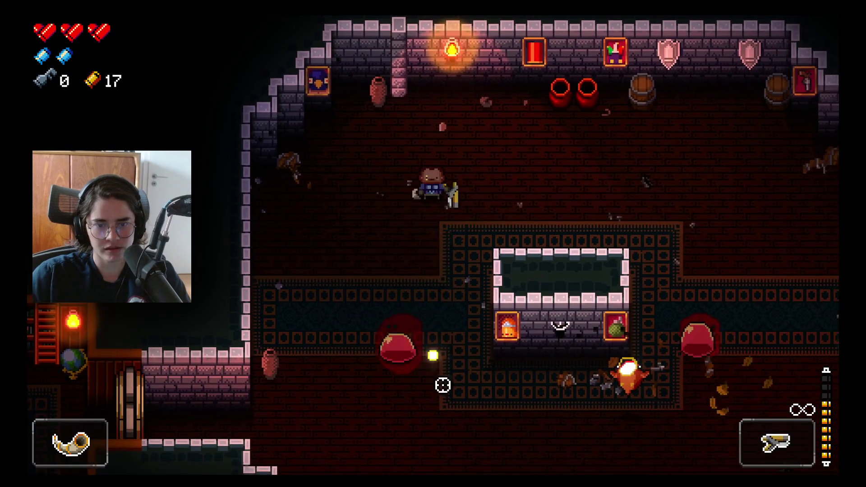
pyautogui.click(373, 332)
pyautogui.press('d')
pyautogui.rightClick(466, 290)
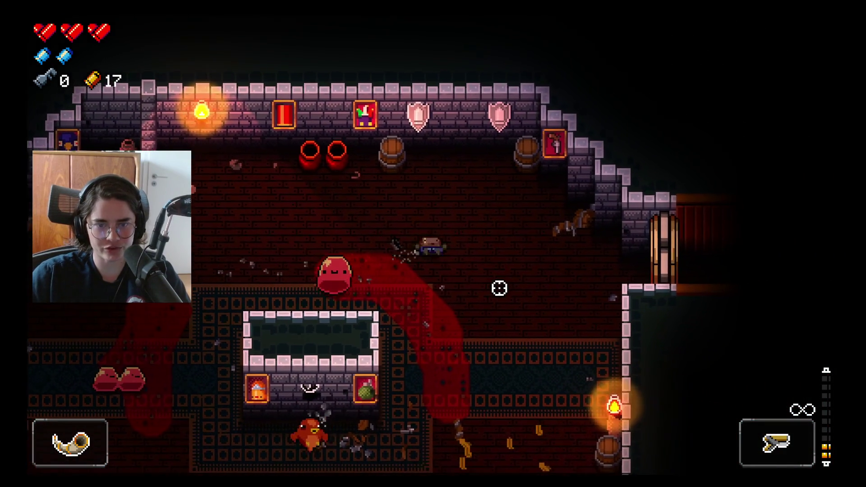
pyautogui.press('s')
pyautogui.press('r')
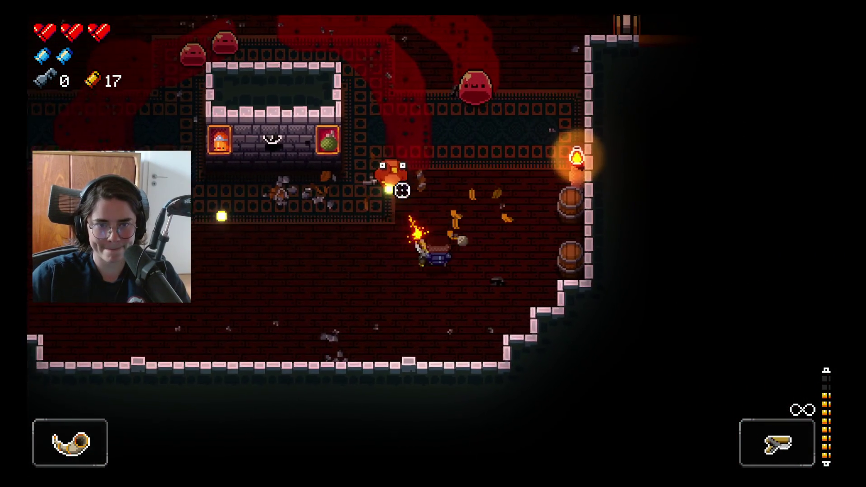
# - Keep shooting the chasing blobs while moving along the top wall and out of the shop area
pyautogui.press('a')
pyautogui.click(532, 150)
pyautogui.click(427, 176)
pyautogui.click(437, 180)
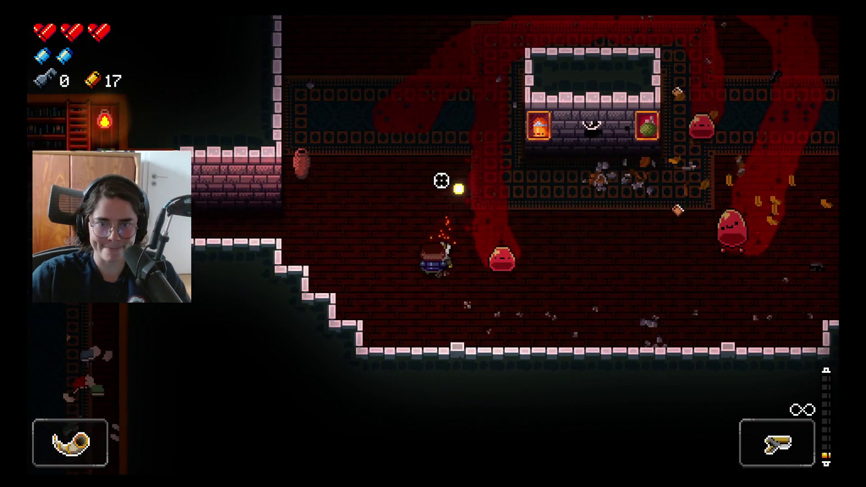
pyautogui.press('w')
pyautogui.click(470, 352)
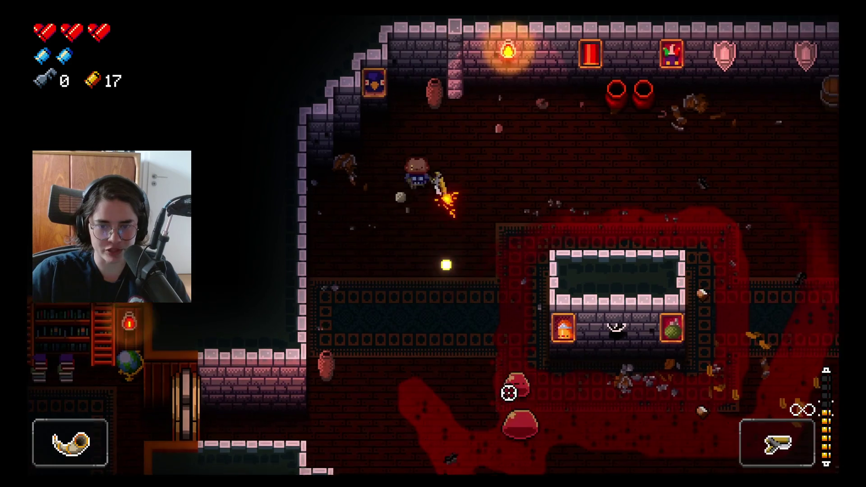
pyautogui.click(491, 413)
pyautogui.press('d')
pyautogui.click(492, 413)
pyautogui.click(381, 444)
pyautogui.press('r')
pyautogui.press('s')
pyautogui.press('d')
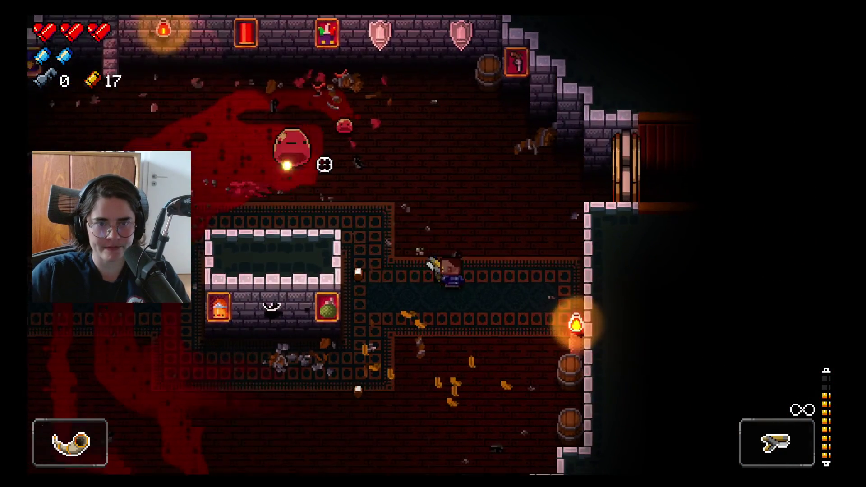
# - Finish off the remaining blobs and run up-right to the exit door
pyautogui.click(322, 146)
pyautogui.press('w')
pyautogui.press('a')
pyautogui.click(324, 135)
pyautogui.click(263, 135)
pyautogui.click(256, 137)
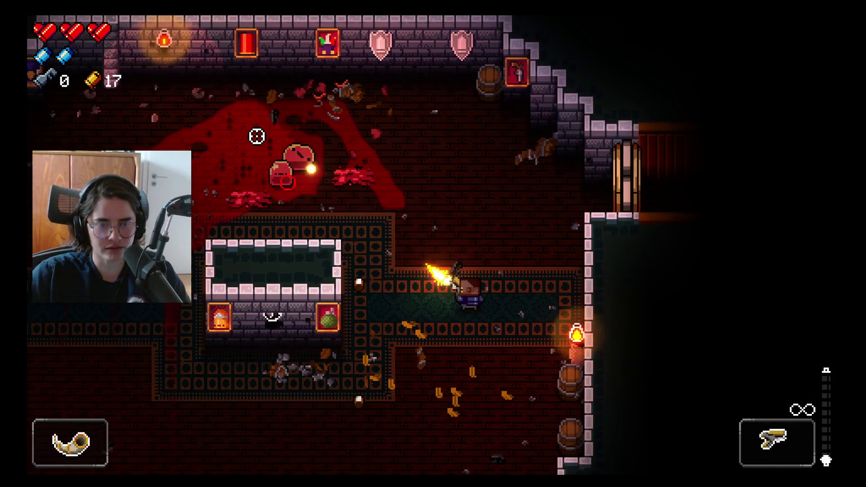
pyautogui.press('w')
pyautogui.press('r')
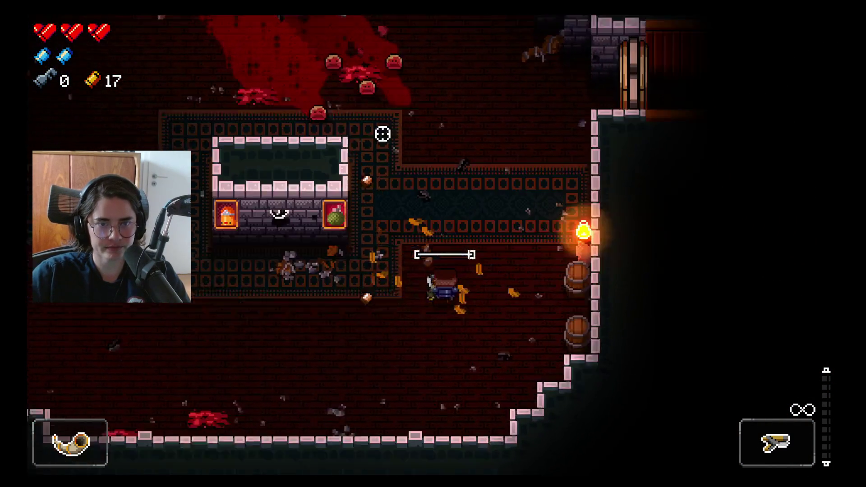
pyautogui.press('a')
pyautogui.press('s')
pyautogui.click(567, 175)
pyautogui.click(570, 252)
pyautogui.click(584, 240)
pyautogui.press('w')
pyautogui.press('d')
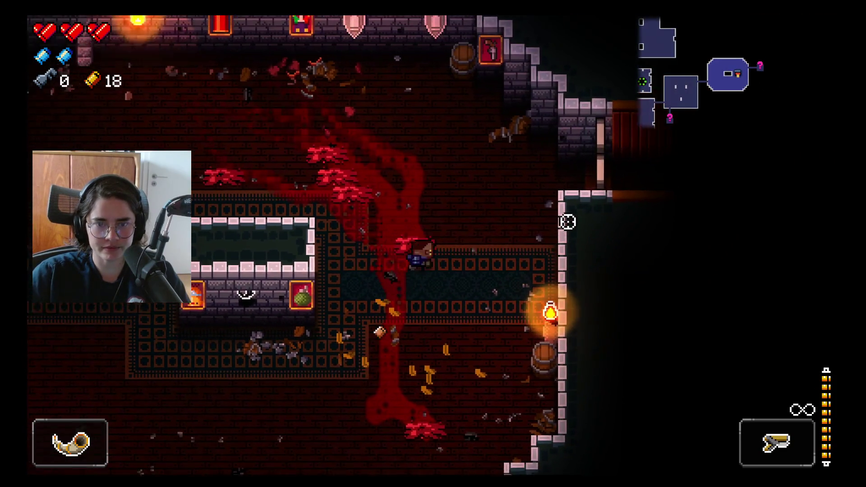
# - Teleport from the map to the pink portal room
pyautogui.press('w')
pyautogui.press('d')
pyautogui.press('a')
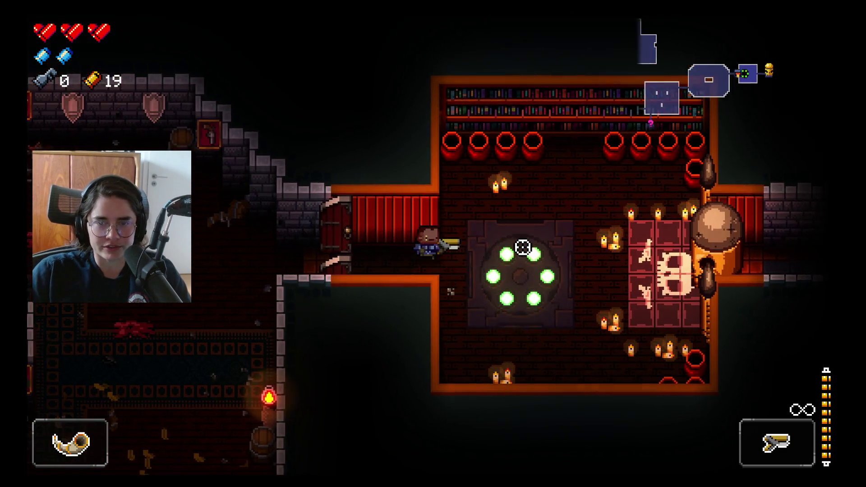
pyautogui.press('Tab')
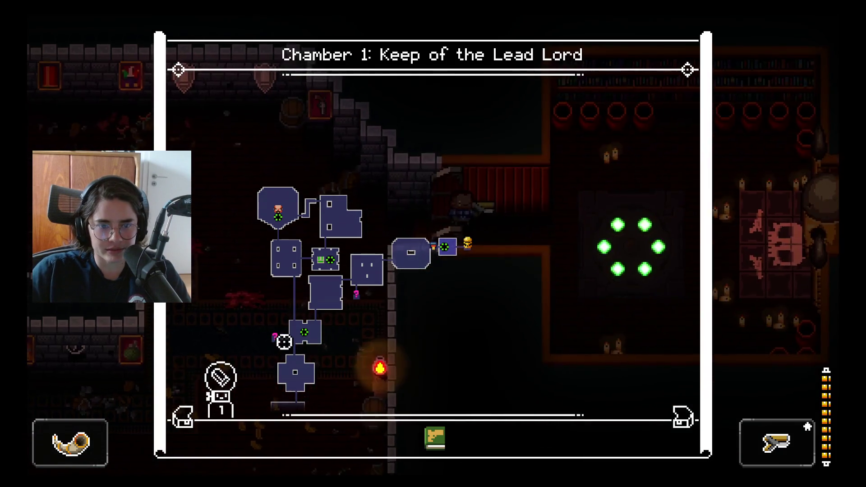
pyautogui.click(304, 333)
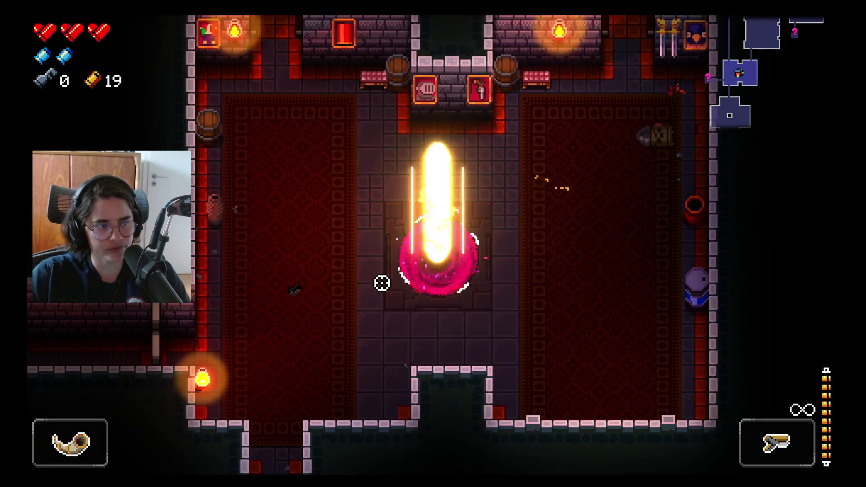
pyautogui.press('a')
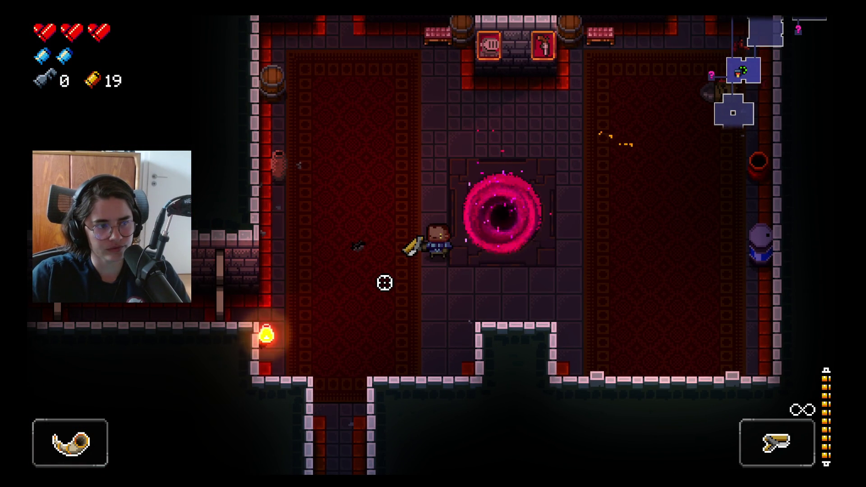
# - Walk west into the fireplace room, cross to the east corridor, and glance at the map
pyautogui.press('a')
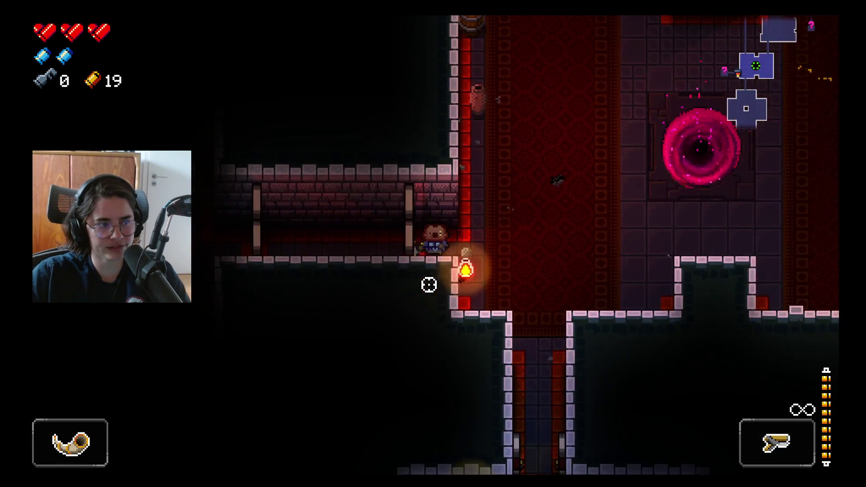
pyautogui.press('a')
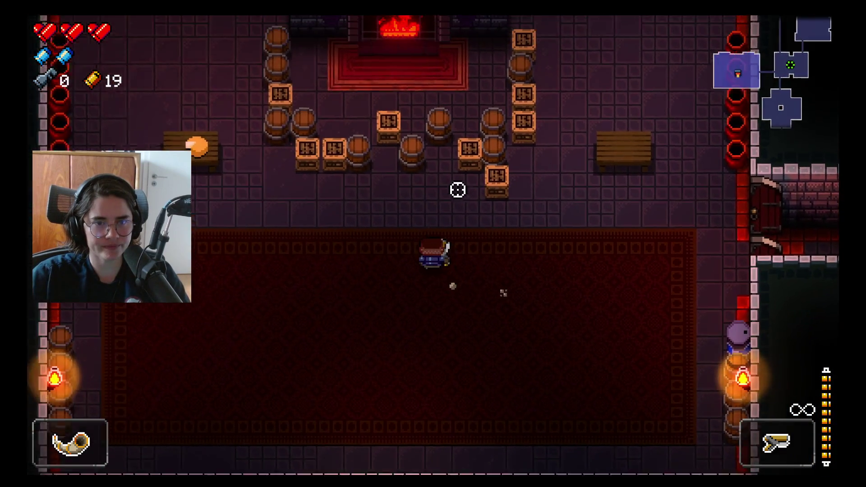
pyautogui.press('w')
pyautogui.press('d')
pyautogui.press('s')
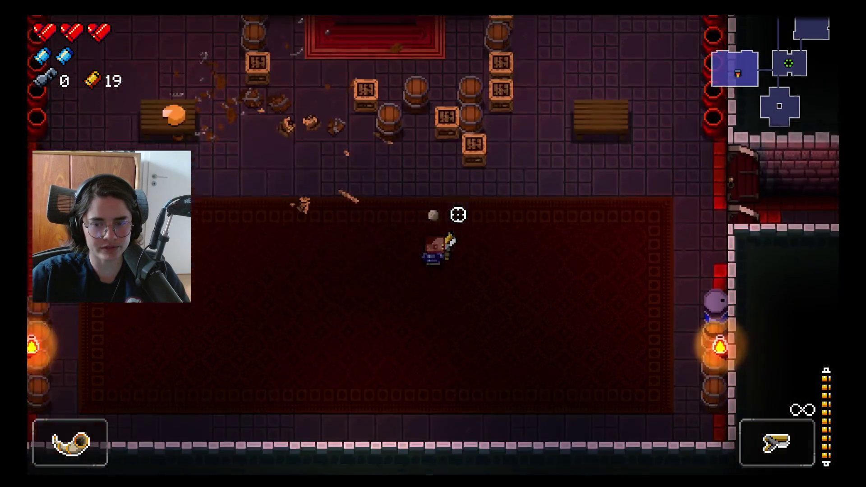
pyautogui.press('d')
pyautogui.press('Tab')
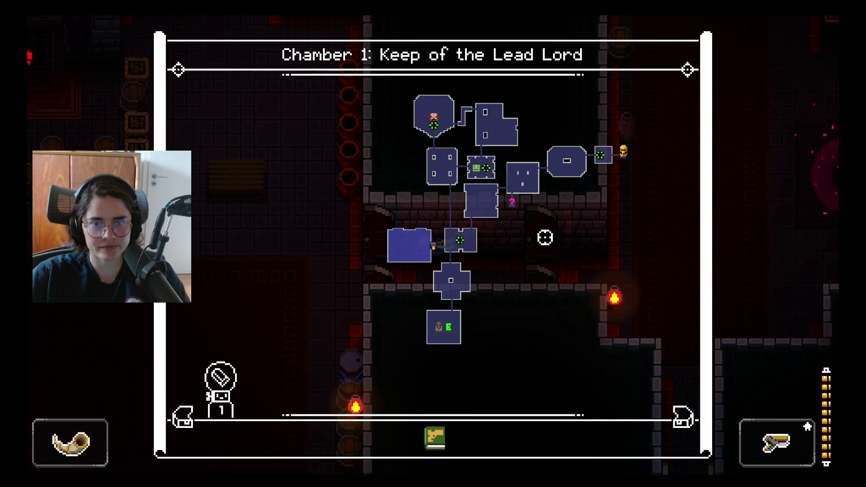
pyautogui.press('Tab')
# - Walk back through the portal room and up the north corridor into the carpeted room
pyautogui.press('d')
pyautogui.press('w')
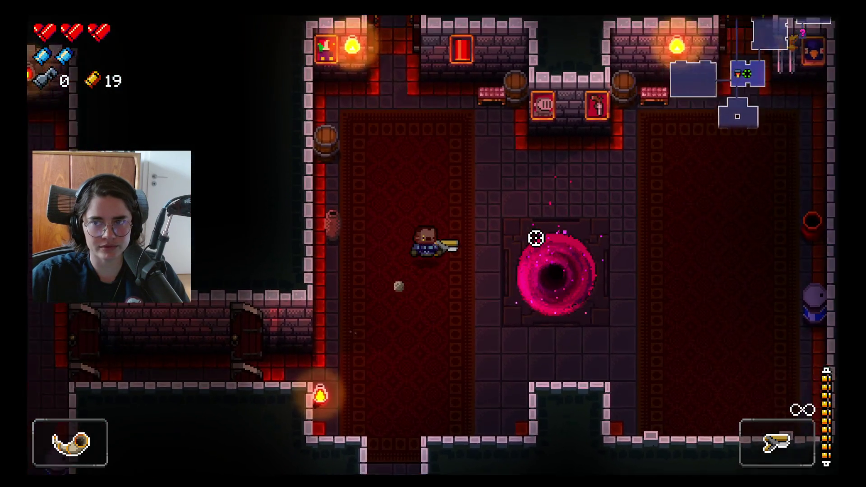
pyautogui.press('w')
pyautogui.press('d')
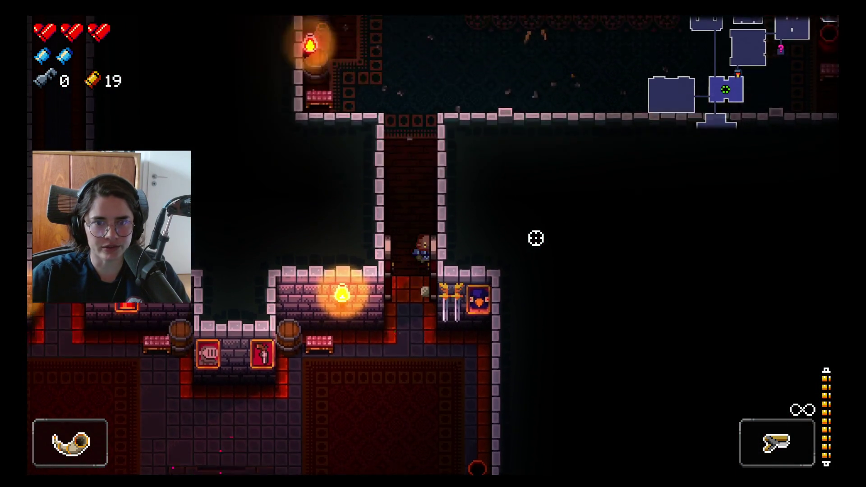
pyautogui.press('w')
pyautogui.press('w')
pyautogui.press('d')
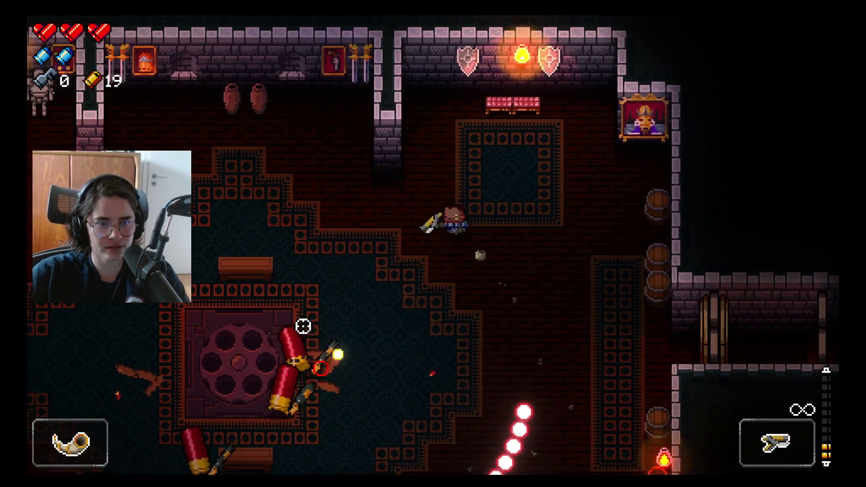
pyautogui.press('w')
# - Shoot the red shotgun-shell enemies, reloading midway, until the last one falls
pyautogui.click(343, 353)
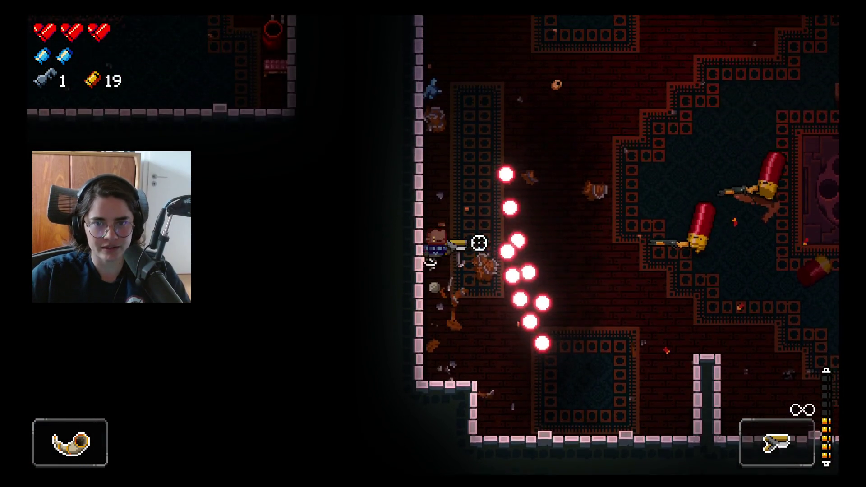
pyautogui.press('d')
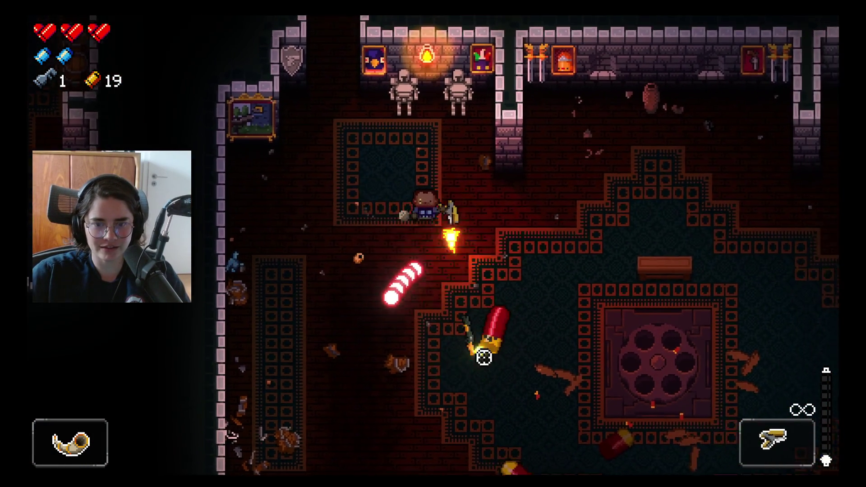
pyautogui.press('r')
pyautogui.press('s')
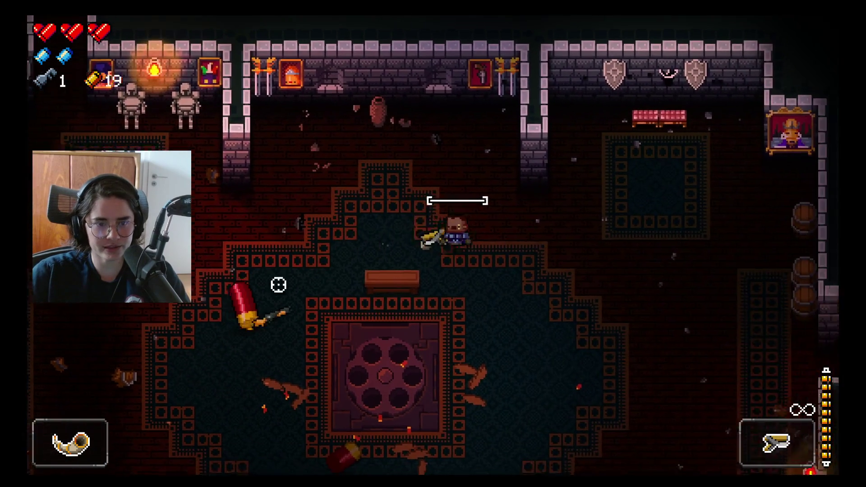
pyautogui.click(239, 273)
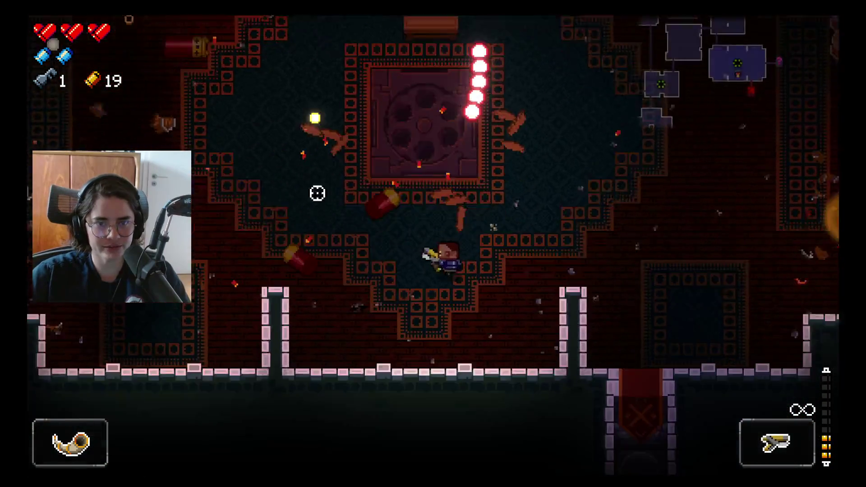
# - Walk past the altar into the north room, then down the corridor
pyautogui.press('w')
pyautogui.press('d')
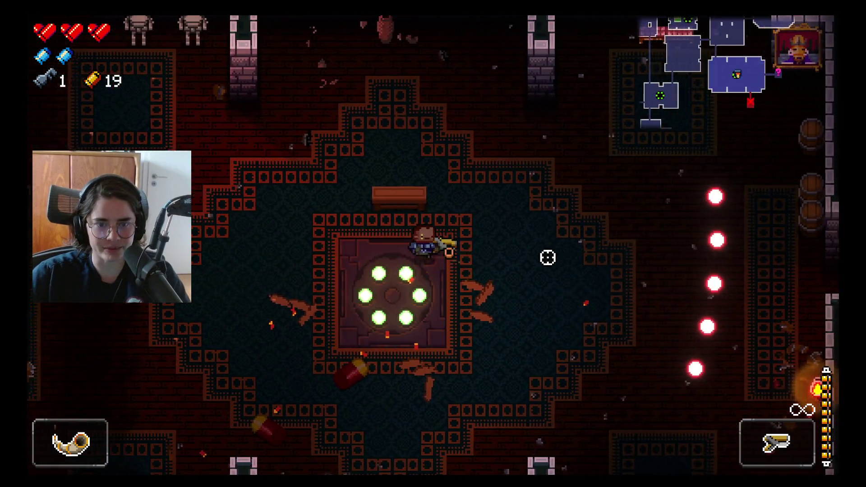
pyautogui.press('d')
pyautogui.press('w')
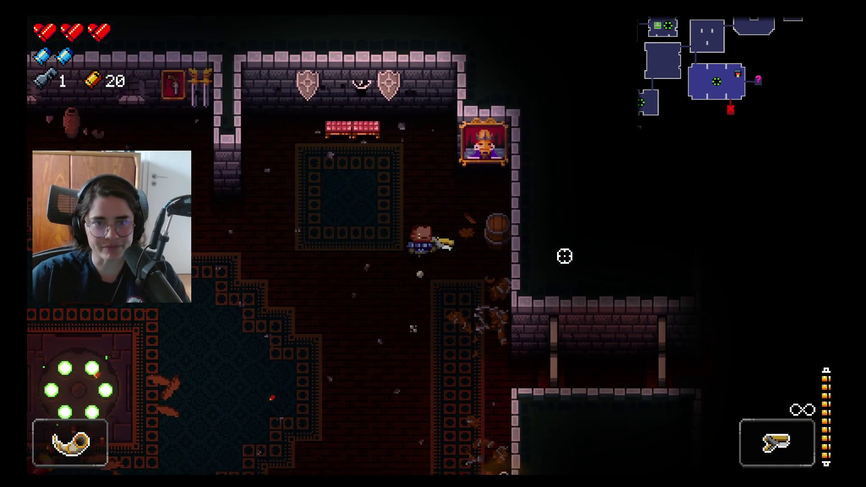
pyautogui.press('s')
pyautogui.press('d')
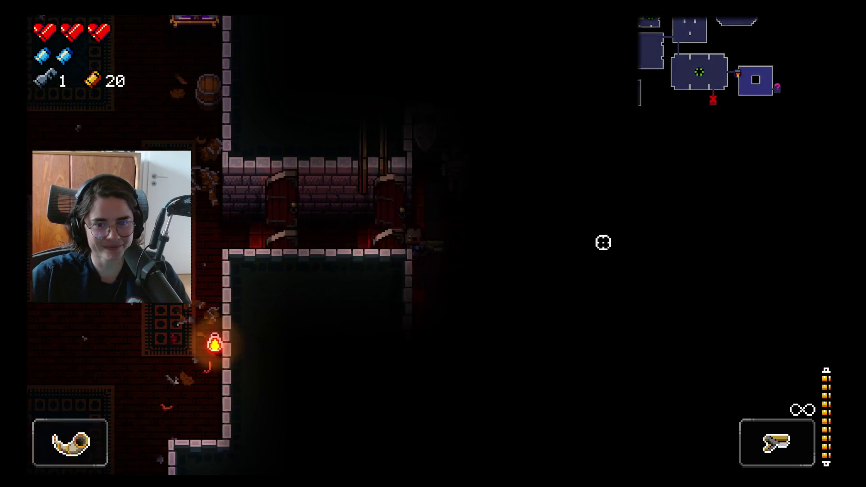
# - Shoot the enemies in the carpeted room and the upper room, reloading on the way
pyautogui.press('s')
pyautogui.click(535, 292)
pyautogui.press('r')
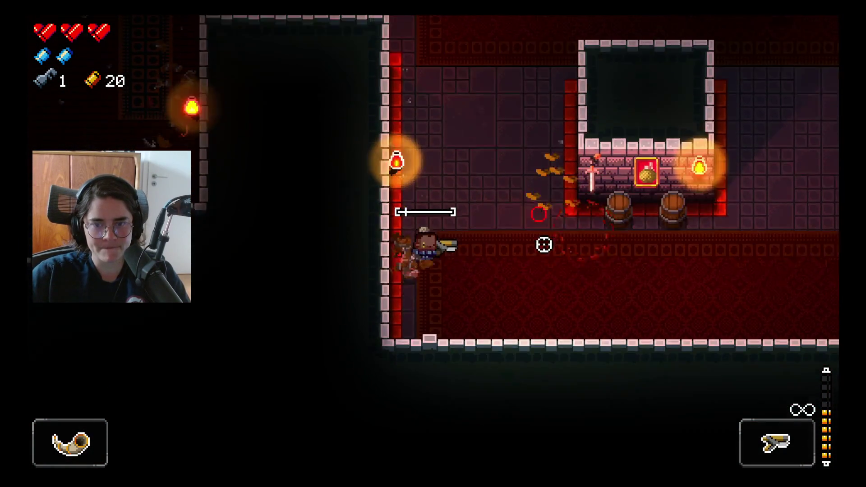
pyautogui.press('d')
pyautogui.press('w')
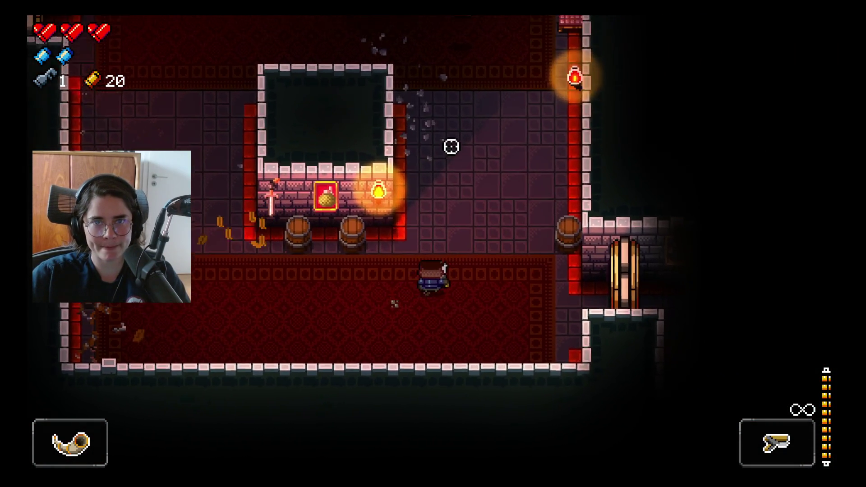
pyautogui.click(435, 147)
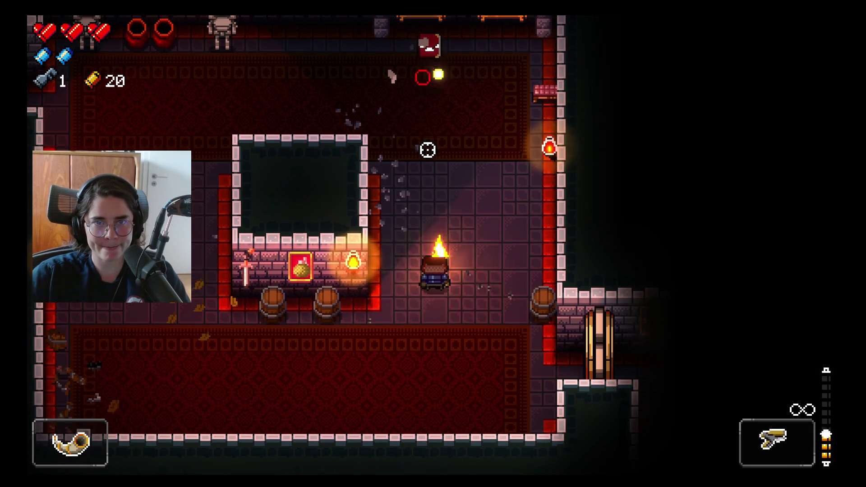
# - Kill the Bullet Kin in the lower carpeted room, reloading between shots
pyautogui.press('s')
pyautogui.press('a')
pyautogui.click(583, 245)
pyautogui.click(611, 249)
pyautogui.press('s')
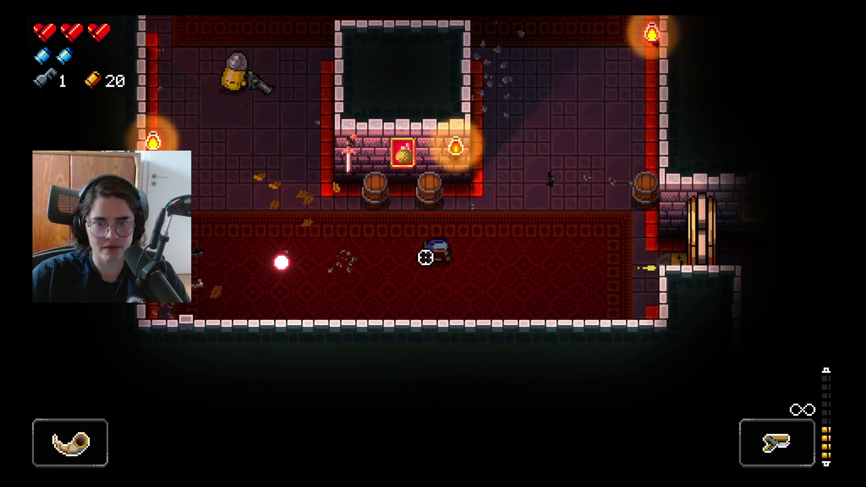
pyautogui.press('r')
pyautogui.click(315, 144)
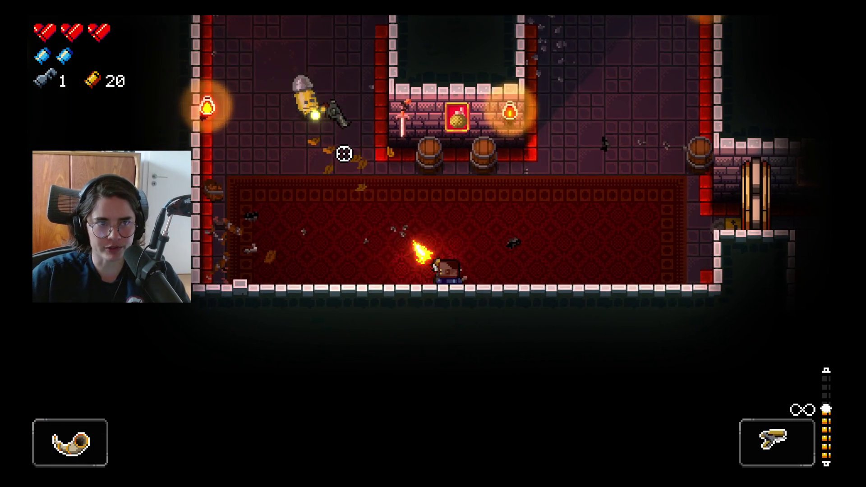
# - Reload, go through the east door, and open fire on the enemies in the large room
pyautogui.press('r')
pyautogui.press('d')
pyautogui.press('w')
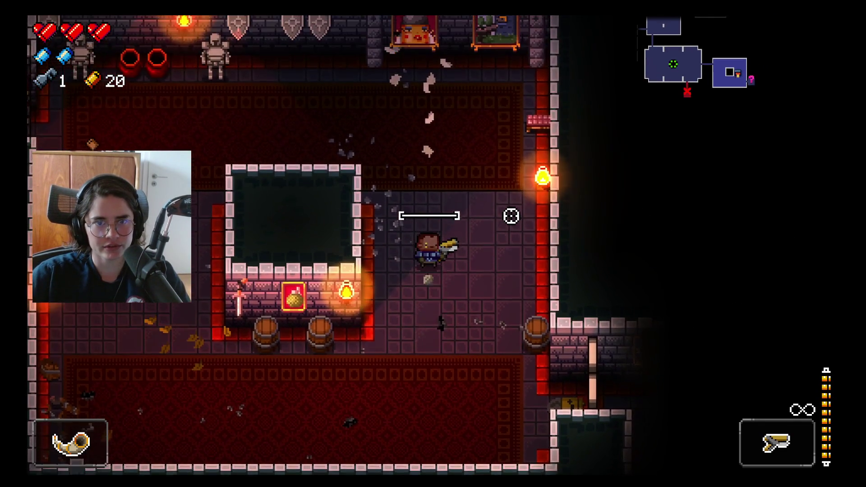
pyautogui.press('s')
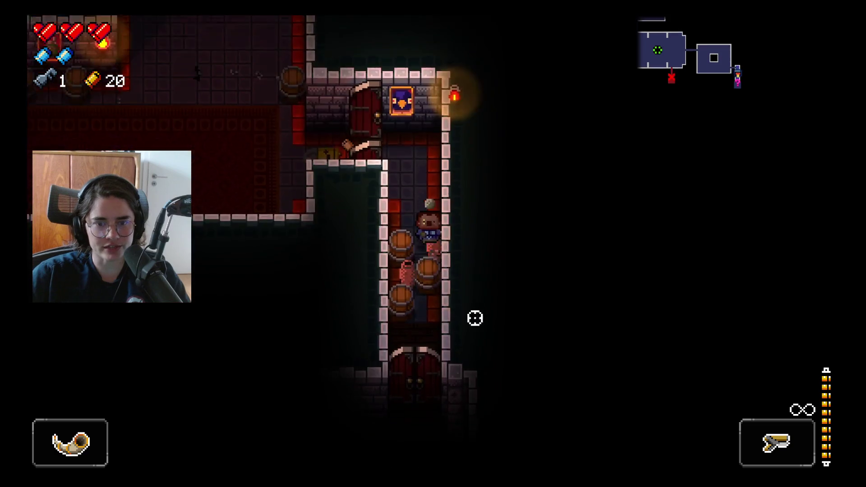
pyautogui.click(335, 348)
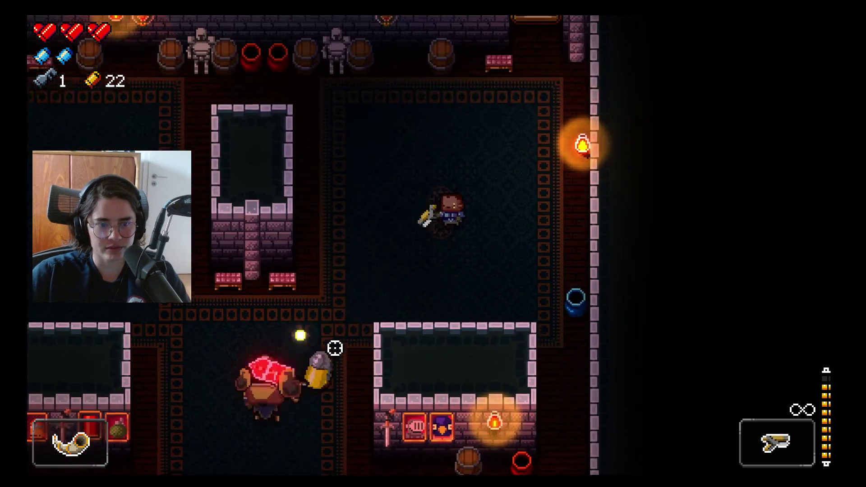
# - Retreat to reload, then return to the large room and keep shooting the enemies
pyautogui.press('w')
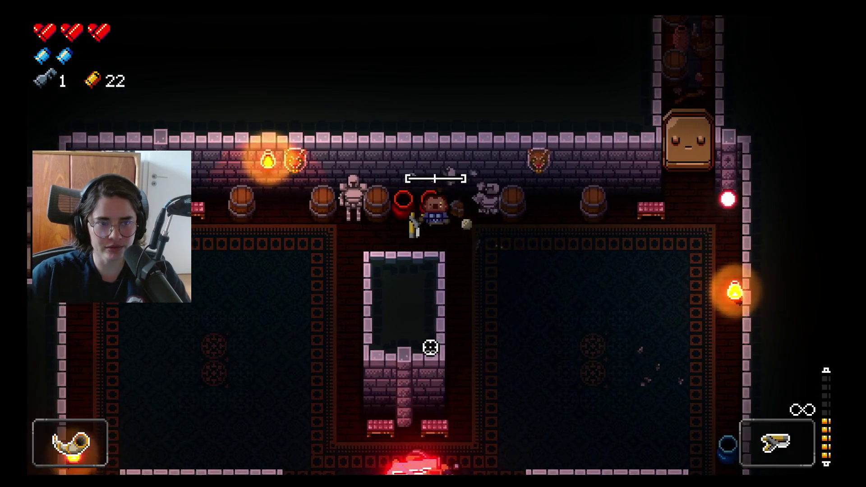
pyautogui.press('r')
pyautogui.press('s')
pyautogui.press('a')
pyautogui.click(536, 386)
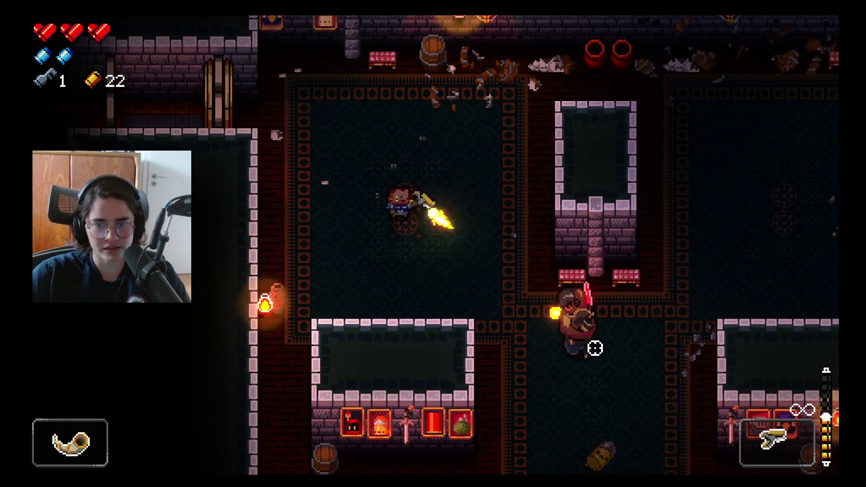
pyautogui.click(593, 349)
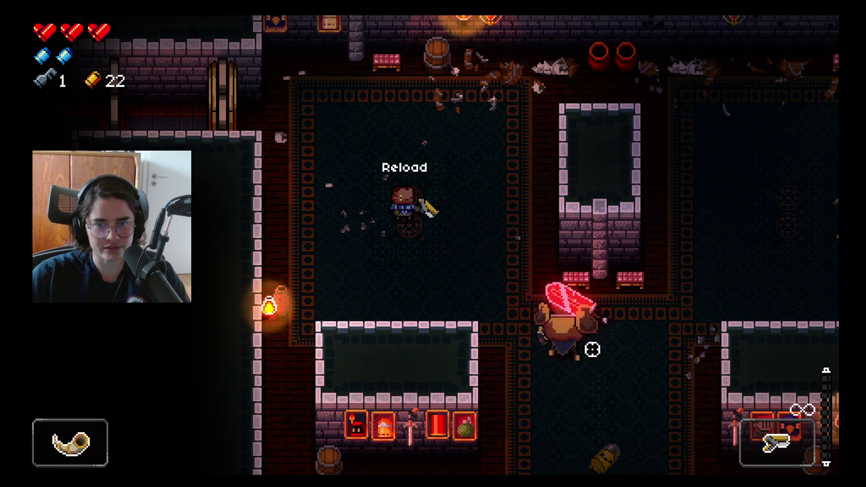
pyautogui.press('r')
# - Move toward the shop stall and kill the enemy up the corridor
pyautogui.press('a')
pyautogui.press('s')
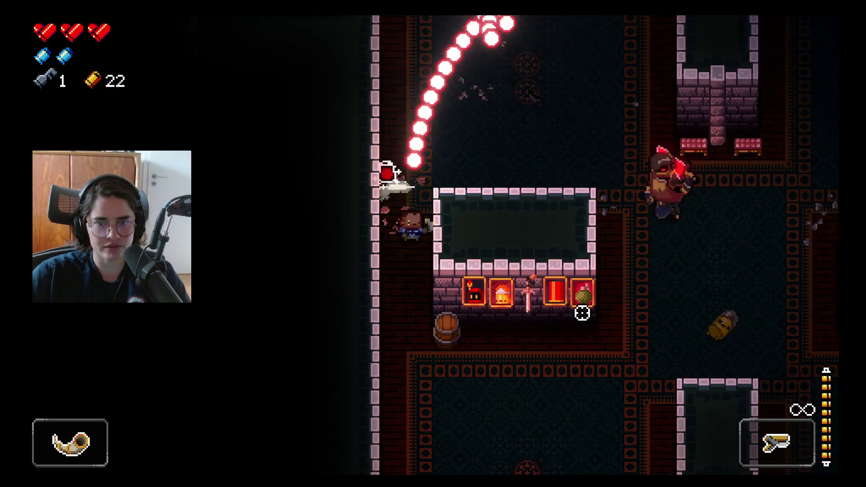
pyautogui.press('w')
pyautogui.click(616, 268)
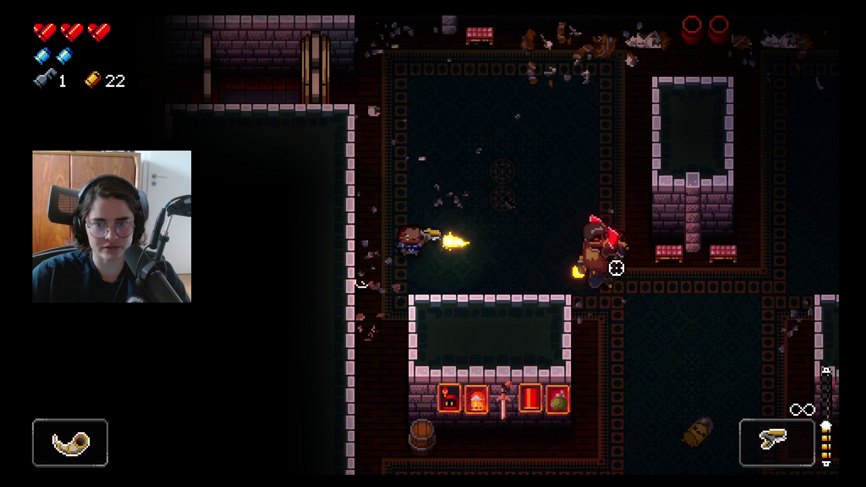
pyautogui.click(616, 268)
pyautogui.press('s')
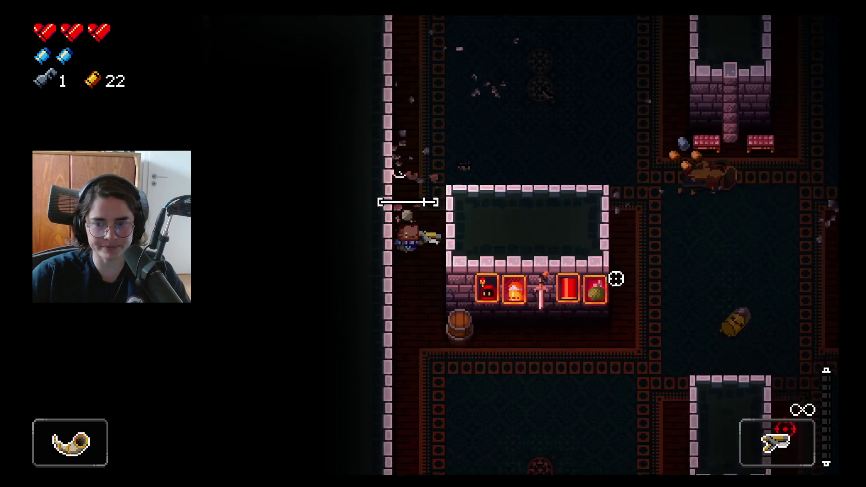
# - Chase down and kill the last bullet enemy in the pillared room
pyautogui.press('d')
pyautogui.press('w')
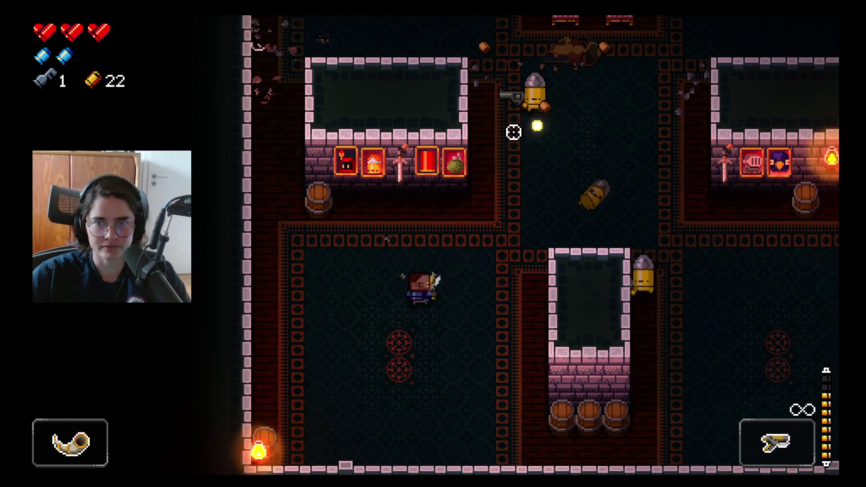
pyautogui.press('a')
pyautogui.press('w')
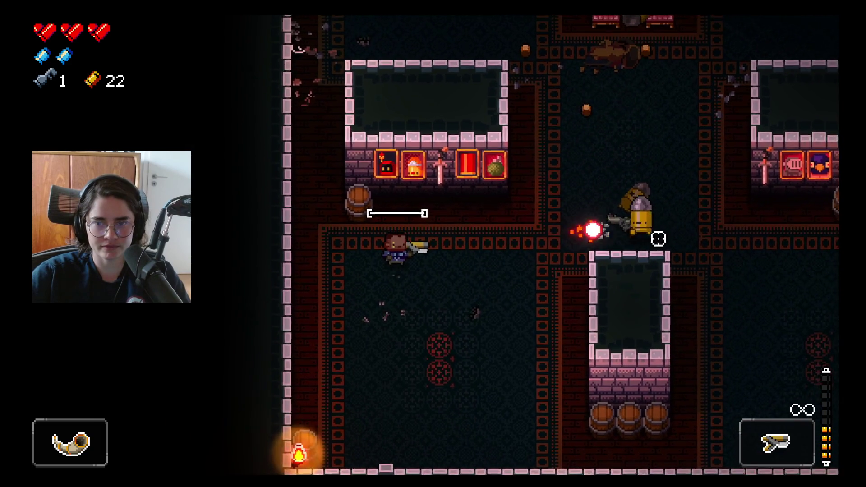
pyautogui.click(657, 232)
pyautogui.click(664, 270)
pyautogui.click(665, 266)
# - Collect the dropped shells past the shop, bringing casings to 32
pyautogui.press('d')
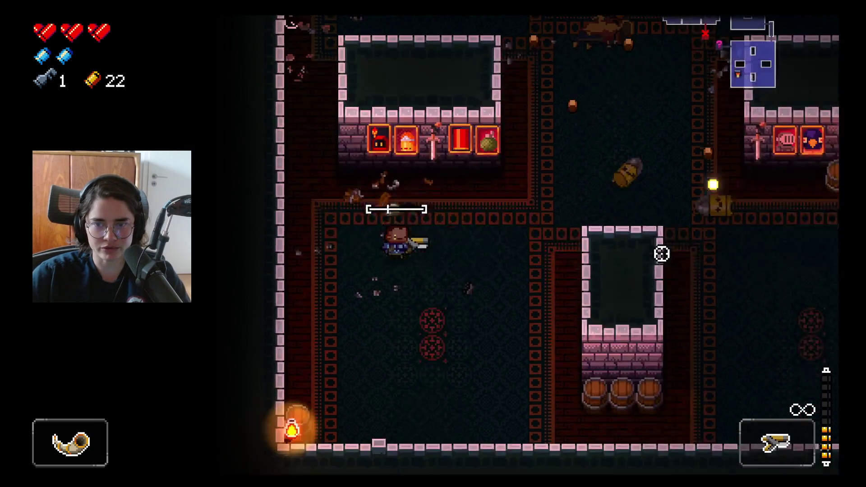
pyautogui.press('w')
pyautogui.press('w')
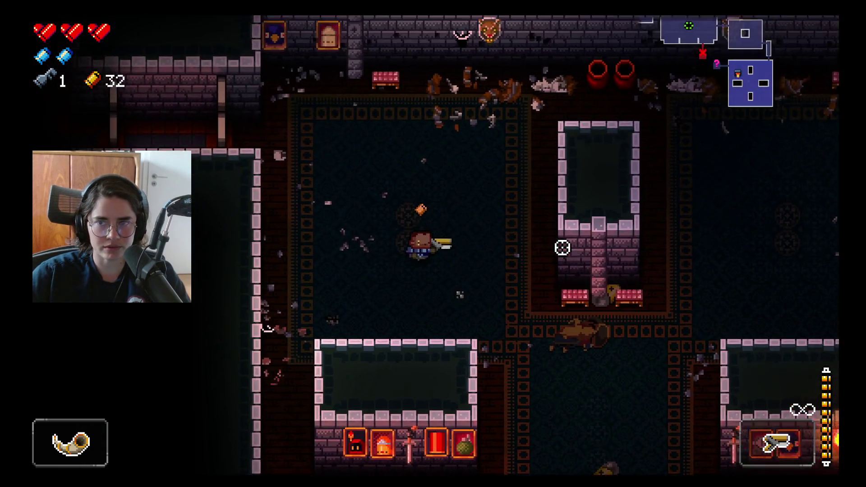
pyautogui.press('a')
pyautogui.press('a')
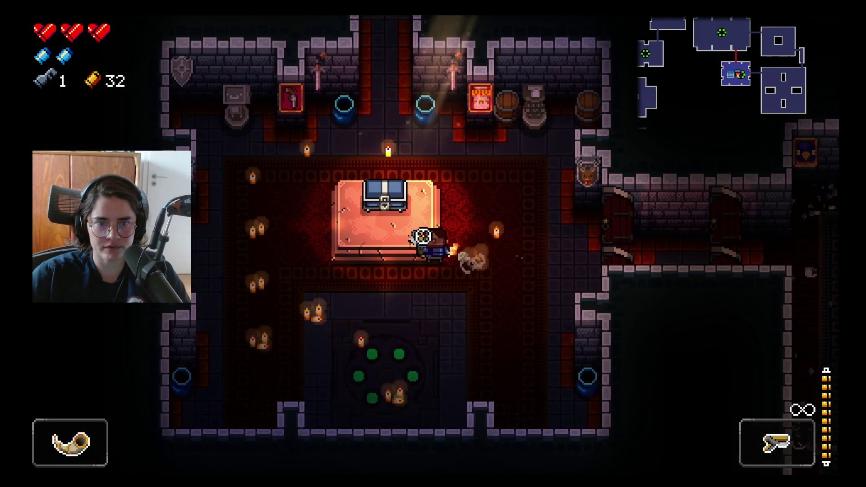
# - Enter the chest room, then use the map to teleport to the altar chest's room
pyautogui.press('w')
pyautogui.press('w')
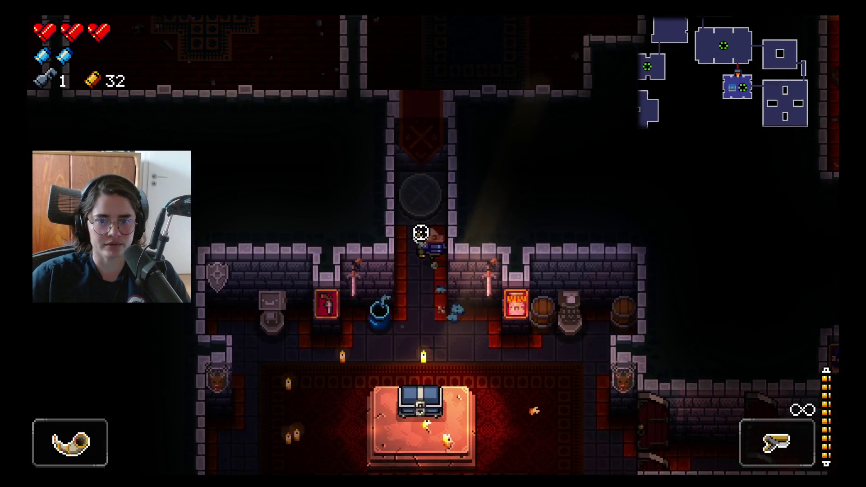
pyautogui.rightClick(452, 244)
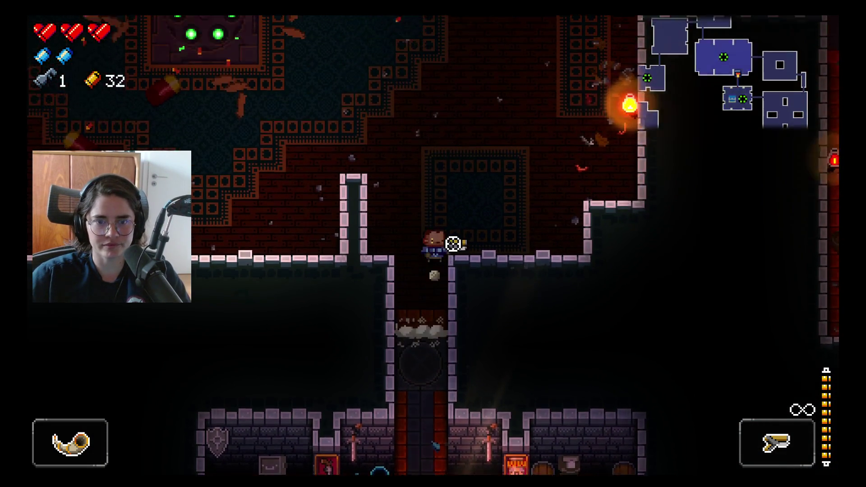
pyautogui.press('Tab')
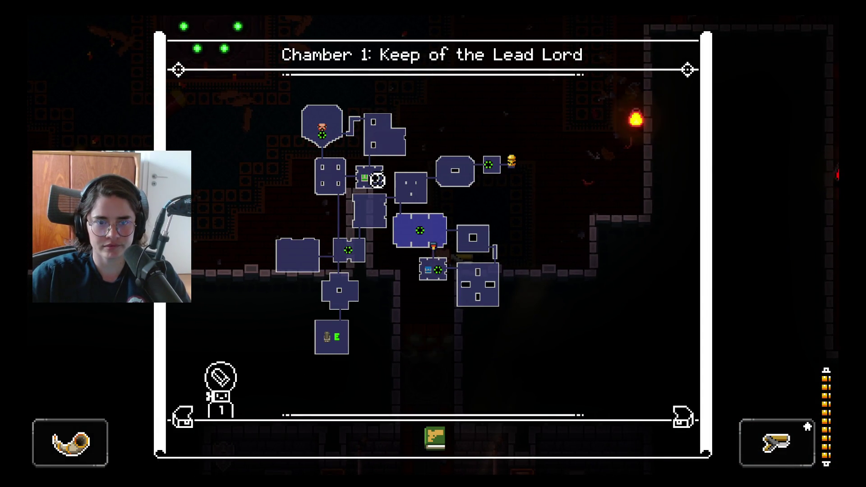
pyautogui.click(377, 180)
# - Open the altar chest with the key and pick up the Demon Head gun
pyautogui.press('w')
pyautogui.press('e')
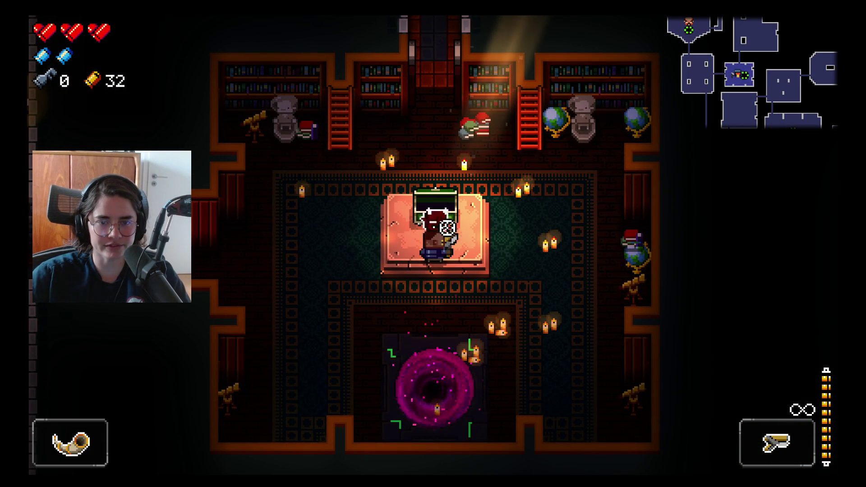
pyautogui.press('e')
pyautogui.press('a')
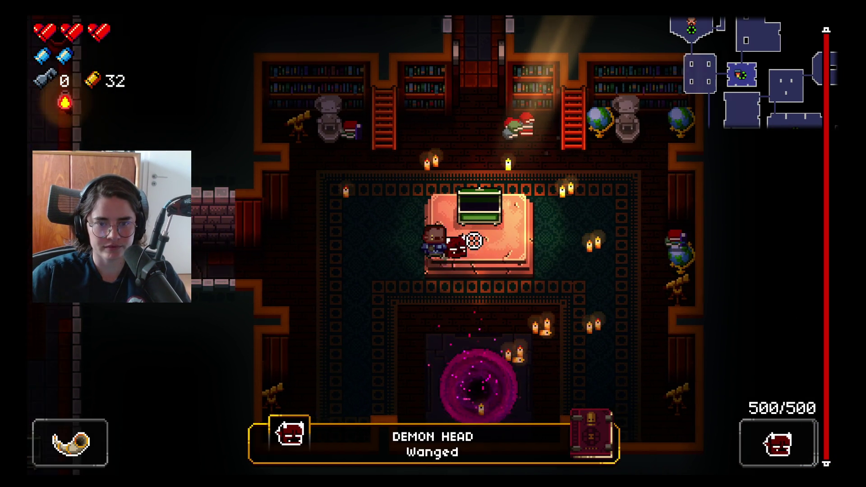
# - Pan the map to the top rooms and teleport to the top room's teleporter
pyautogui.press('Tab')
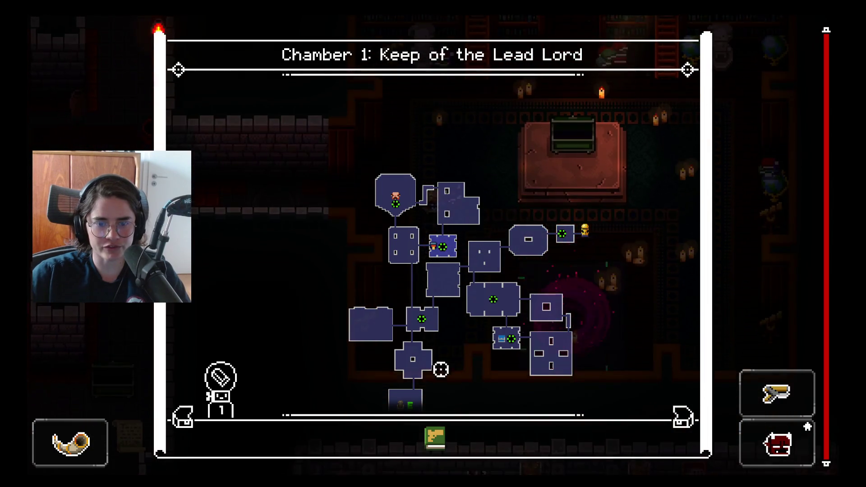
pyautogui.moveTo(442, 363); pyautogui.dragTo(446, 306)
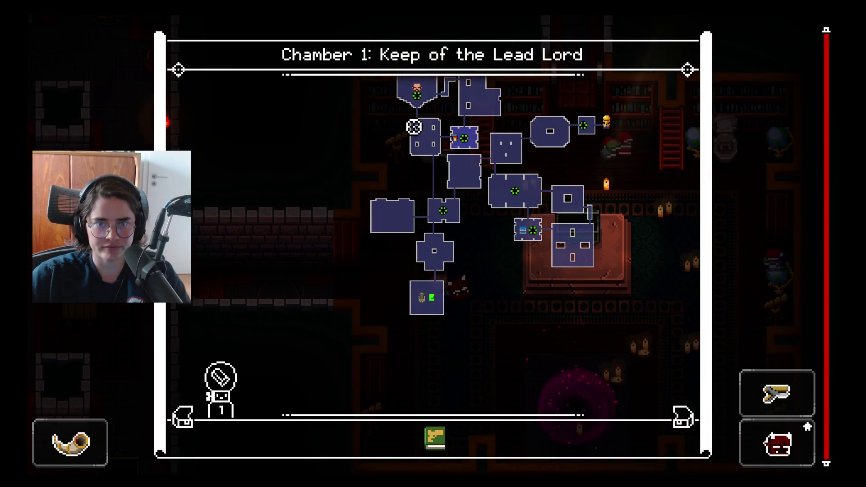
pyautogui.click(418, 102)
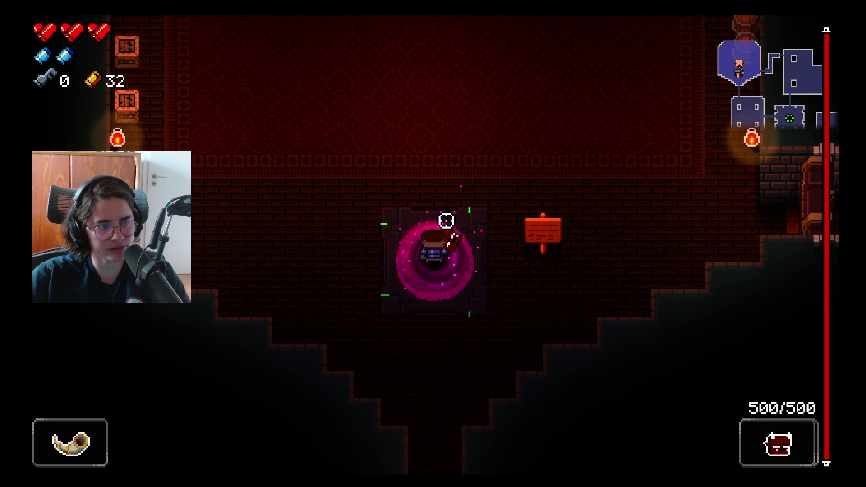
# - Browse the shop counter, checking the Snowballer, ammo and heart prices
pyautogui.press('w')
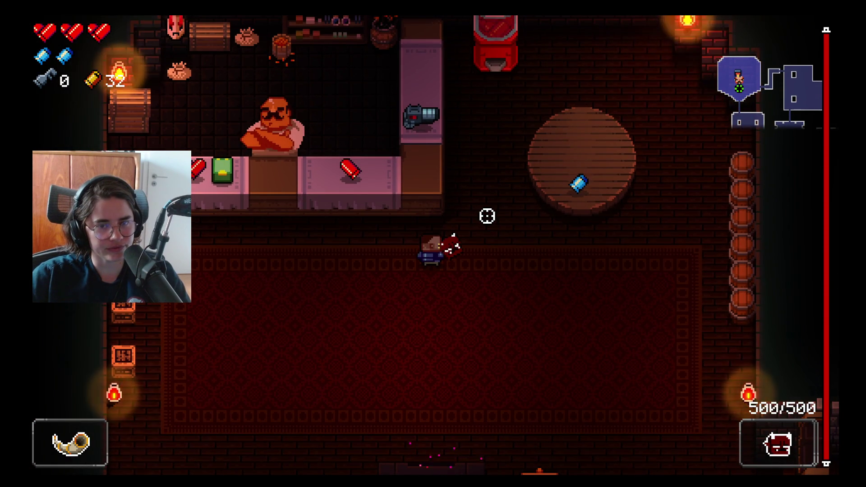
pyautogui.press('w')
pyautogui.press('d')
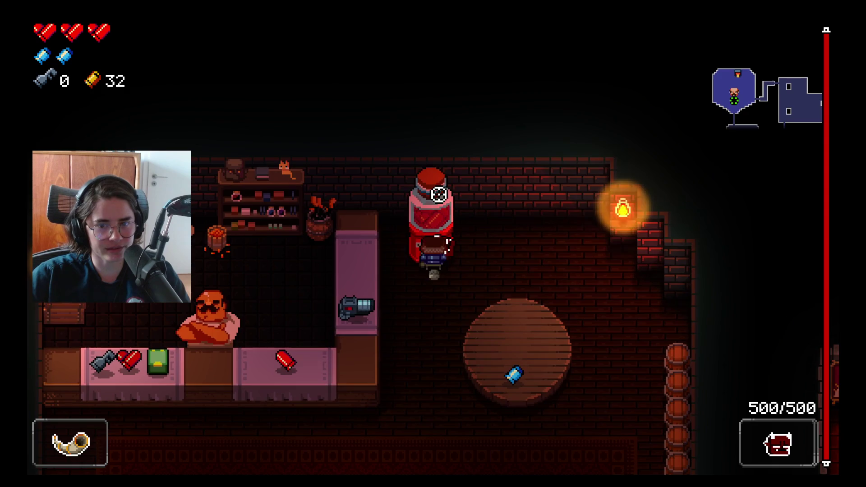
pyautogui.press('a')
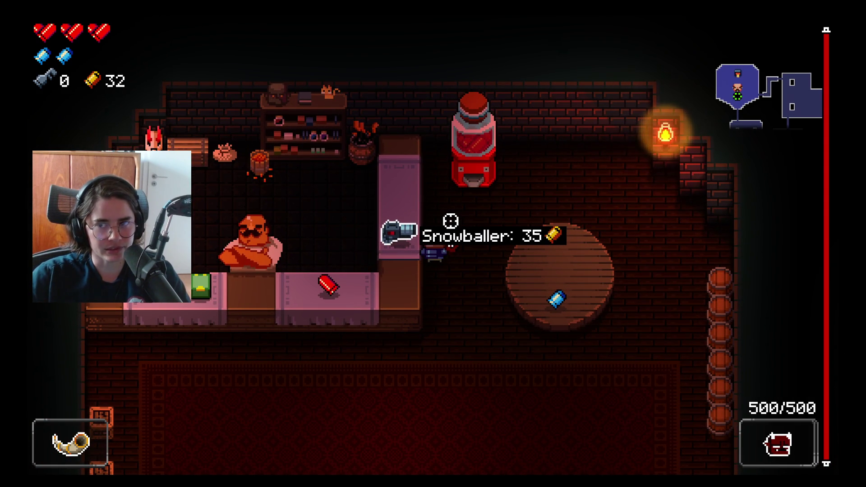
pyautogui.press('s')
pyautogui.press('a')
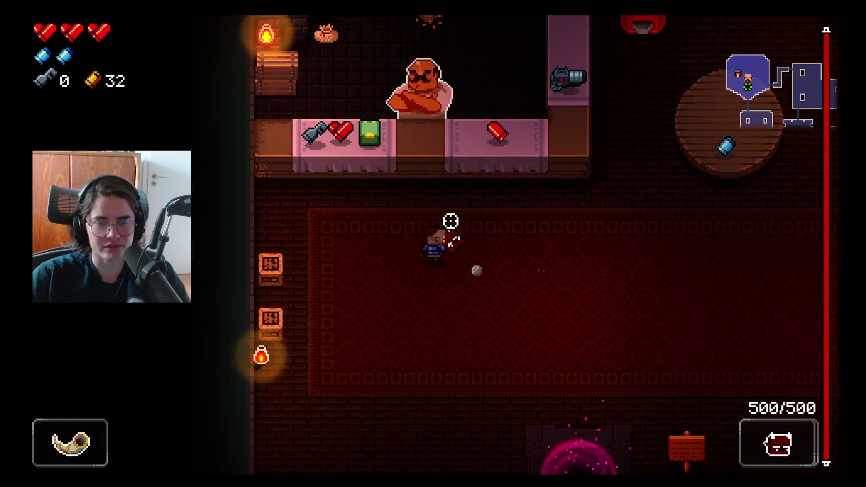
pyautogui.press('w')
pyautogui.press('a')
pyautogui.press('s')
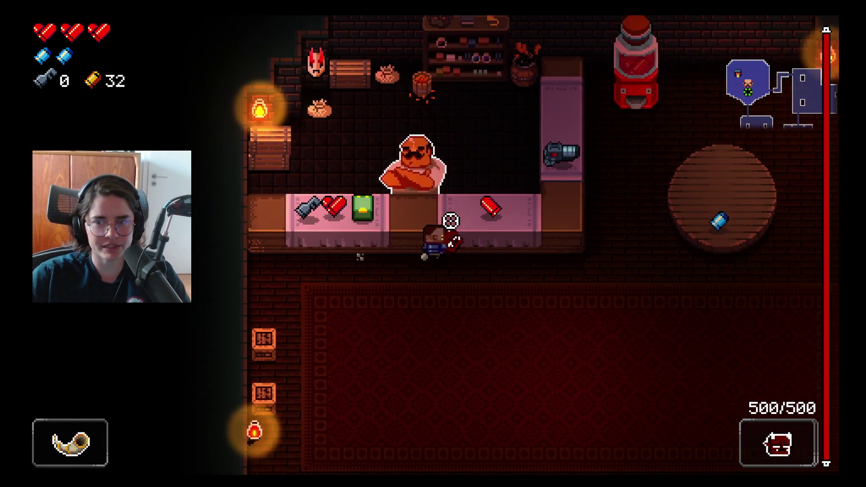
# - Check the dungeon map, panning it slightly, then close it
pyautogui.press('Tab')
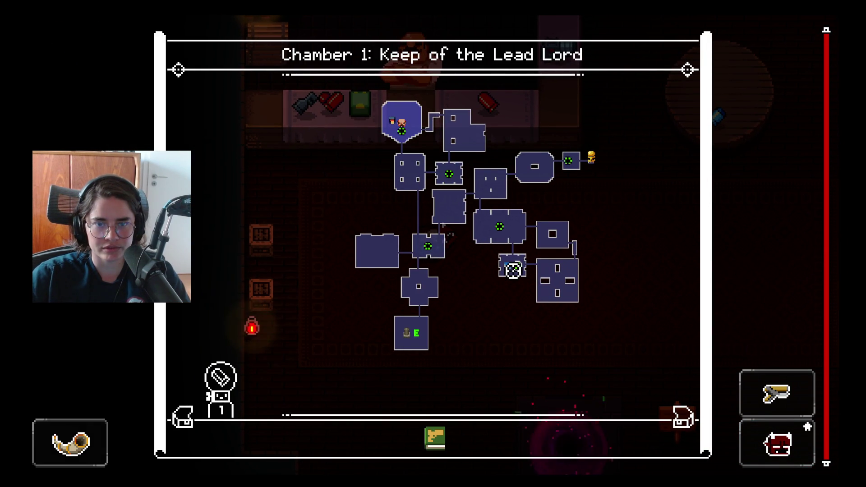
pyautogui.moveTo(465, 227); pyautogui.dragTo(480, 244)
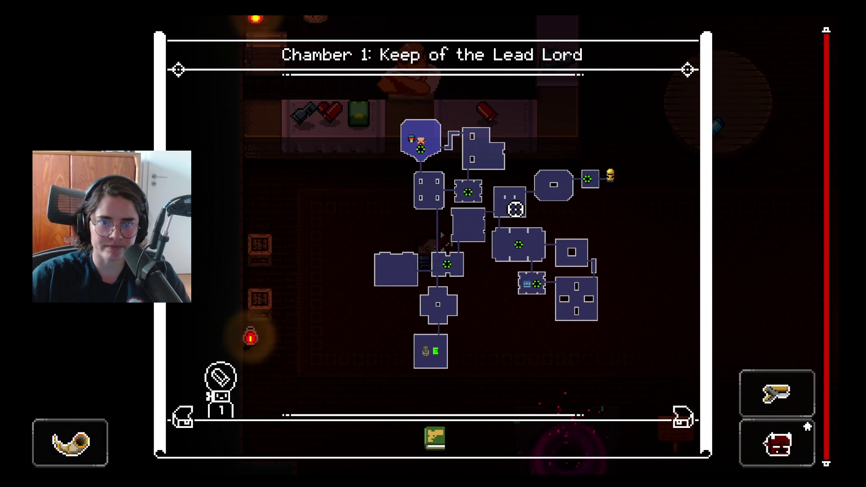
pyautogui.press('Tab')
pyautogui.scroll(-3)
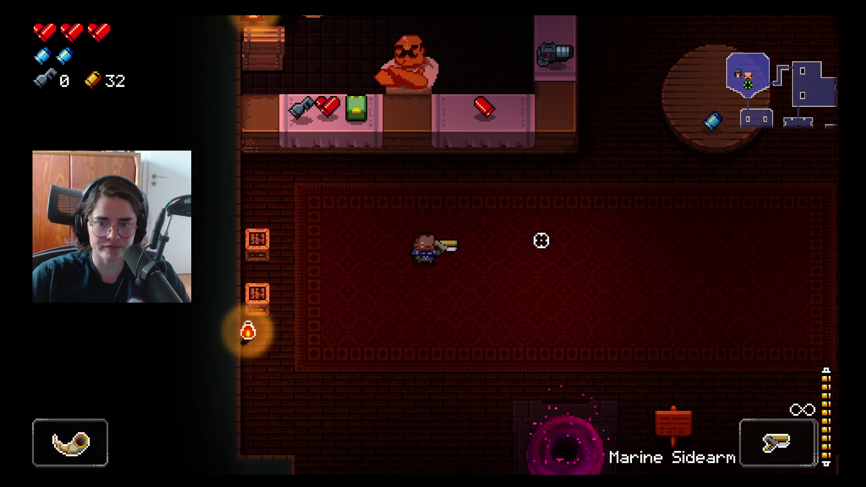
pyautogui.scroll(3)
# - Test-fire the Demon Head's red beam in the shop, drawing the shopkeeper's warning
pyautogui.press('s')
pyautogui.press('d')
pyautogui.click(581, 246)
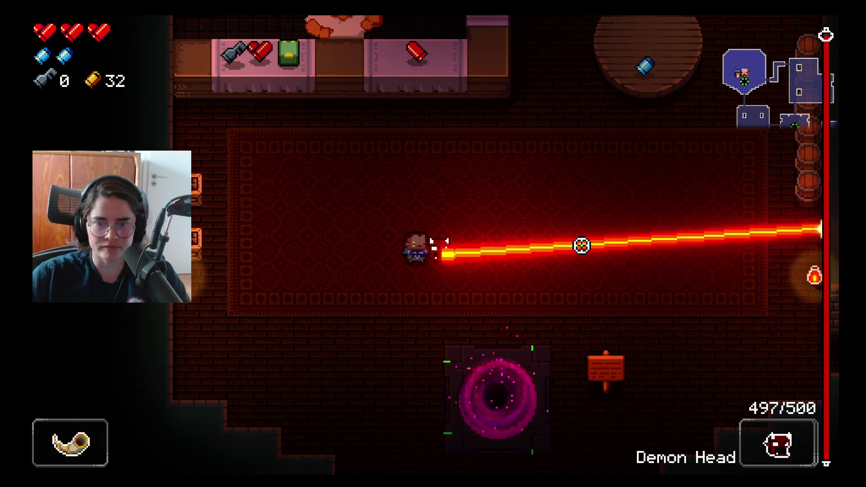
pyautogui.scroll(-3)
# - Step away from the shop counter and bring up the Chamber 1 floor map
pyautogui.press('w')
pyautogui.press('d')
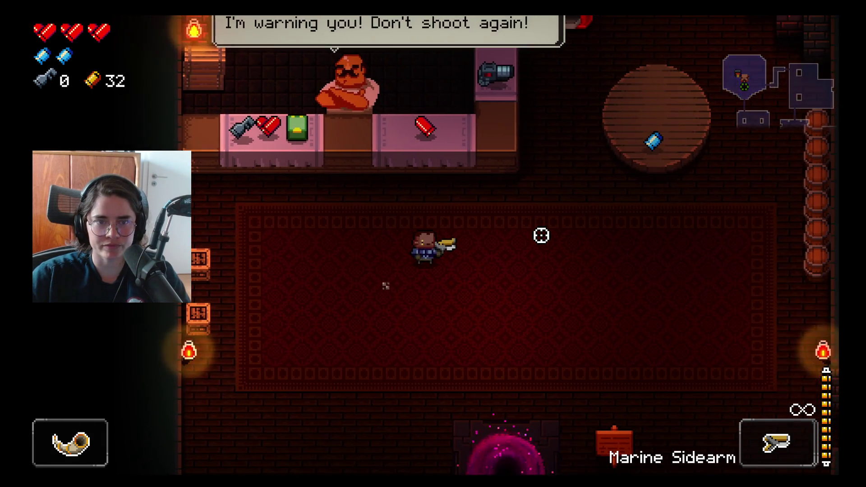
pyautogui.press('s')
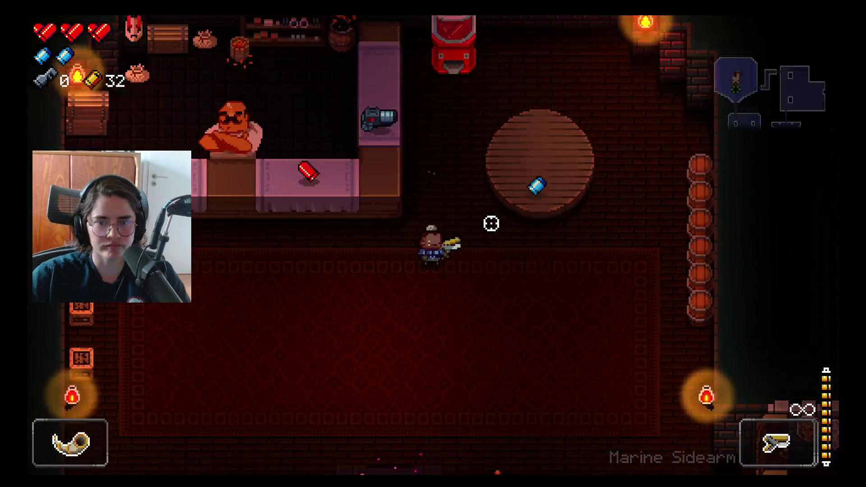
pyautogui.press('Tab')
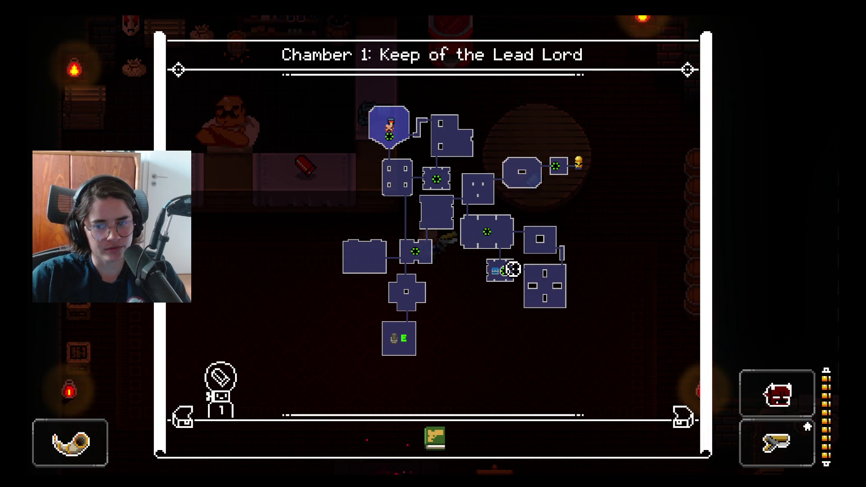
# - Teleport to the portal room and shoot its chest open, then teleport to the library beside the boss
pyautogui.click(513, 270)
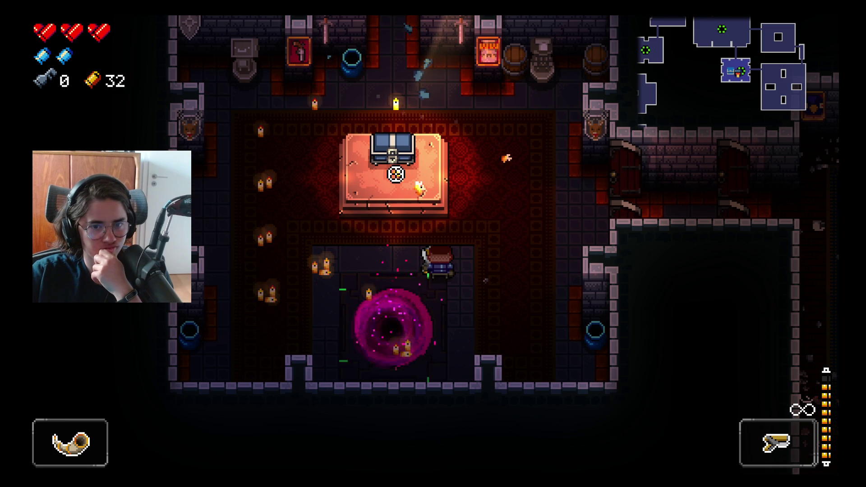
pyautogui.click(396, 174)
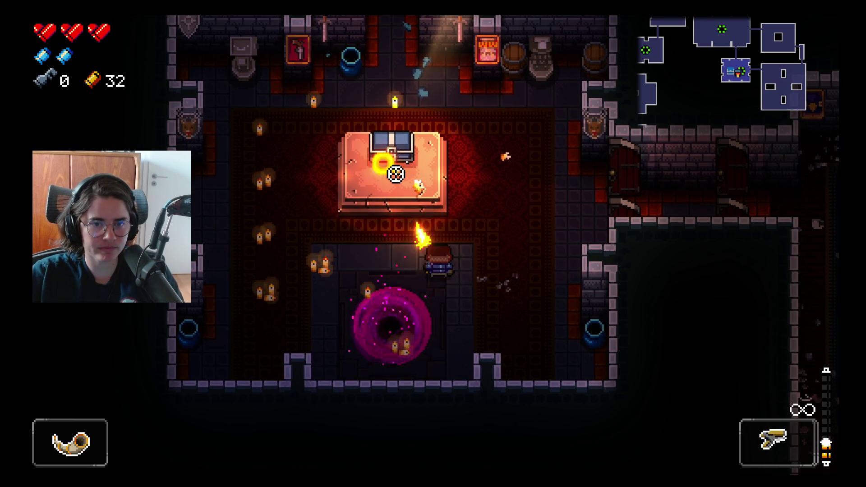
pyautogui.press('w')
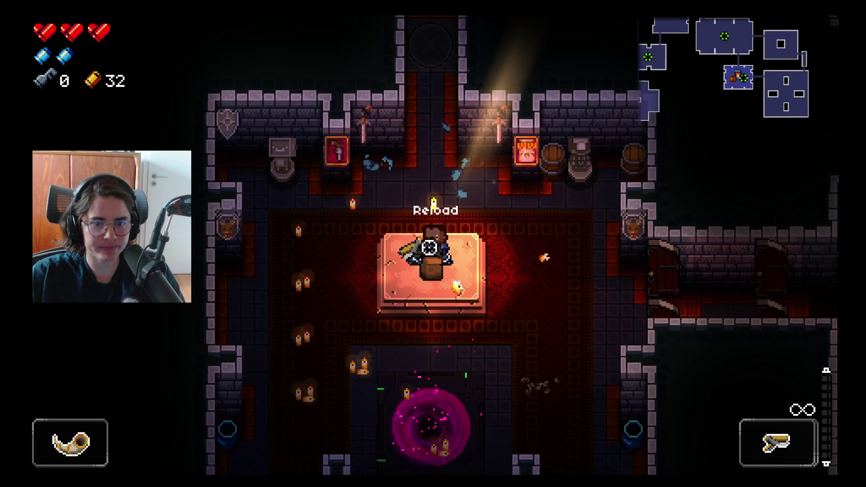
pyautogui.press('Tab')
pyautogui.click(488, 145)
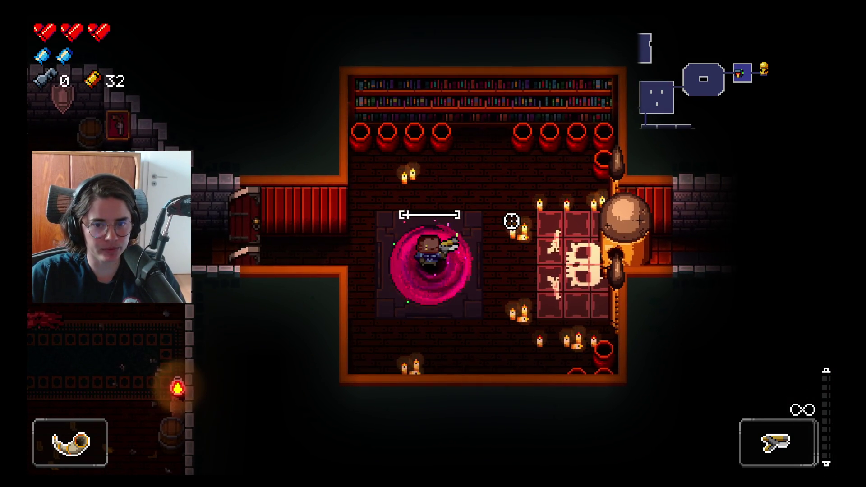
# - Reload, walk right past the skull table into the boss room, and beam Bullet King with the Demon Head
pyautogui.press('r')
pyautogui.press('d')
pyautogui.press('d')
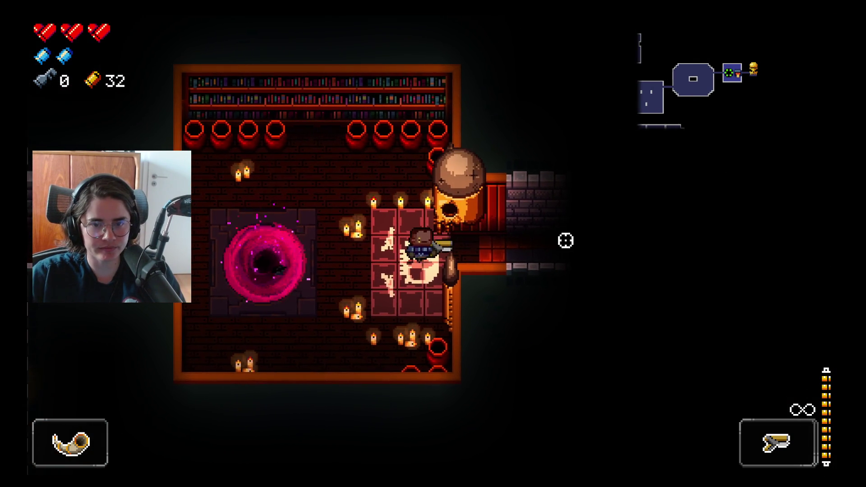
pyautogui.press('d')
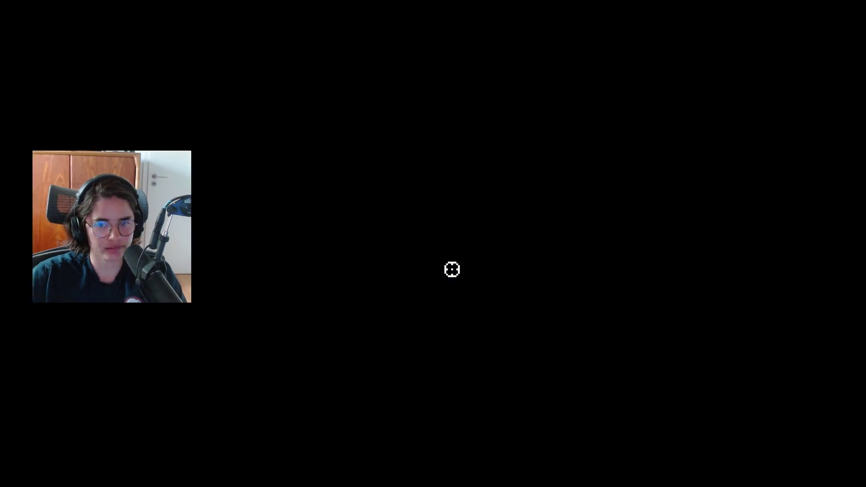
pyautogui.press('d')
pyautogui.moveTo(707, 135); pyautogui.dragTo(247, 151)
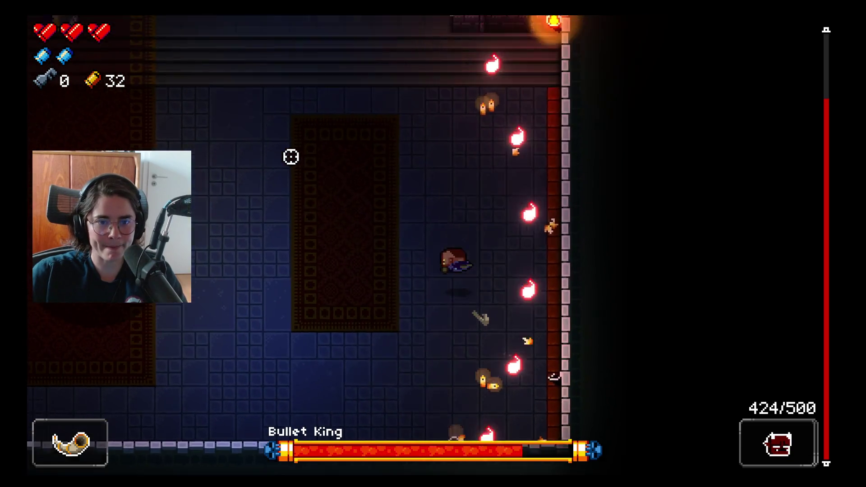
# - Keep the Demon Head beam on Bullet King, retreating along the stairs to dodge
pyautogui.moveTo(282, 325); pyautogui.dragTo(373, 395)
pyautogui.moveTo(554, 361); pyautogui.dragTo(619, 171)
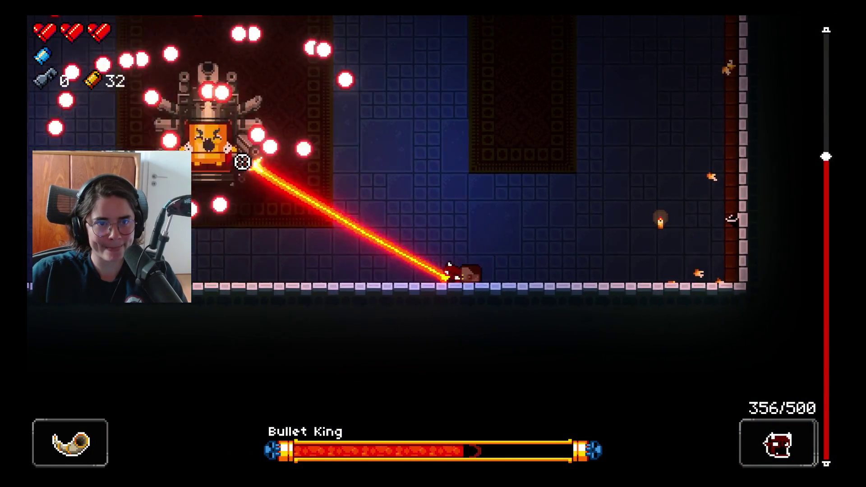
pyautogui.moveTo(215, 168); pyautogui.dragTo(234, 209)
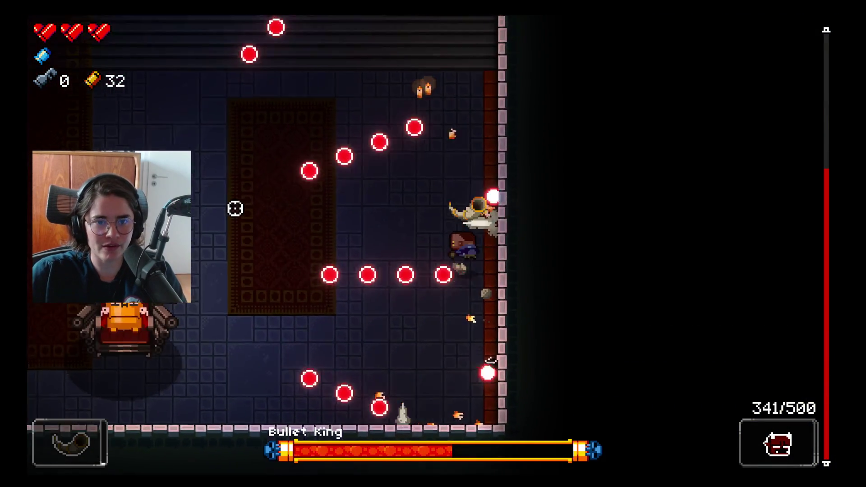
pyautogui.press('a')
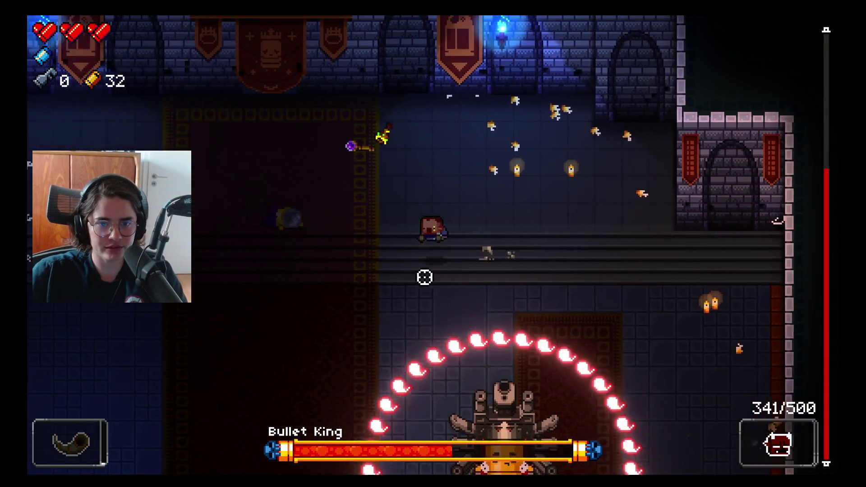
pyautogui.moveTo(641, 292); pyautogui.dragTo(671, 235)
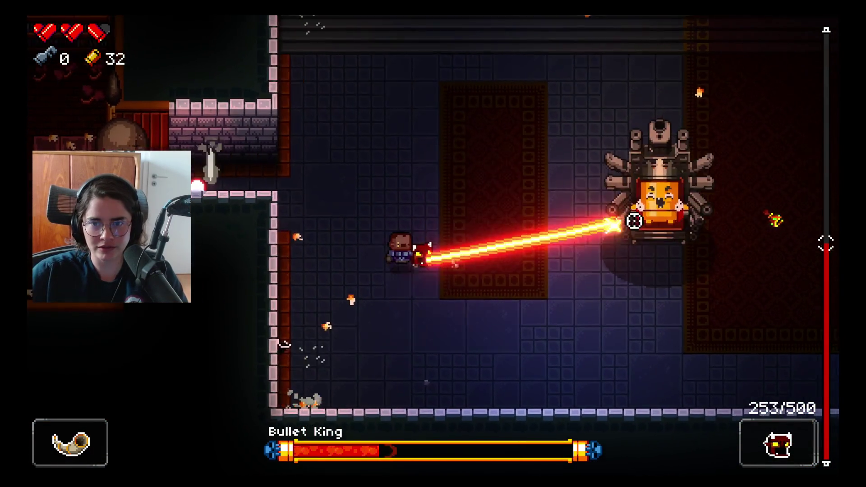
# - Strafe around his bullet waves while beaming Bullet King until he dies, with ammo at 153/500
pyautogui.press('w')
pyautogui.moveTo(609, 280); pyautogui.dragTo(224, 195)
pyautogui.press('s')
pyautogui.press('d')
pyautogui.press('d')
pyautogui.press('s')
pyautogui.press('a')
pyautogui.press('s')
pyautogui.moveTo(291, 155); pyautogui.dragTo(355, 138)
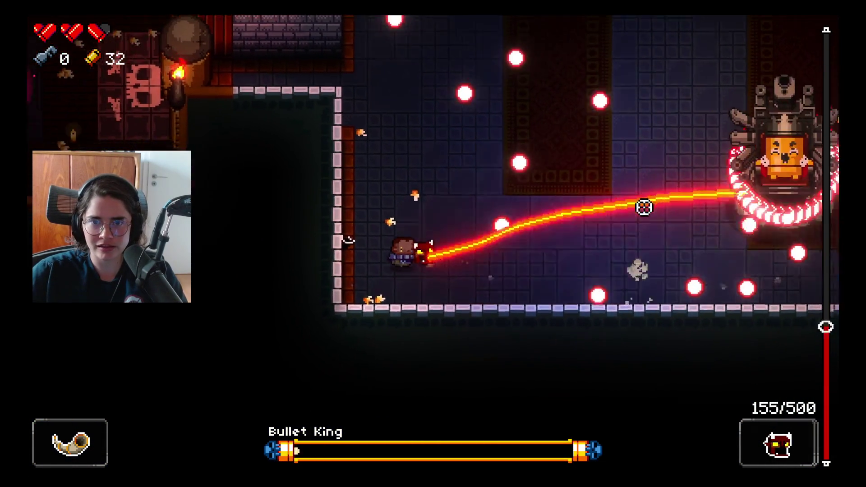
pyautogui.press('s')
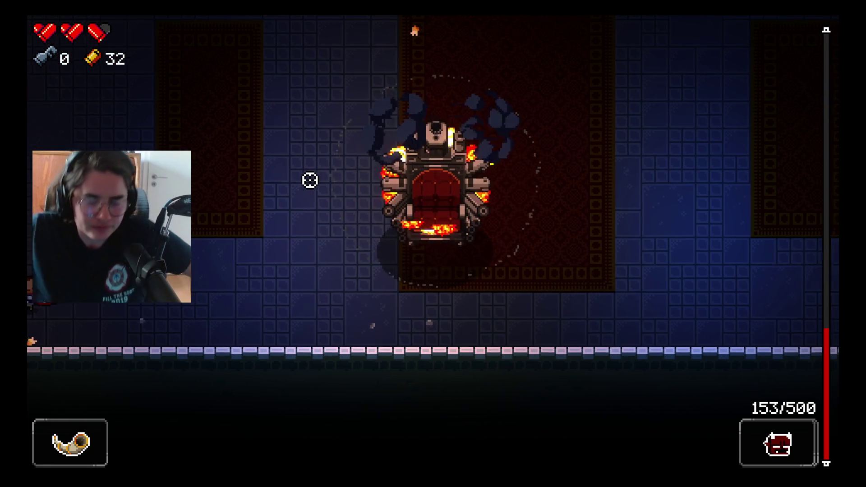
# - Sweep the throne room for ammo drops and circle the throne to the Drum Clip pedestal
pyautogui.press('d')
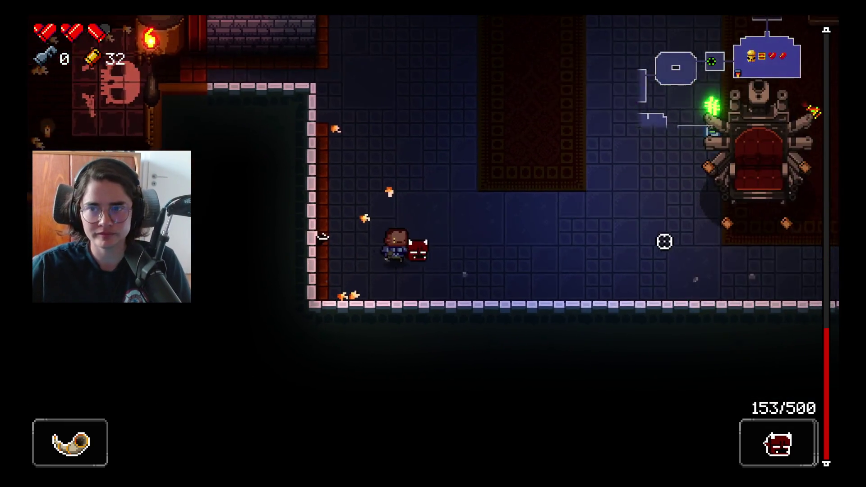
pyautogui.press('w')
pyautogui.press('w')
pyautogui.press('d')
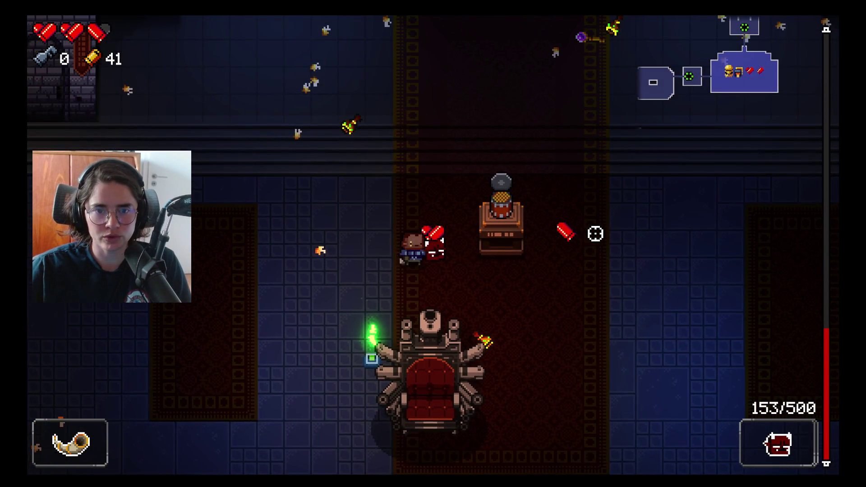
pyautogui.press('d')
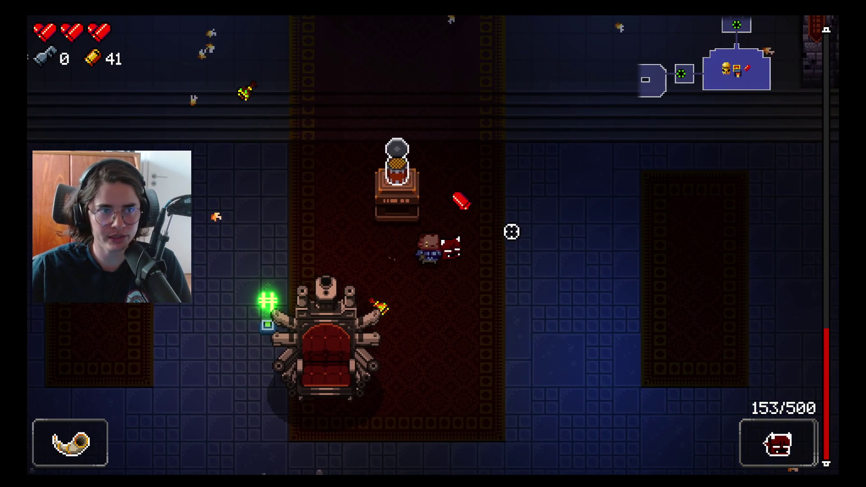
pyautogui.press('w')
pyautogui.press('w')
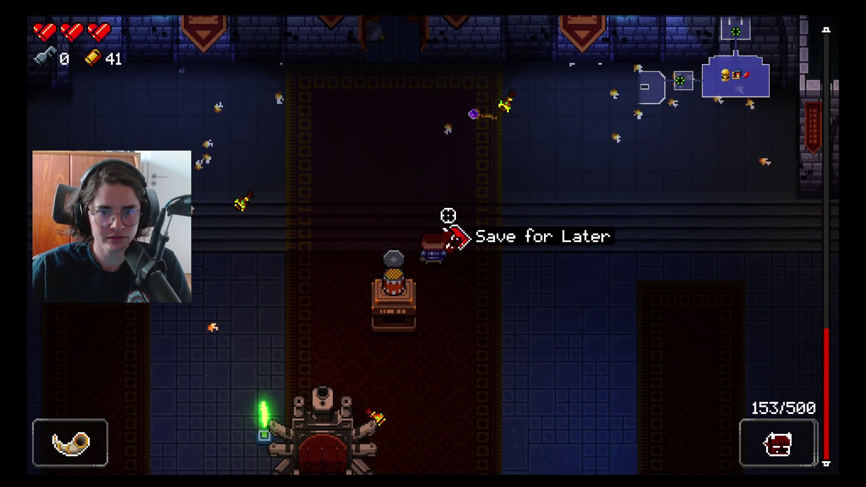
pyautogui.press('s')
pyautogui.press('a')
pyautogui.press('s')
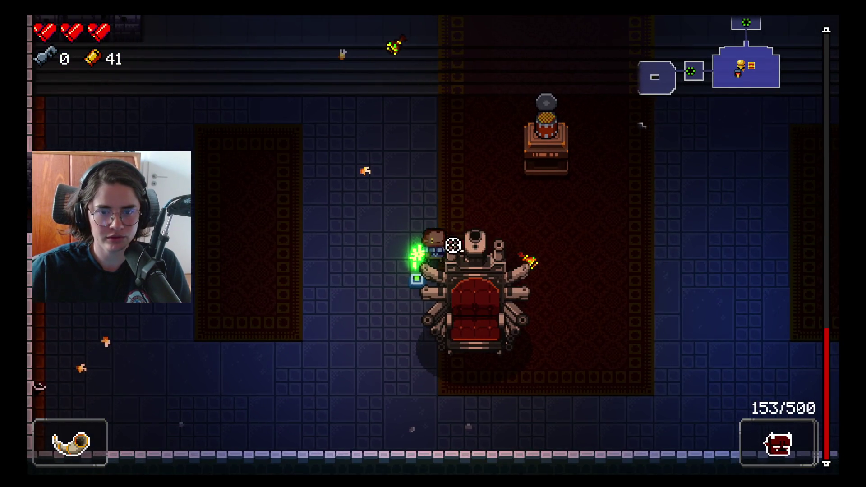
pyautogui.press('d')
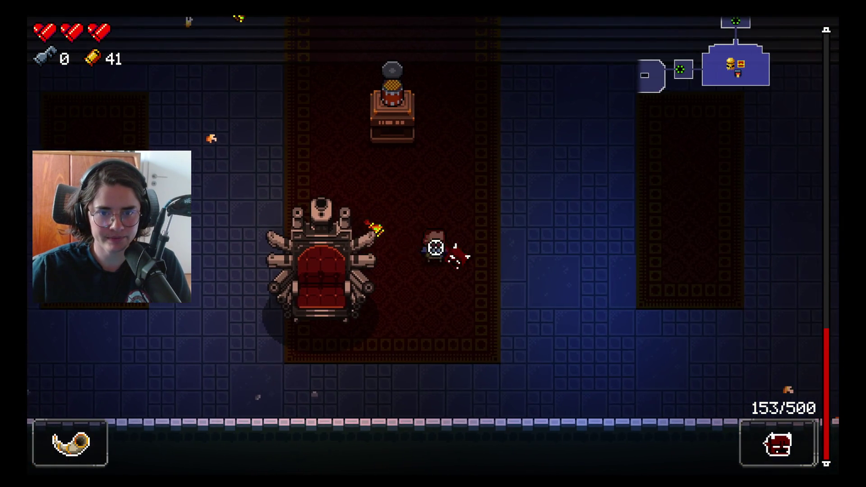
pyautogui.press('a')
pyautogui.press('w')
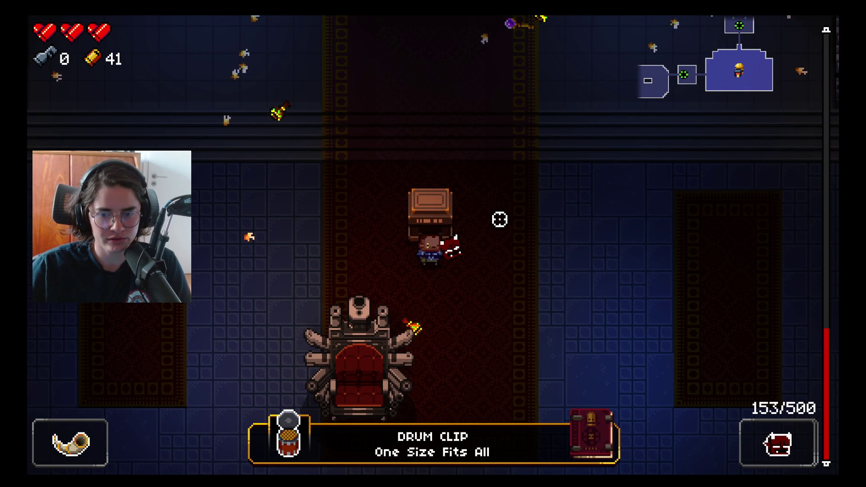
# - Walk past the throne and up the stairs through the upper door to the elevator room
pyautogui.press('d')
pyautogui.press('w')
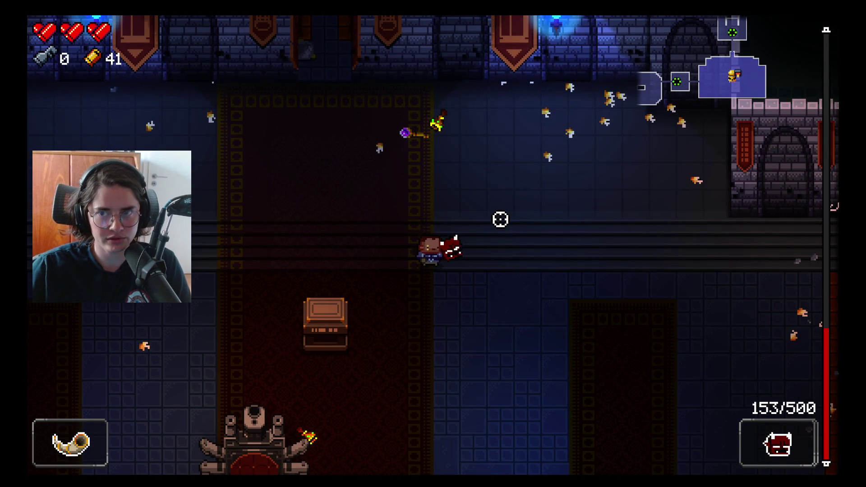
pyautogui.press('a')
pyautogui.press('s')
pyautogui.press('d')
pyautogui.press('w')
pyautogui.press('a')
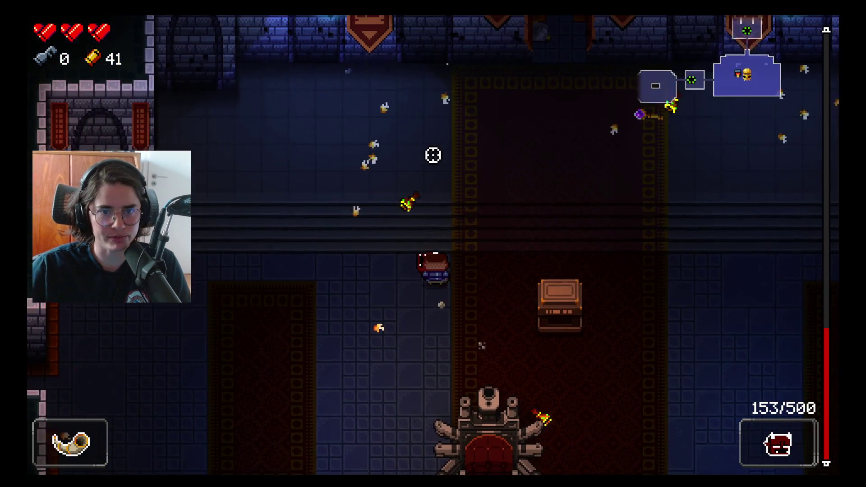
pyautogui.press('w')
pyautogui.press('d')
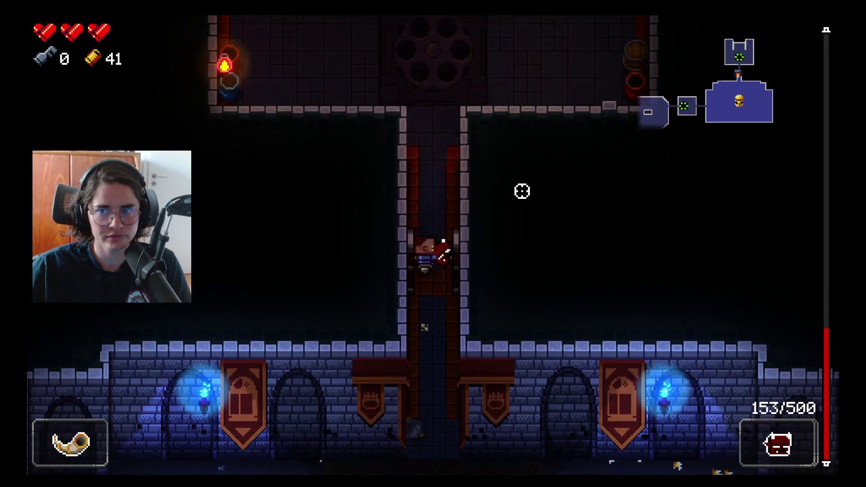
# - Summon the elevator from the revolver emblem and ride the giant bullet down to Gungeon Proper
pyautogui.press('w')
pyautogui.press('w')
pyautogui.press('d')
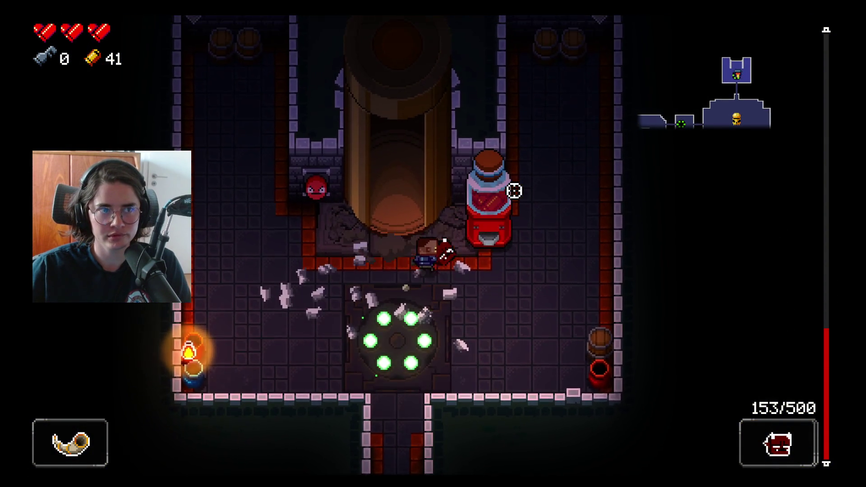
pyautogui.press('a')
pyautogui.press('s')
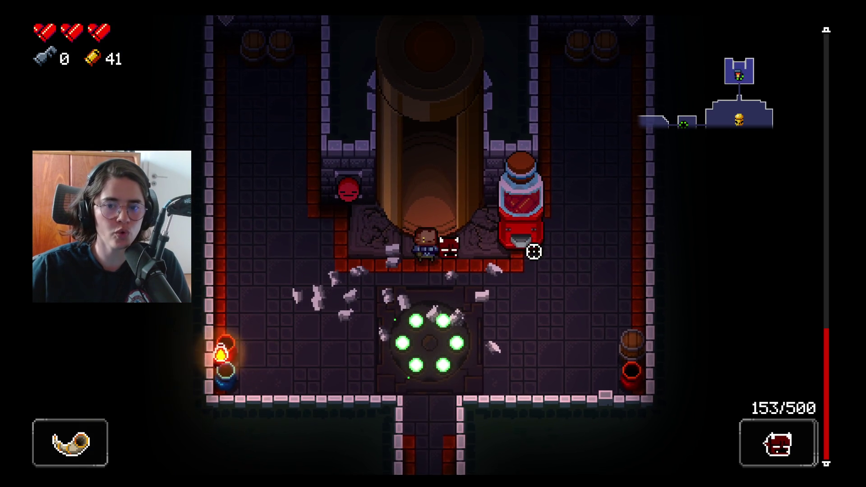
pyautogui.press('w')
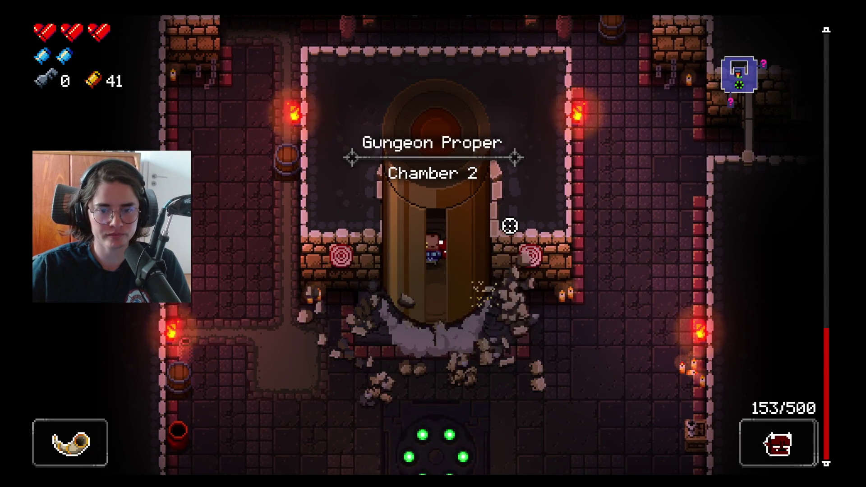
# - Cycle weapons to the Marine Sidearm while leaving the arrival area and heading up the hallway
pyautogui.press('d')
pyautogui.scroll(-3)
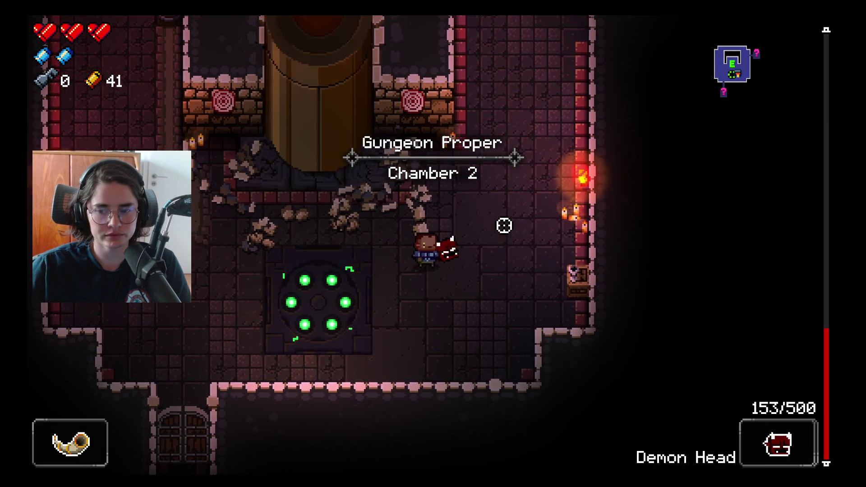
pyautogui.scroll(3)
pyautogui.press('w')
pyautogui.press('d')
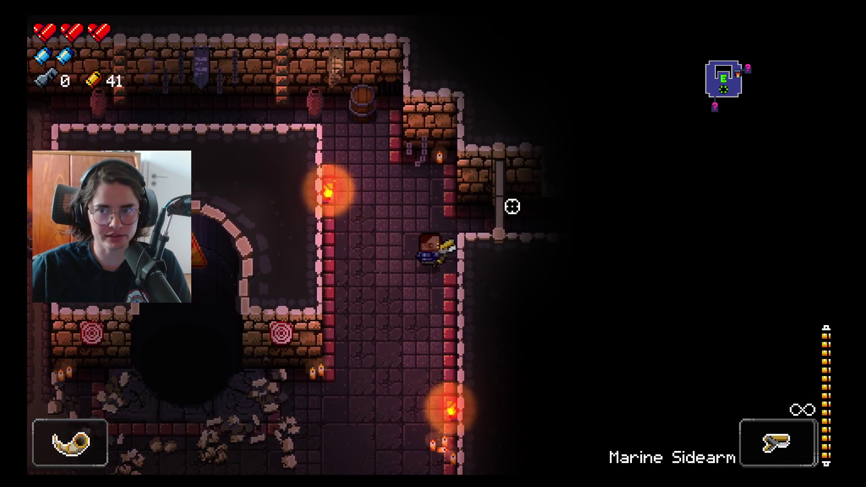
pyautogui.scroll(-3)
pyautogui.press('d')
pyautogui.press('w')
pyautogui.press('w')
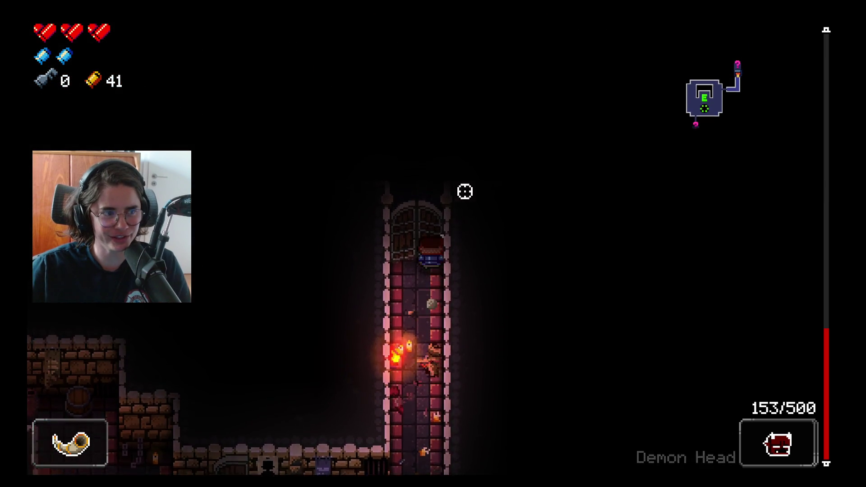
# - Clear the next room's enemies with the beam, then the Marine Sidearm, dodging their fire
pyautogui.press('w')
pyautogui.moveTo(436, 194); pyautogui.dragTo(219, 267)
pyautogui.press('w')
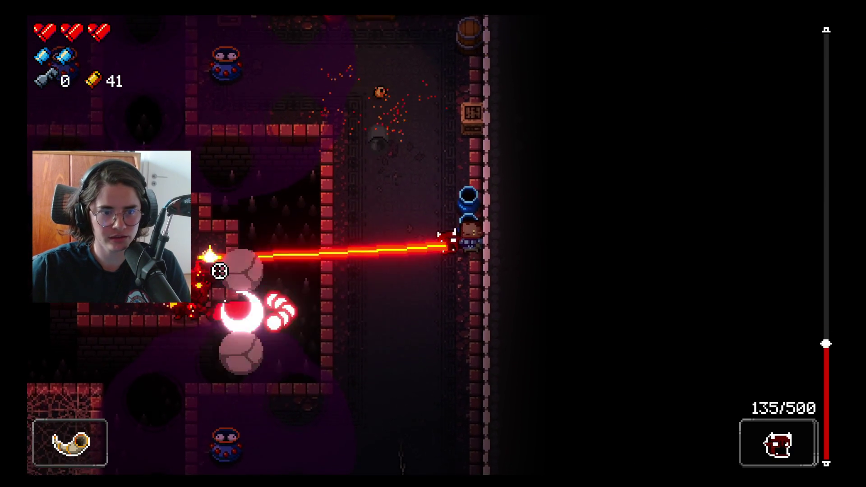
pyautogui.scroll(-3)
pyautogui.press('w')
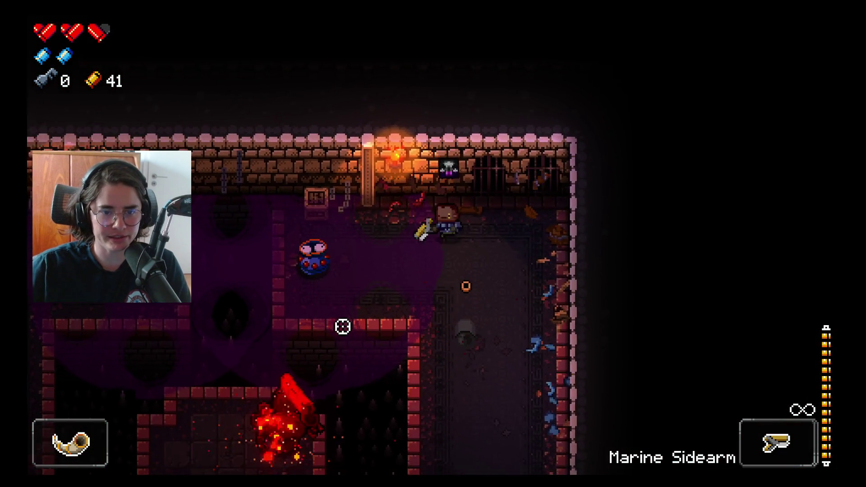
pyautogui.press('s')
pyautogui.moveTo(283, 292); pyautogui.dragTo(250, 220)
pyautogui.press('w')
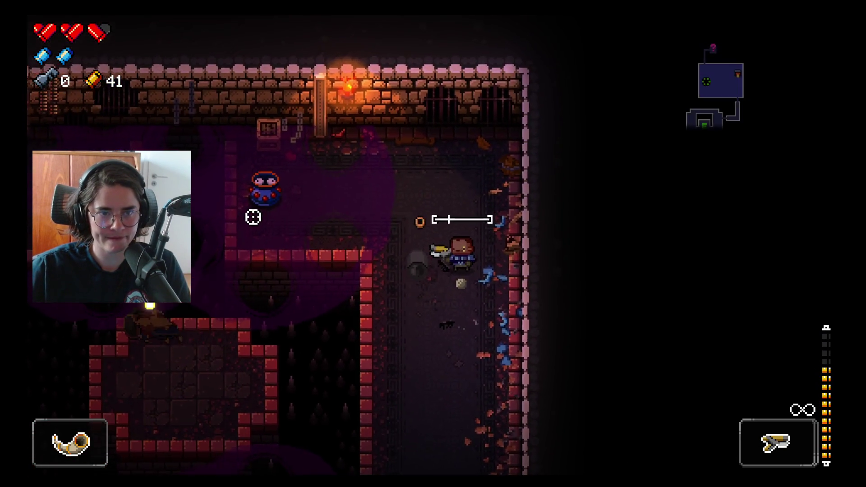
pyautogui.press('s')
pyautogui.click(279, 138)
pyautogui.press('w')
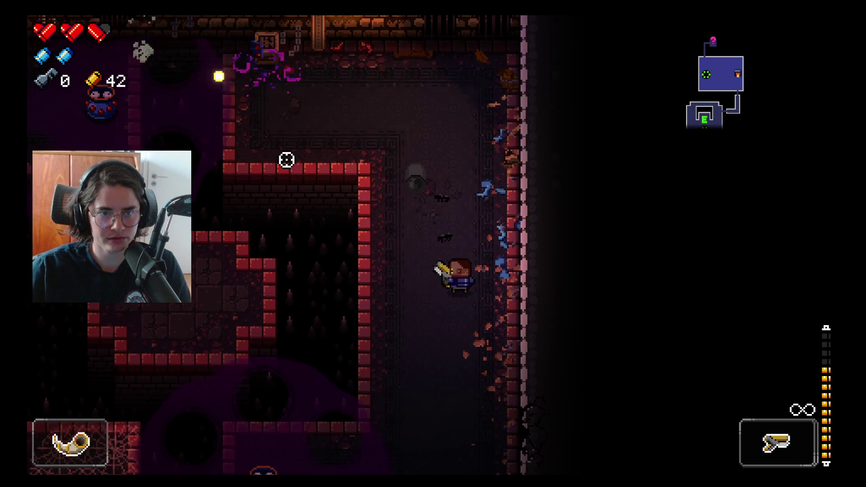
pyautogui.press('a')
pyautogui.moveTo(287, 233); pyautogui.dragTo(327, 272)
# - Dodge-roll across the spike pit, check the Chamber 2 map, and head north through the doorway
pyautogui.press('a')
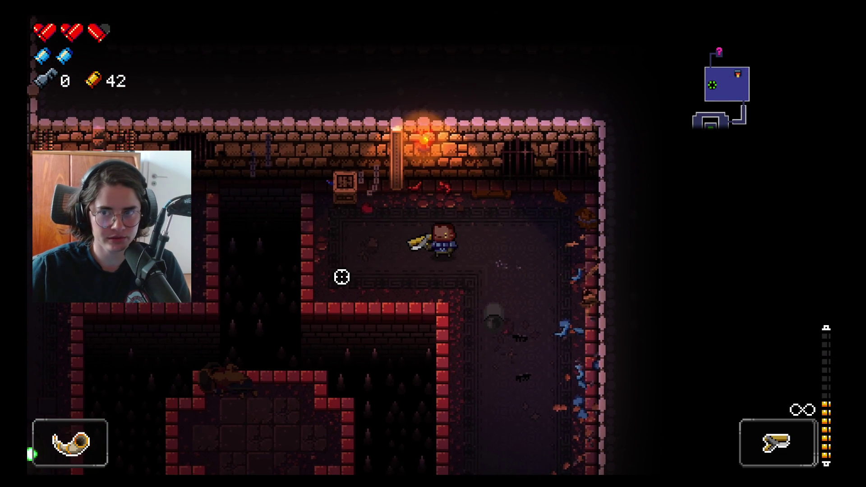
pyautogui.rightClick(348, 274)
pyautogui.press('a')
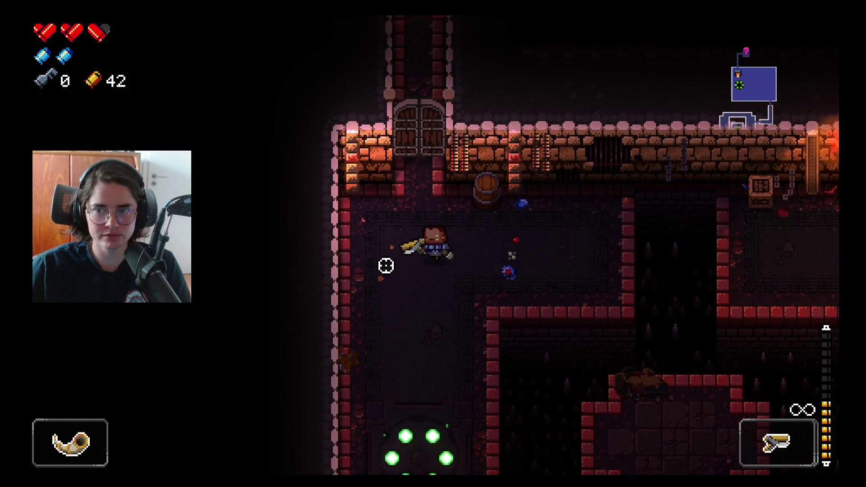
pyautogui.press('Tab')
pyautogui.press('Tab')
pyautogui.press('w')
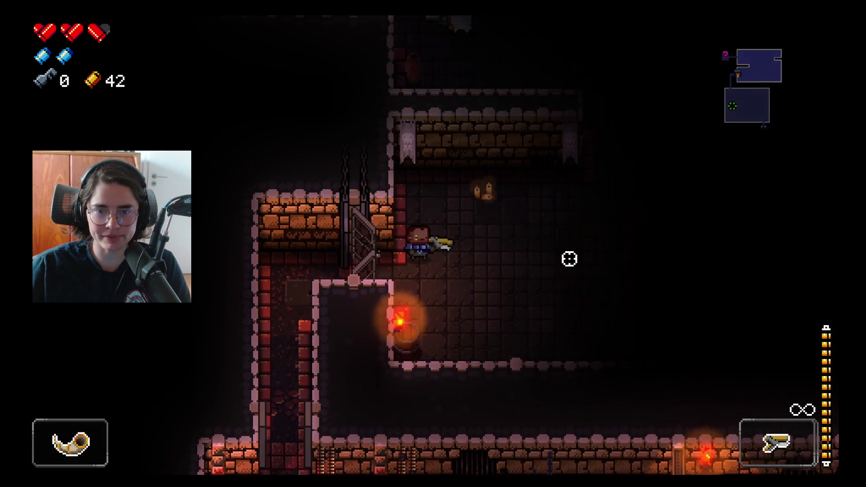
# - Walk east and open fire on the gun-wielding Bullet Kin, reloading along the way
pyautogui.press('d')
pyautogui.click(645, 251)
pyautogui.press('r')
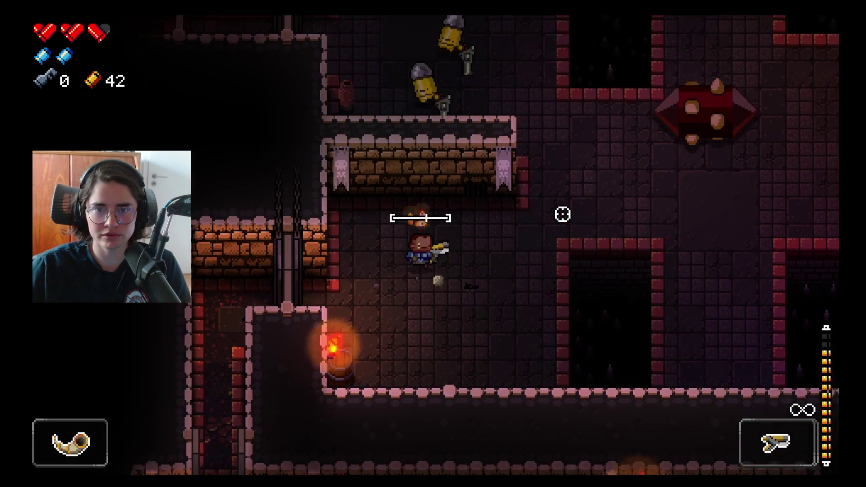
pyautogui.press('d')
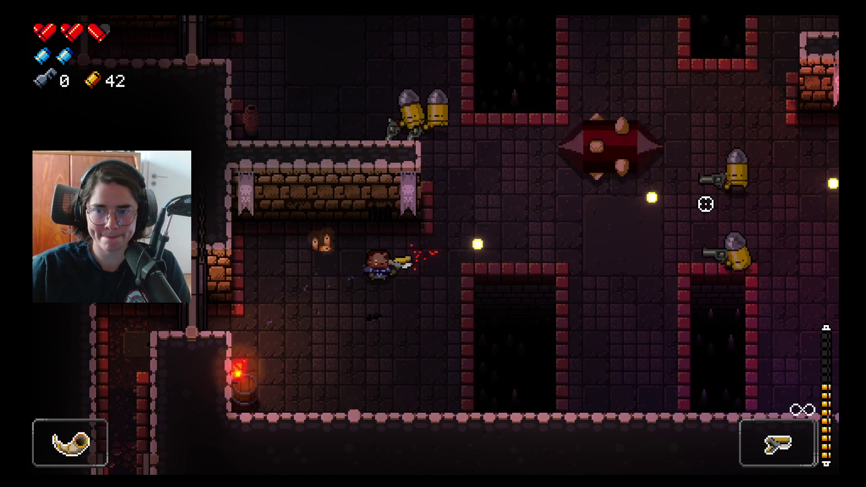
pyautogui.press('a')
pyautogui.click(721, 196)
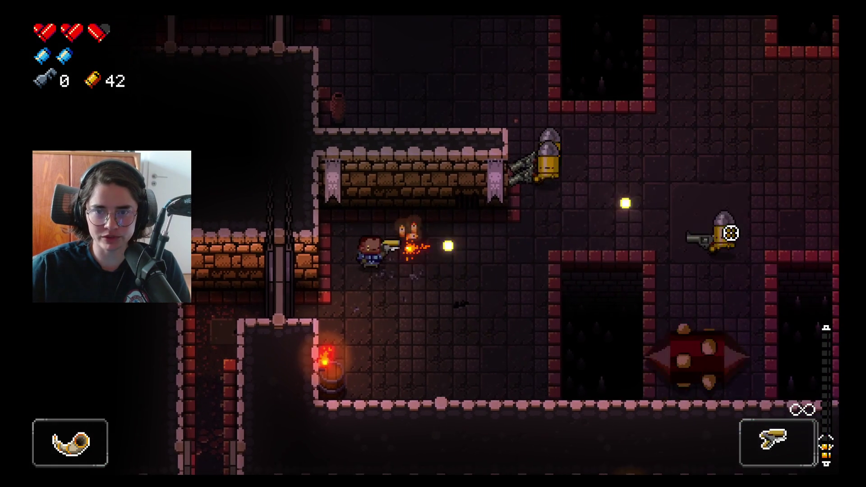
pyautogui.click(716, 217)
# - Reload, circle the room, and shoot down the remaining Bullet Kin for 45 casings
pyautogui.press('s')
pyautogui.press('d')
pyautogui.press('r')
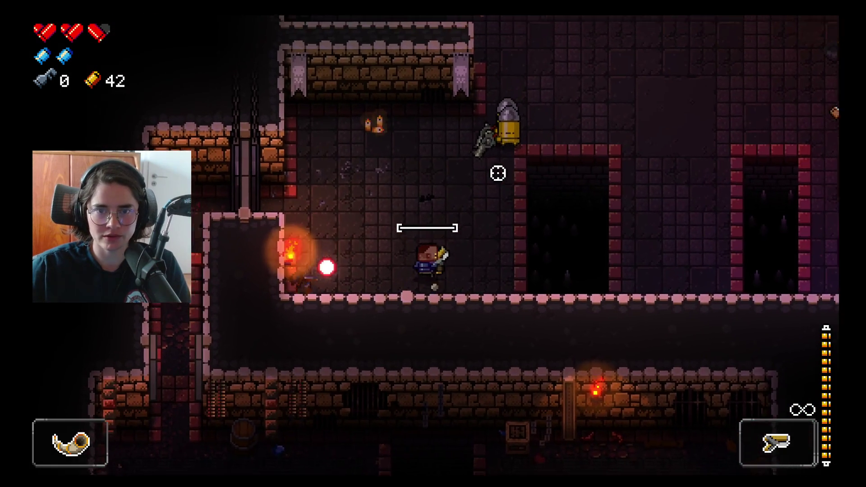
pyautogui.press('w')
pyautogui.press('a')
pyautogui.click(542, 180)
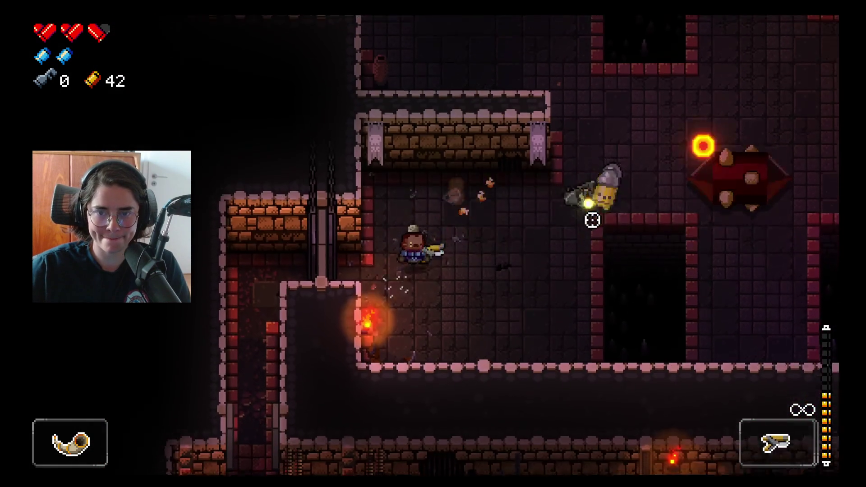
pyautogui.click(594, 223)
# - Reload, collect the dropped shell, and walk left into the crate-filled room
pyautogui.press('s')
pyautogui.press('d')
pyautogui.press('w')
pyautogui.press('r')
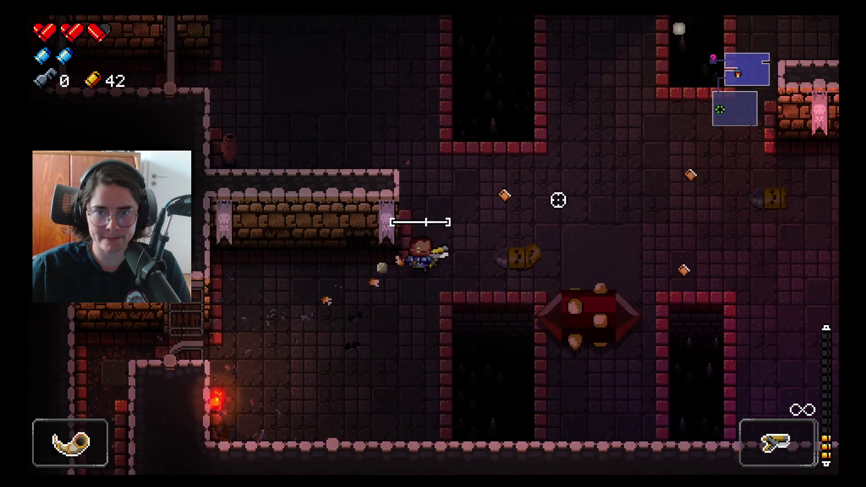
pyautogui.press('s')
pyautogui.press('d')
pyautogui.press('a')
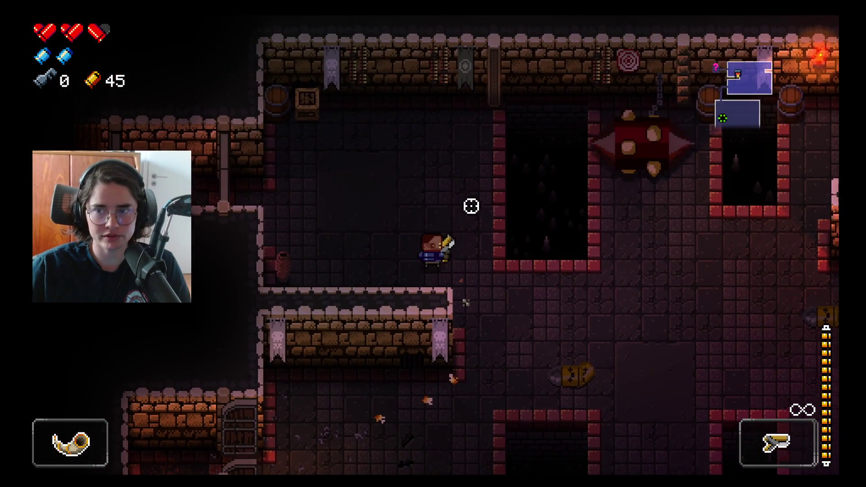
pyautogui.press('w')
pyautogui.press('a')
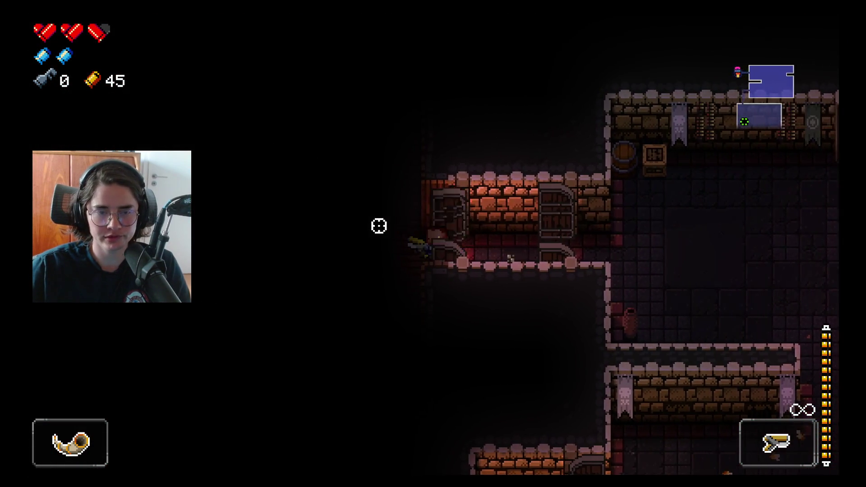
pyautogui.press('a')
# - Shoot the eye enemy while moving up the room and reloading between clips
pyautogui.click(302, 199)
pyautogui.press('d')
pyautogui.click(232, 193)
pyautogui.press('w')
pyautogui.press('w')
pyautogui.press('r')
pyautogui.click(240, 303)
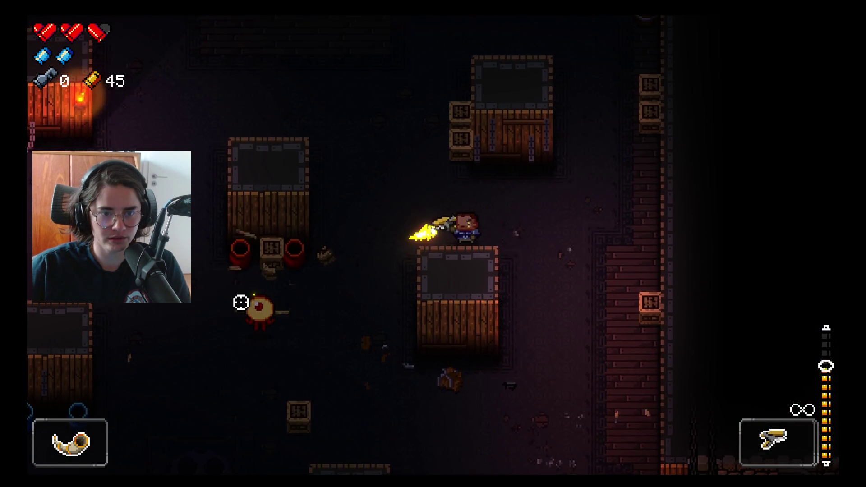
pyautogui.click(241, 302)
pyautogui.press('w')
pyautogui.press('r')
pyautogui.press('a')
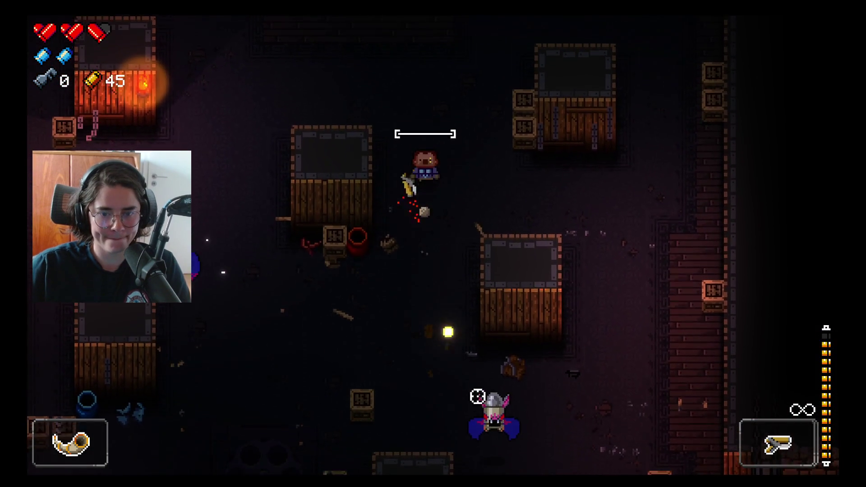
# - Kill the winged bullet enemies while sidestepping their bullet rings along the top wall
pyautogui.press('a')
pyautogui.click(477, 396)
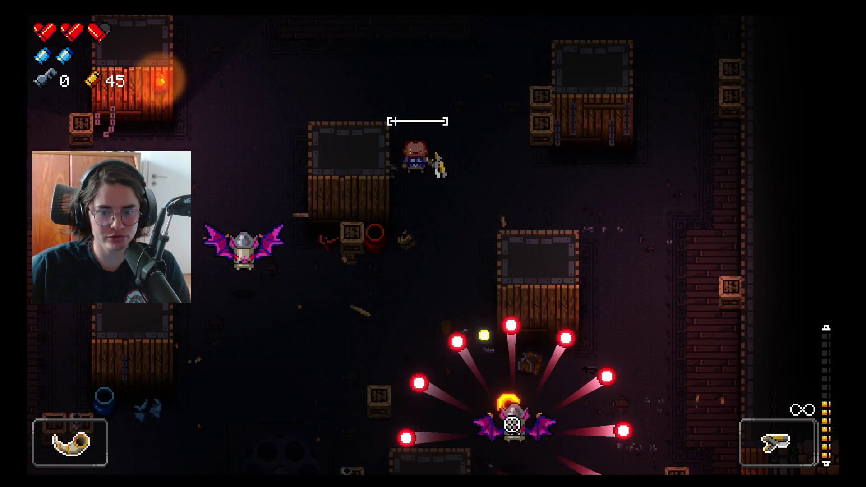
pyautogui.press('w')
pyautogui.press('a')
pyautogui.press('r')
pyautogui.click(451, 365)
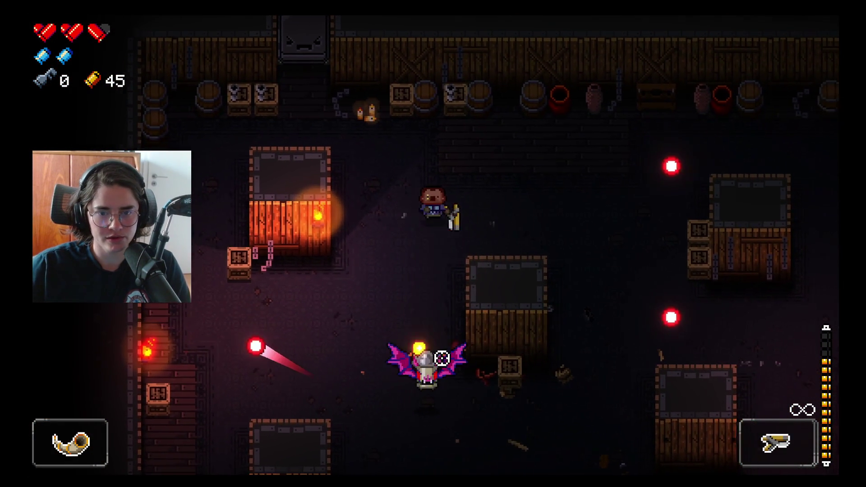
pyautogui.press('d')
pyautogui.click(450, 329)
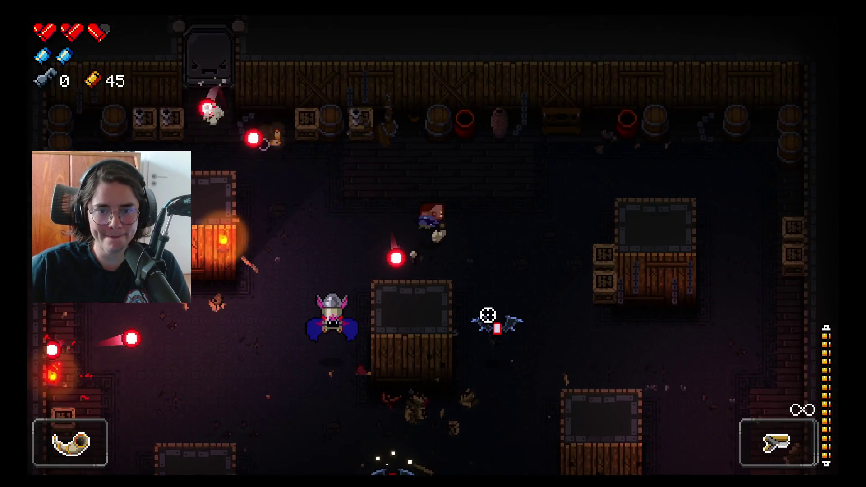
pyautogui.press('d')
pyautogui.press('w')
pyautogui.click(385, 366)
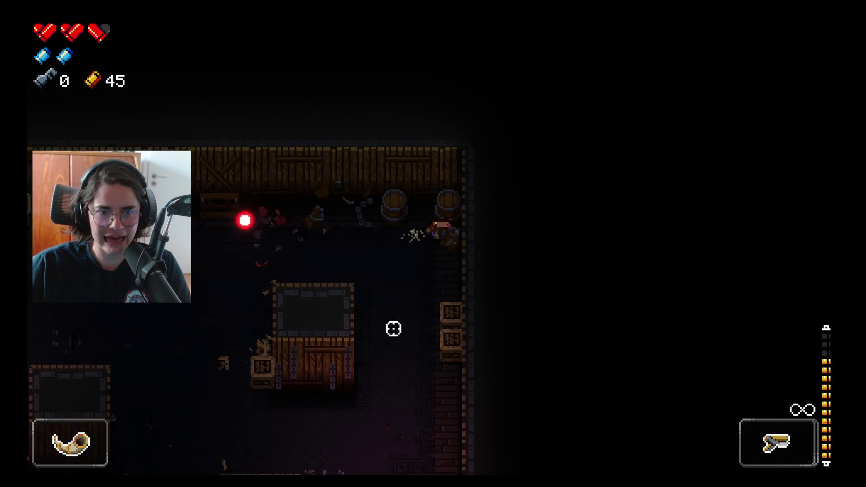
pyautogui.press('s')
pyautogui.press('a')
pyautogui.click(205, 200)
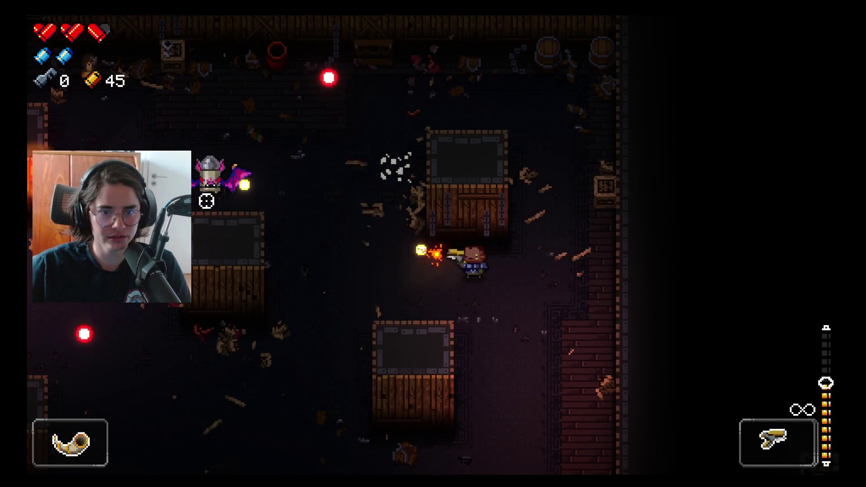
# - Reload, pick up the last shell for 46 casings, and head up-left to the northern passage
pyautogui.press('w')
pyautogui.press('d')
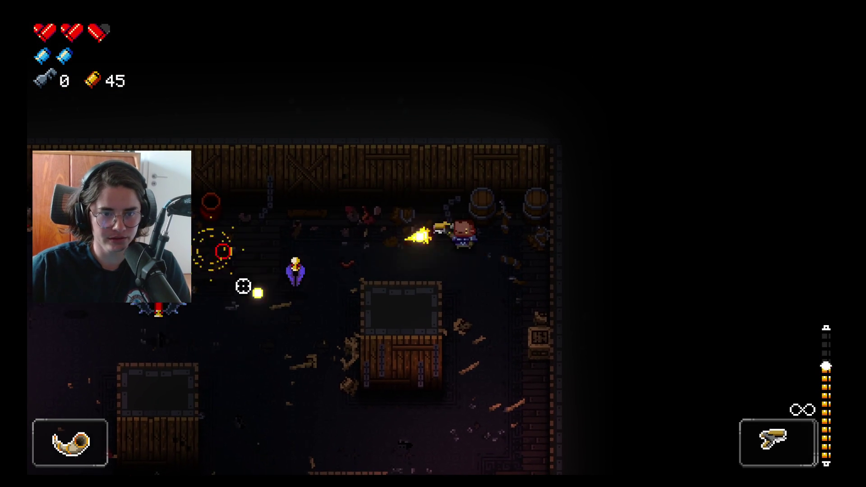
pyautogui.press('r')
pyautogui.press('s')
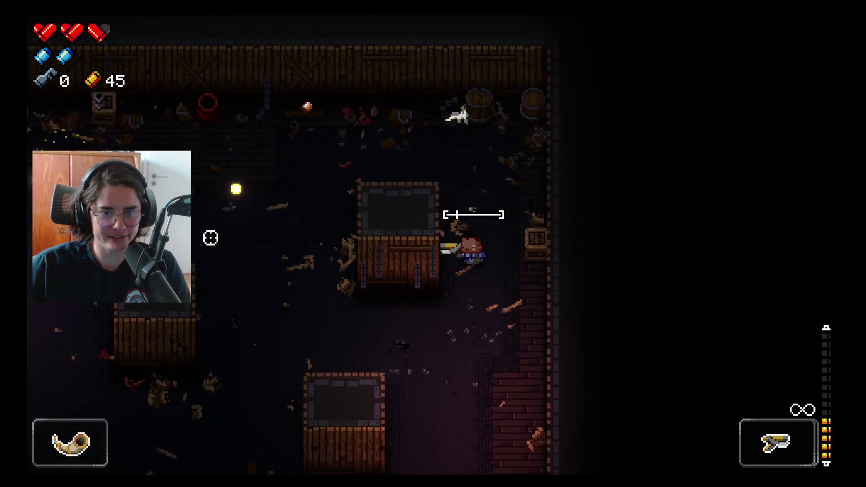
pyautogui.press('a')
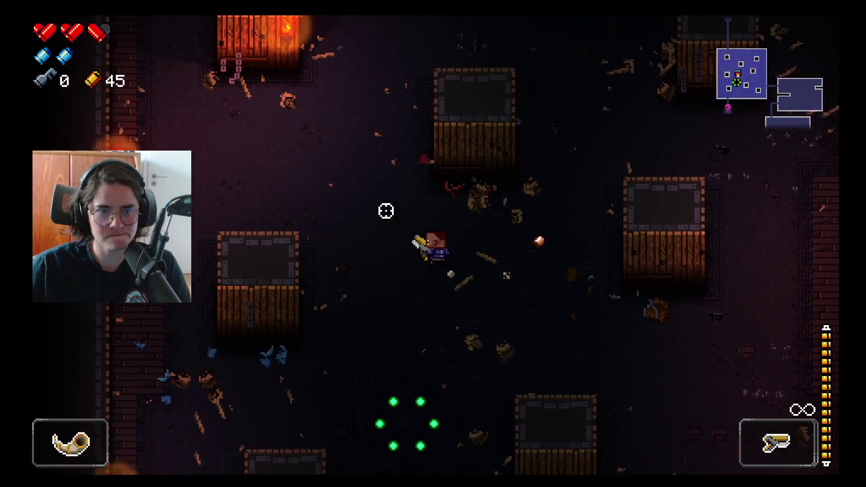
pyautogui.press('w')
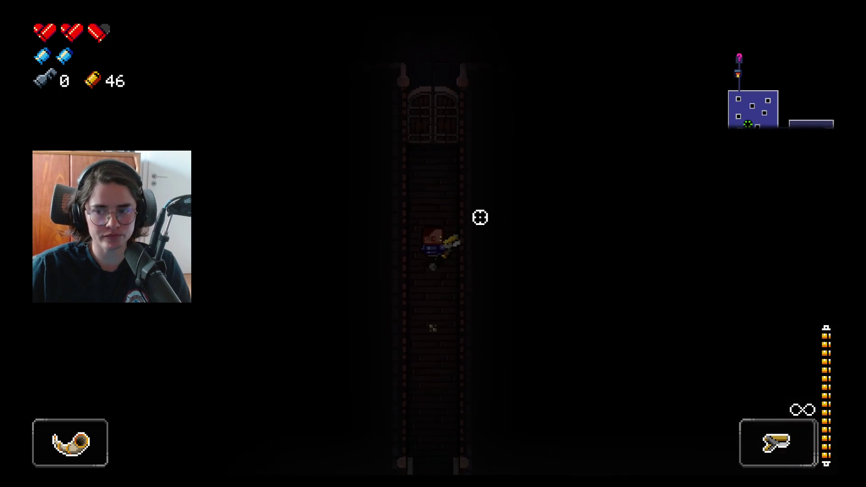
# - Fire repeatedly at the Bullet Kin while moving into the brick room with spike pits
pyautogui.click(474, 207)
pyautogui.click(559, 213)
pyautogui.press('a')
pyautogui.click(573, 189)
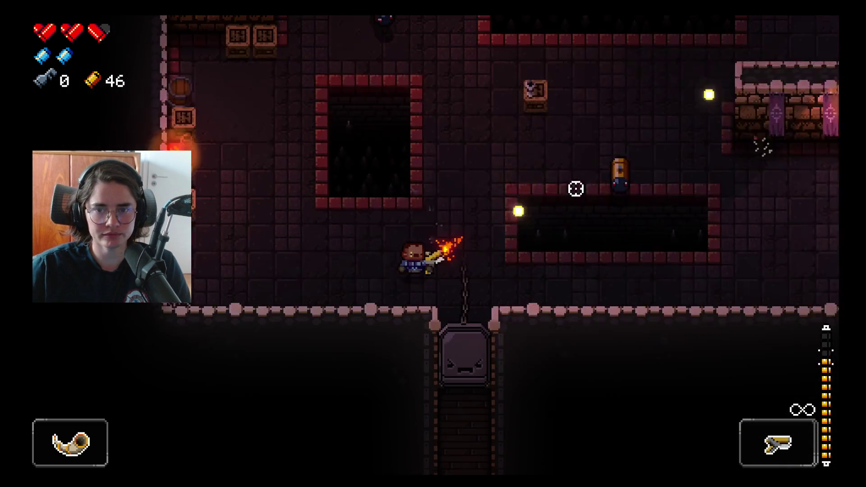
pyautogui.click(657, 198)
pyautogui.press('a')
pyautogui.click(697, 215)
# - Dodge-roll through the enemy bullet ring and empty the clip at the pursuing Bullet Kin
pyautogui.press('w')
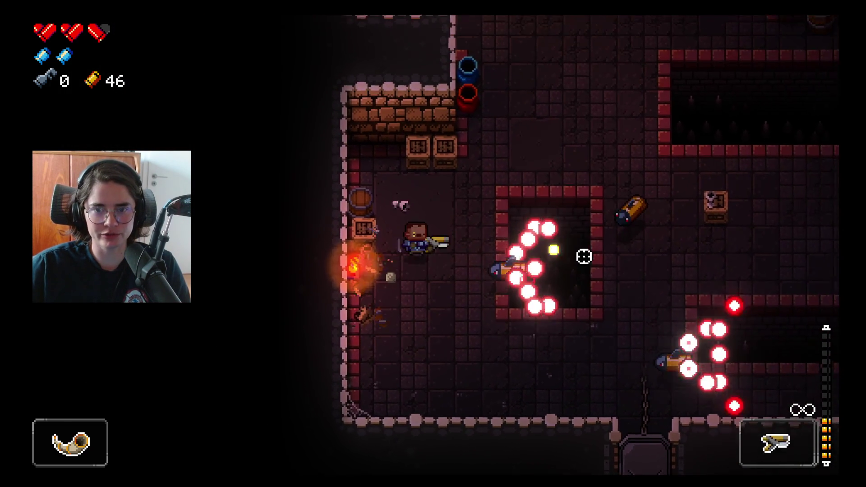
pyautogui.rightClick(494, 260)
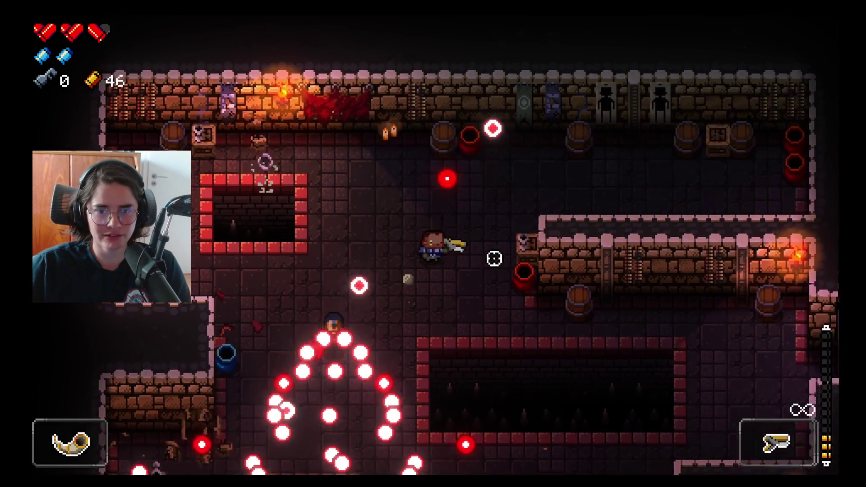
pyautogui.press('d')
pyautogui.click(194, 245)
pyautogui.click(194, 246)
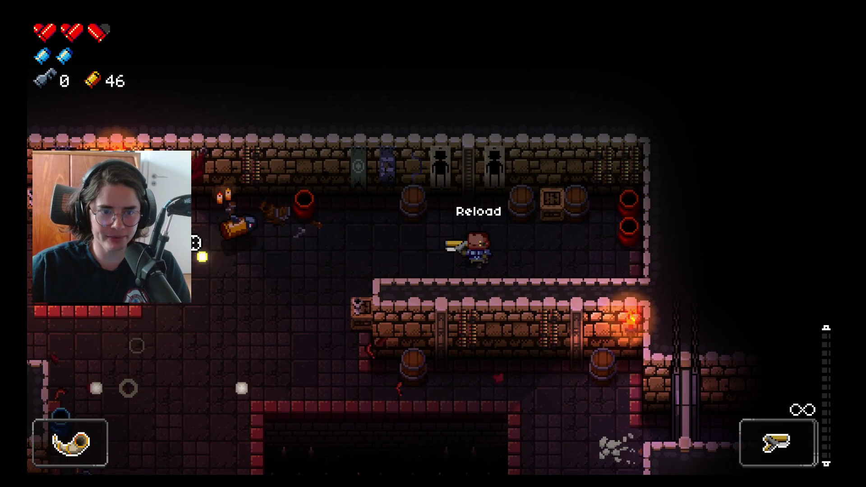